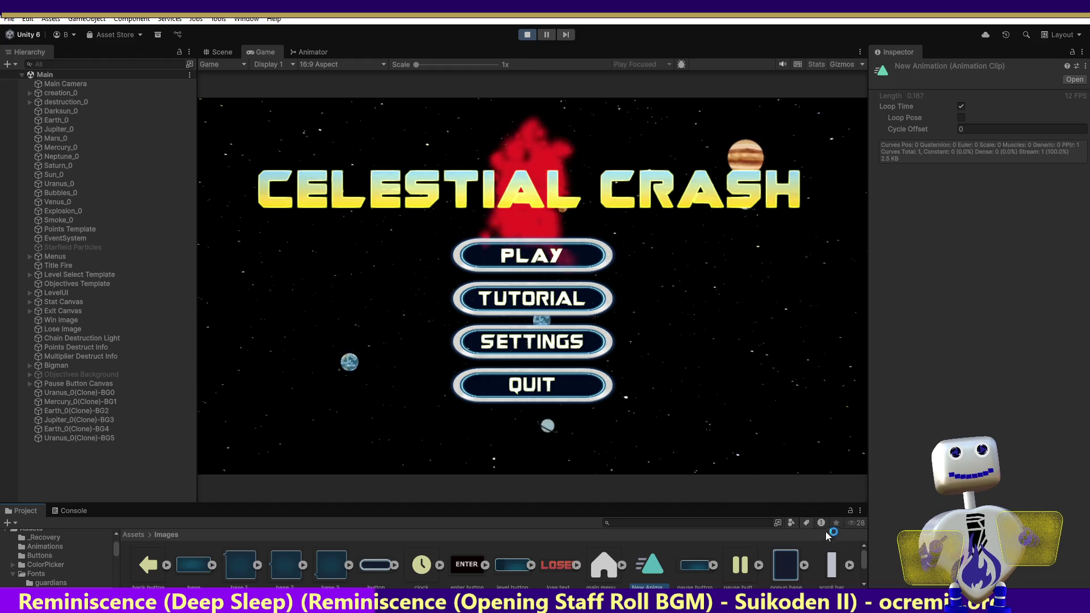
Briefly view the Win Image Resize clip, then open the New Animation clip in the Animation window.
drag(867, 558, 862, 559)
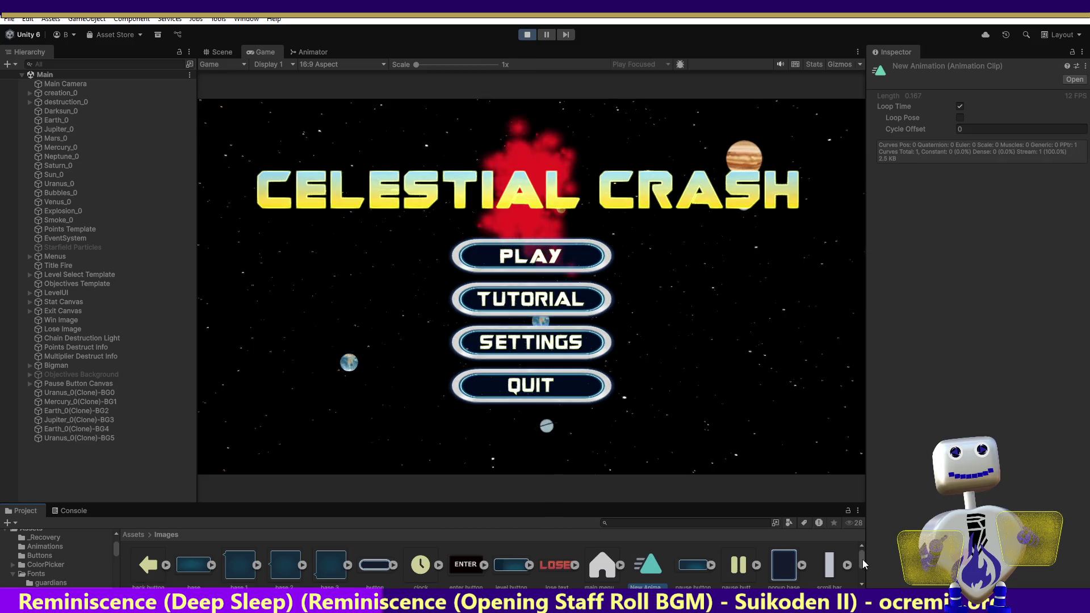
scroll(860, 564, down, 1)
mouse_move(858, 571)
mouse_down()
mouse_move(859, 554)
mouse_move(860, 570)
mouse_up()
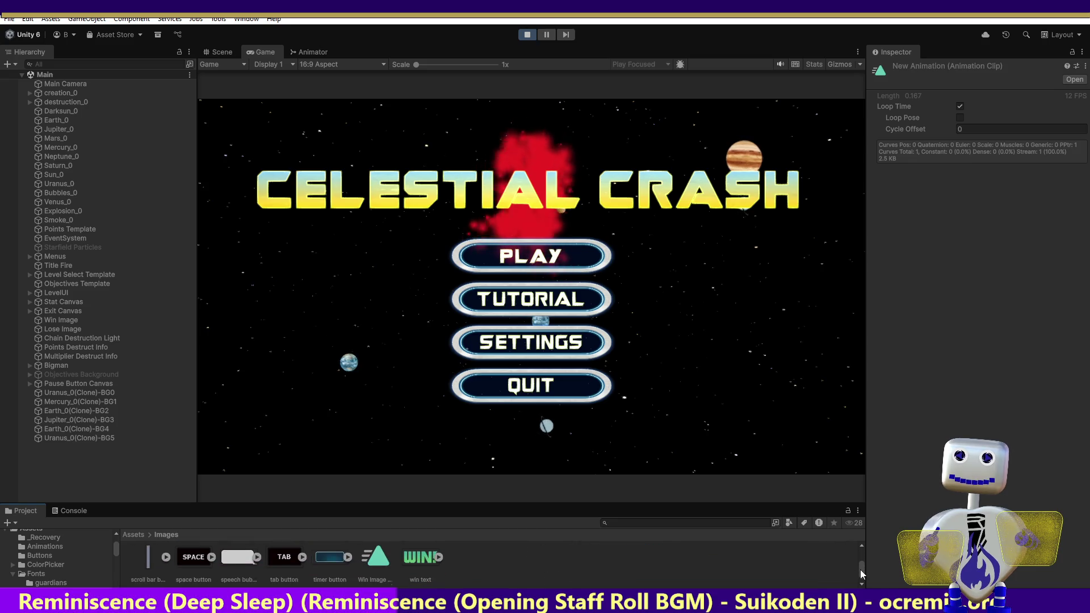
double_click(376, 566)
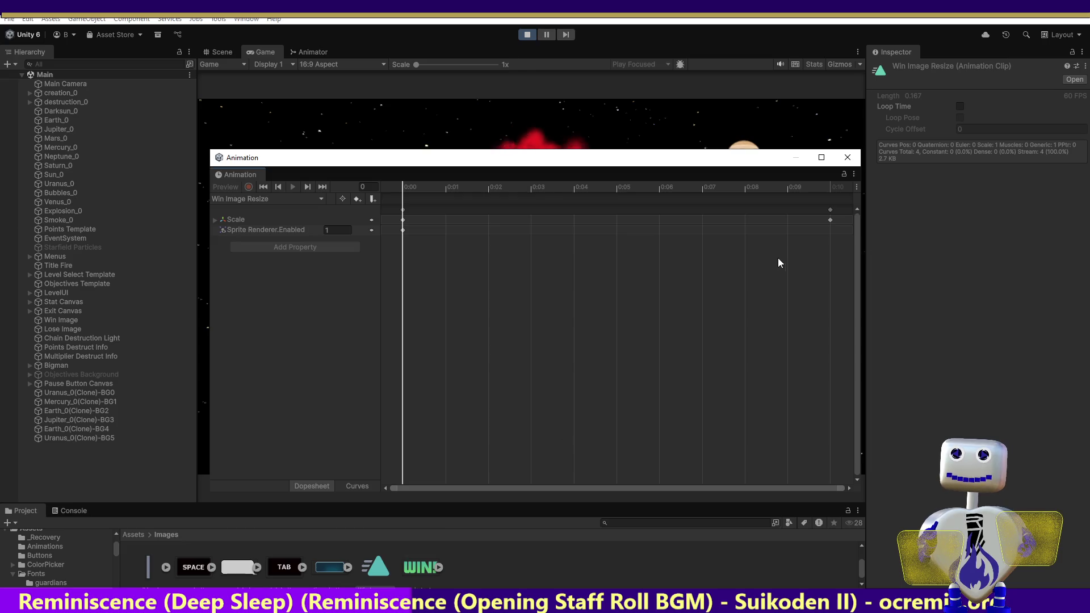
click(847, 158)
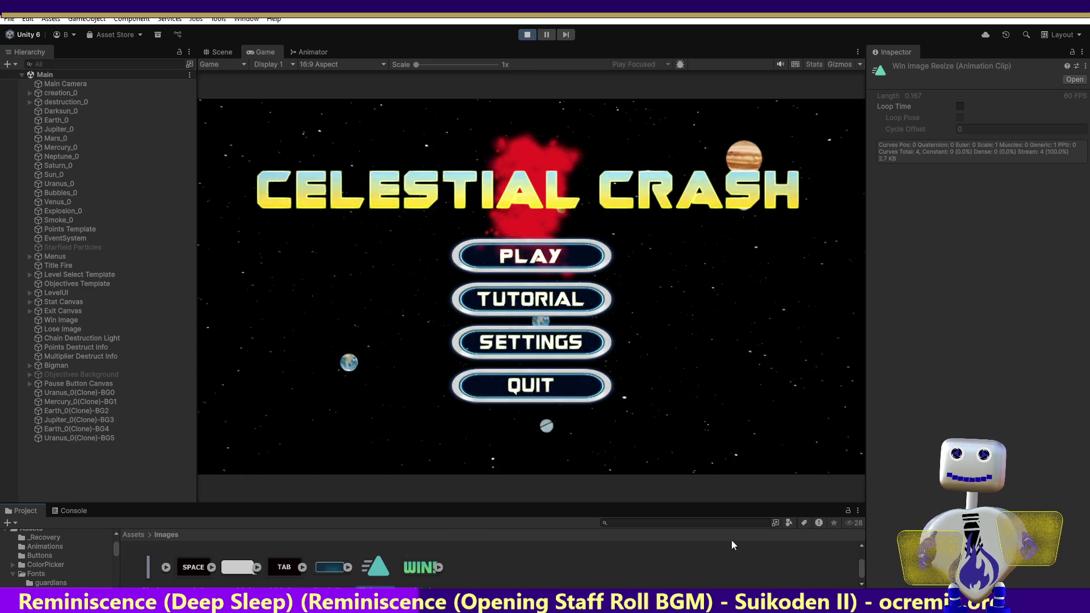
scroll(862, 564, up, 1)
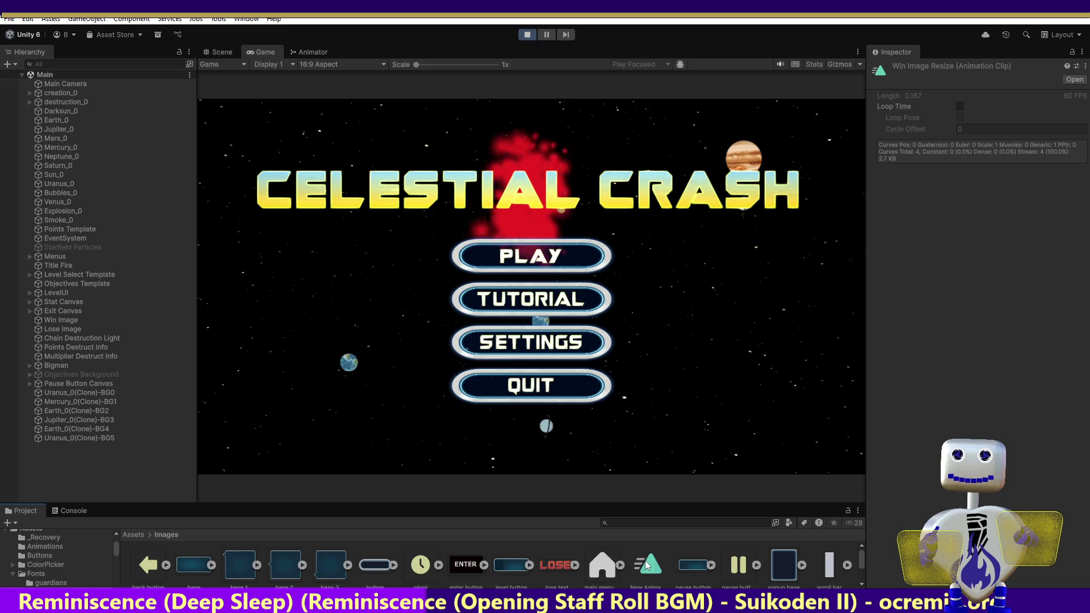
double_click(645, 561)
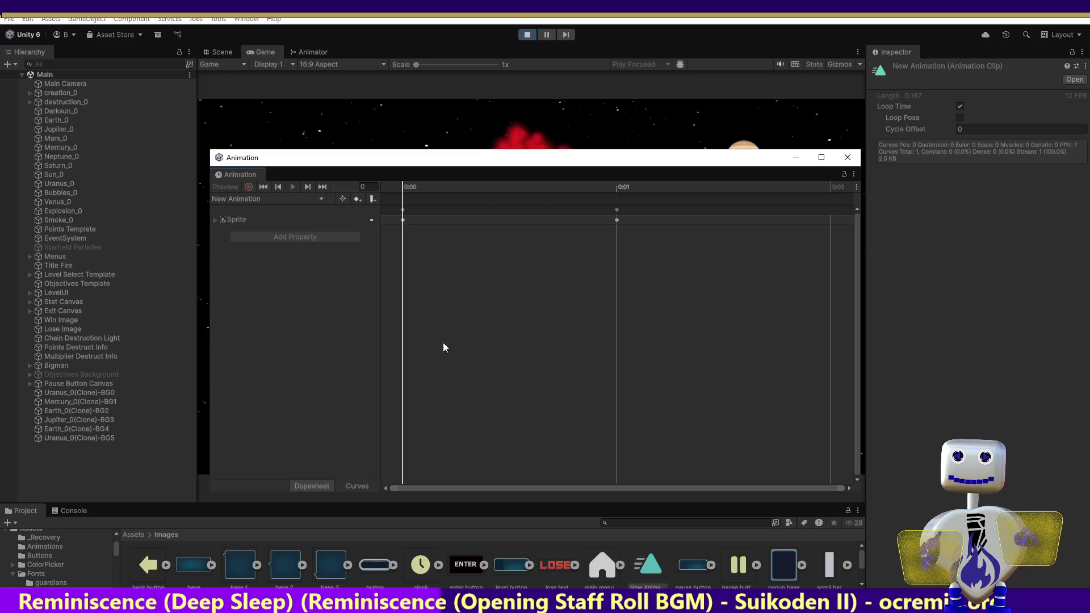
Inspect the New Animation clip's Sprite track keyframes, then close the Animation window.
click(214, 219)
click(216, 221)
click(214, 225)
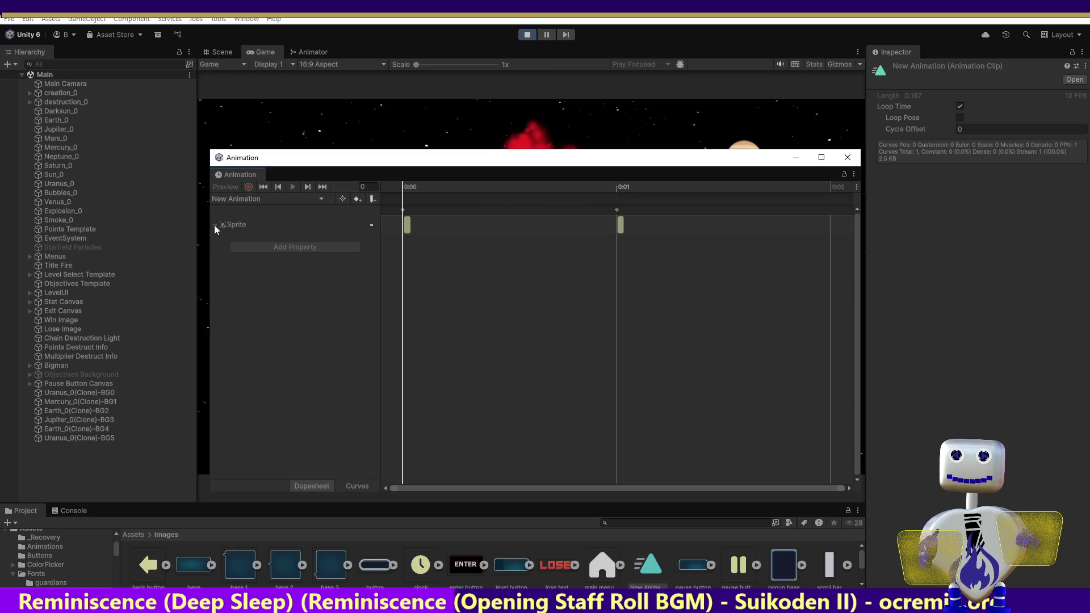
click(214, 225)
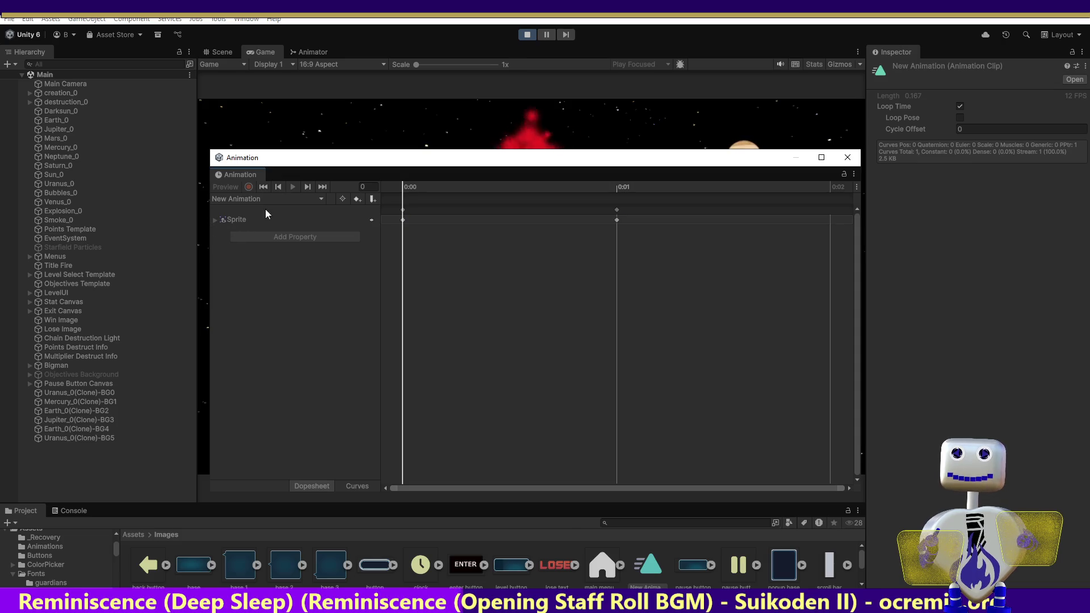
click(848, 158)
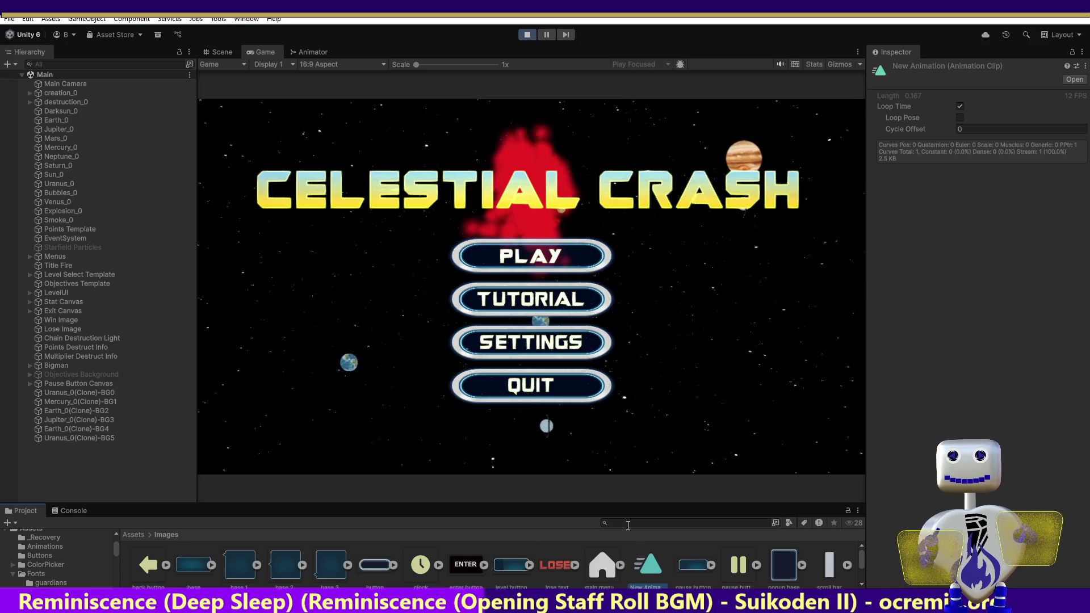
Delete the unused New Animation clip from the Images folder.
right_click(643, 571)
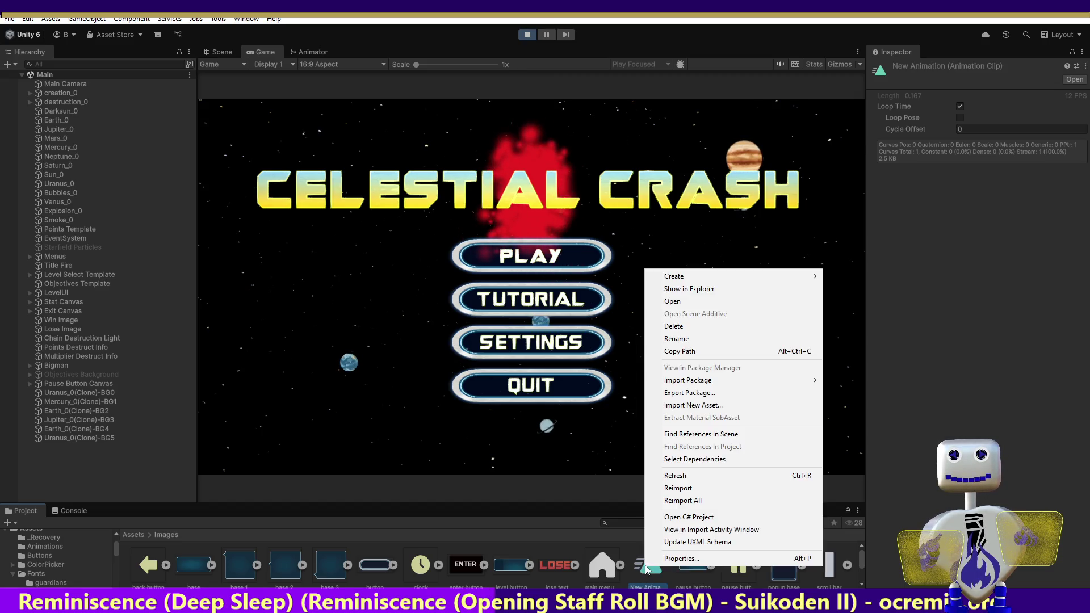
click(685, 327)
click(571, 330)
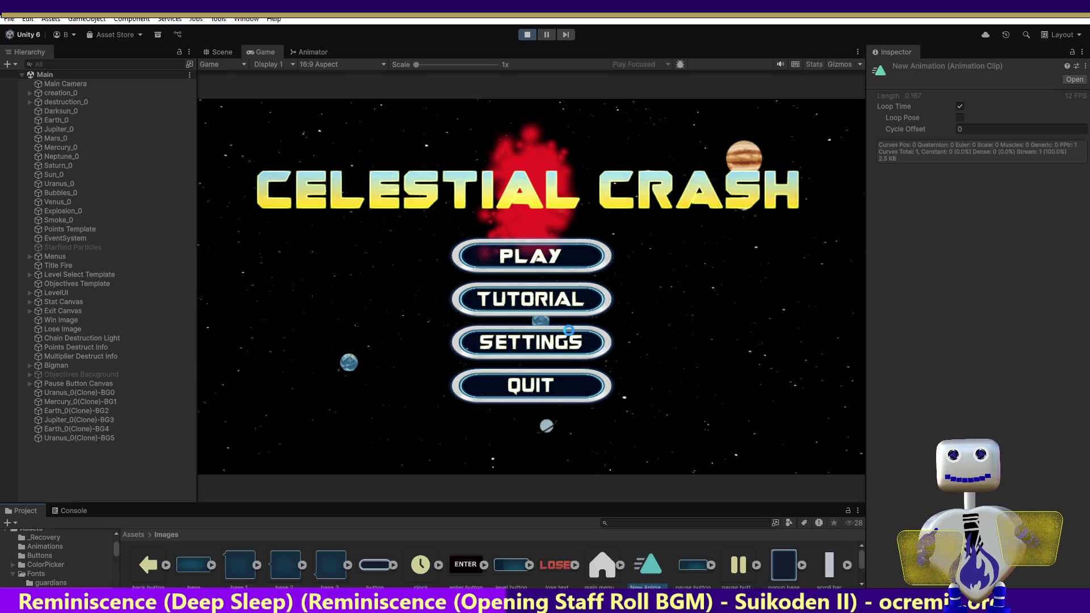
drag(863, 551, 853, 577)
Select the Win Image Resize clip, then return to the top-level Assets folder.
click(343, 556)
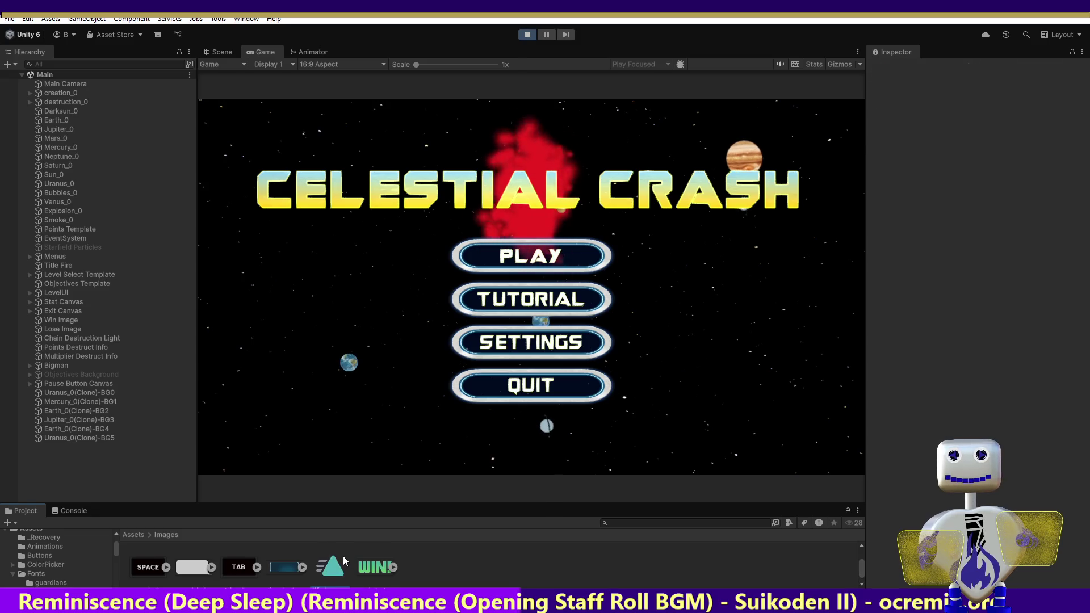
right_click(333, 564)
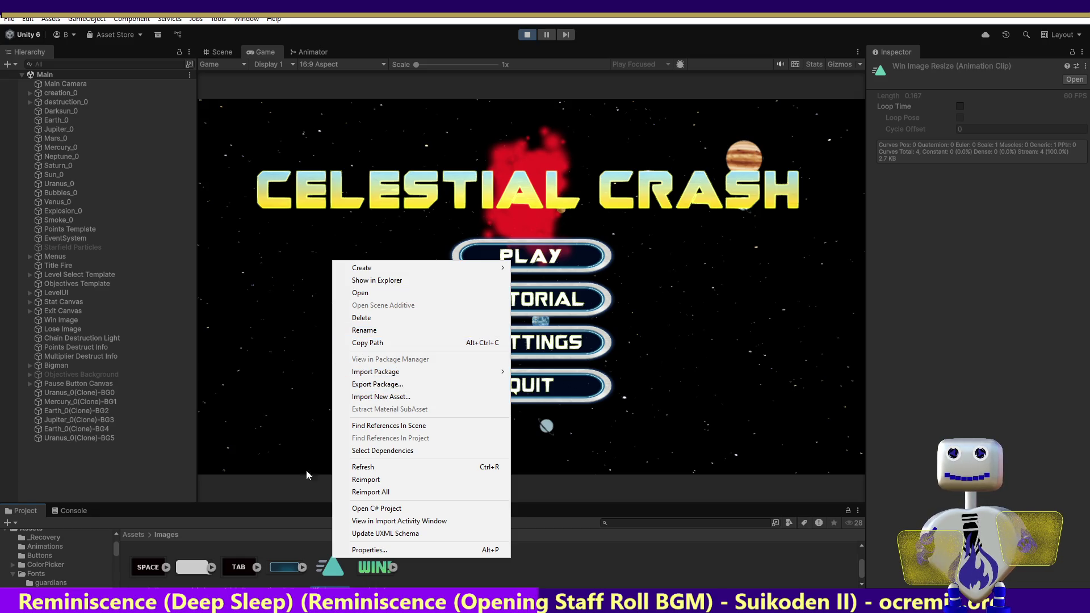
click(322, 571)
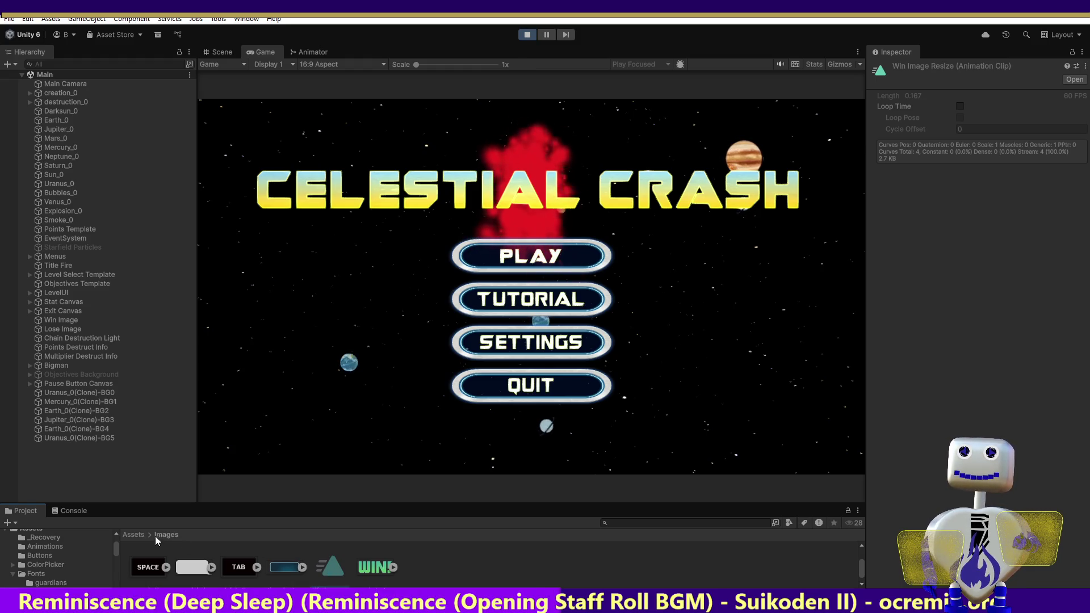
click(135, 534)
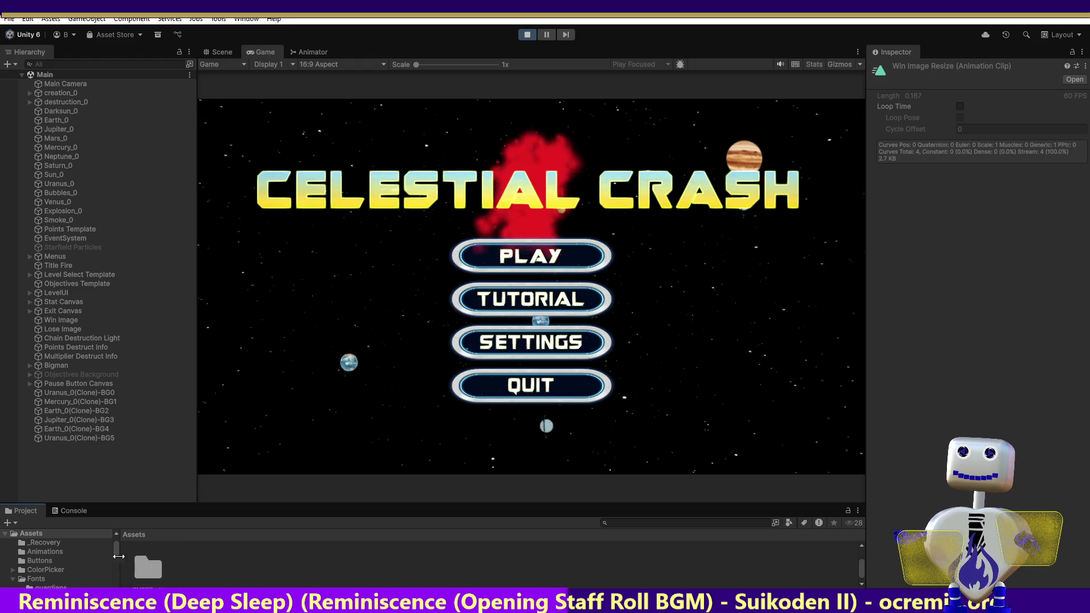
Open the Animations folder and select the Win Image Resize clip.
click(63, 553)
scroll(127, 561, down, 2)
click(466, 566)
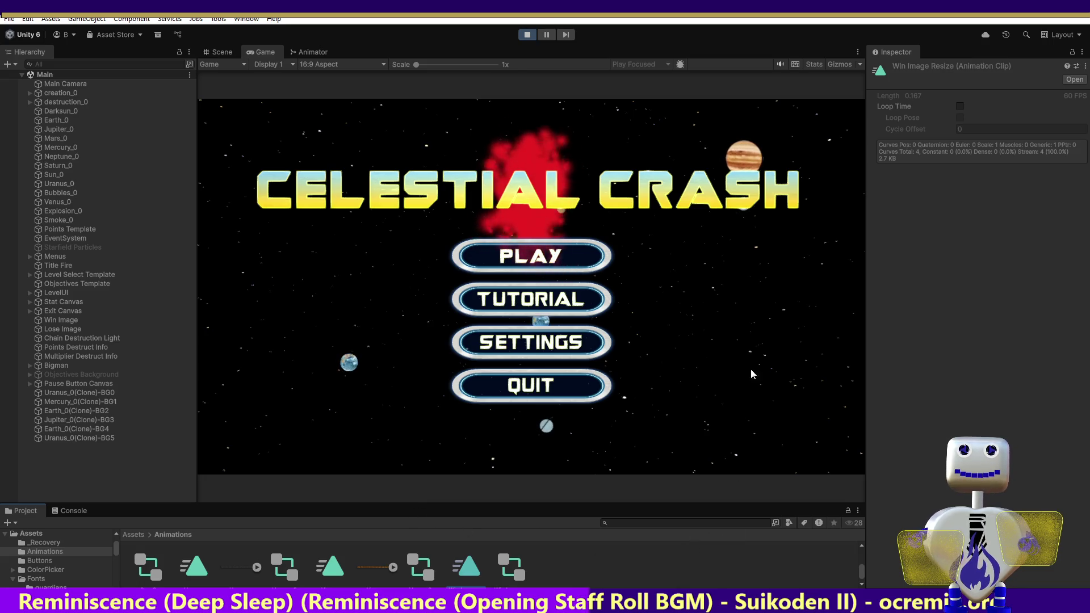
Start level 1's Skill Challenge from the title menu and switch to the Scene view.
click(542, 257)
click(547, 251)
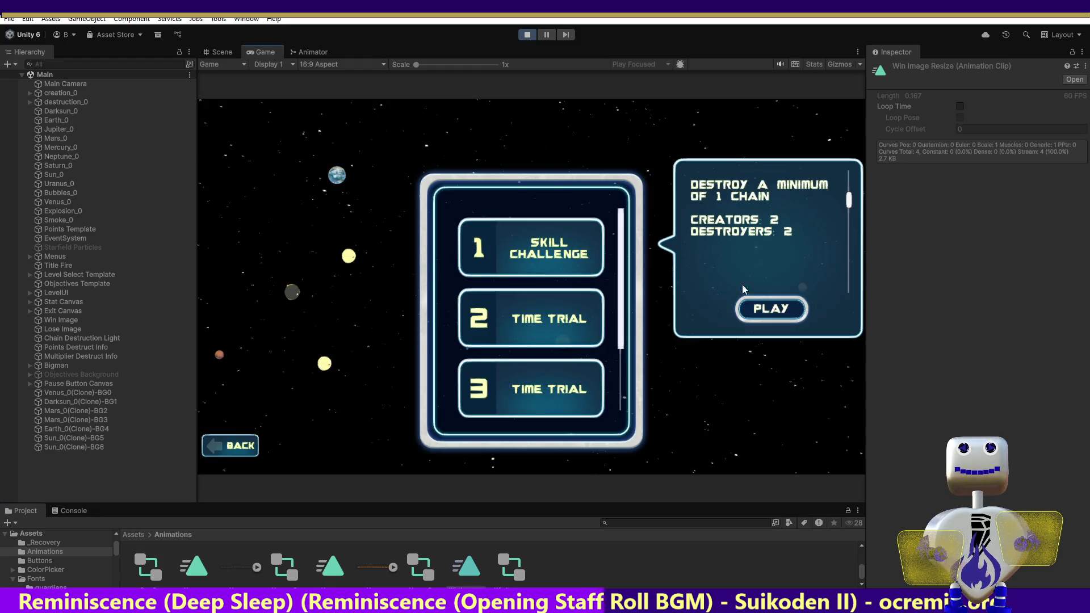
click(762, 310)
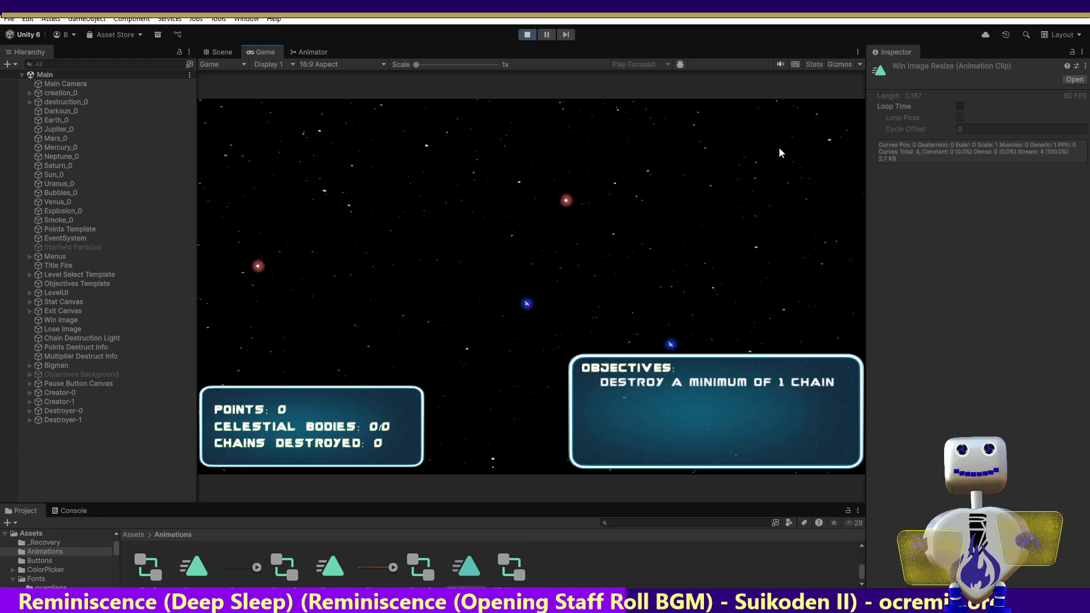
click(218, 52)
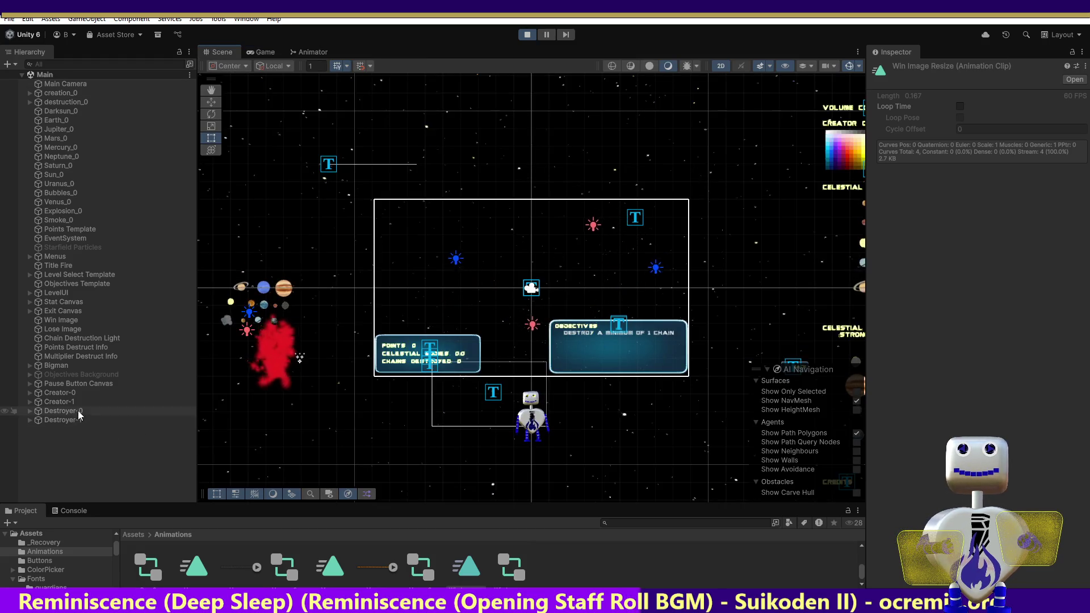
Expand Pause Button Canvas and Pause Button in the Hierarchy, select Pause Button, and frame it with F.
click(23, 384)
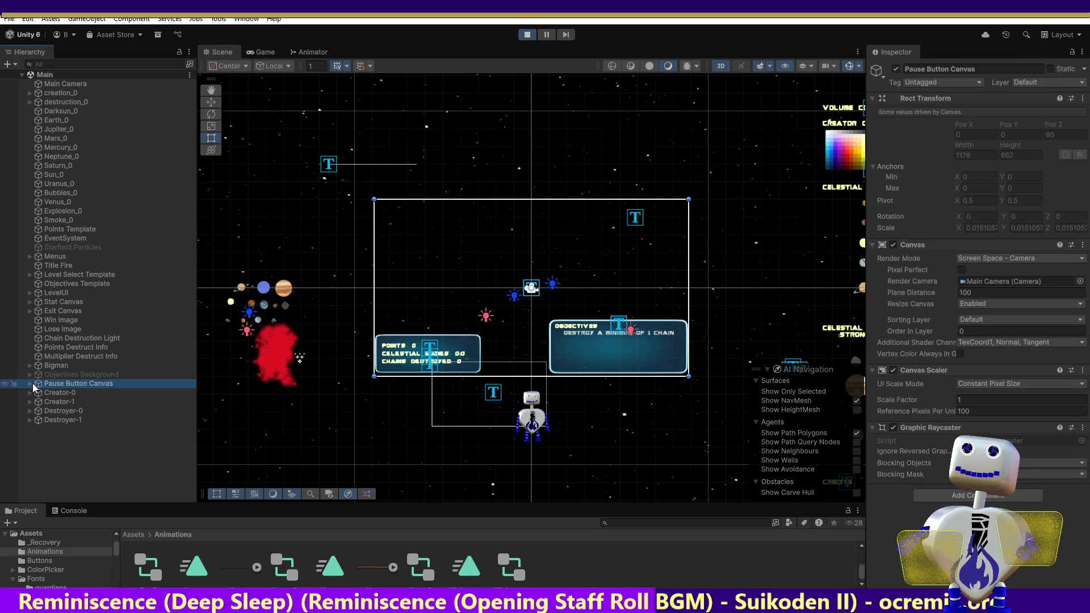
click(29, 384)
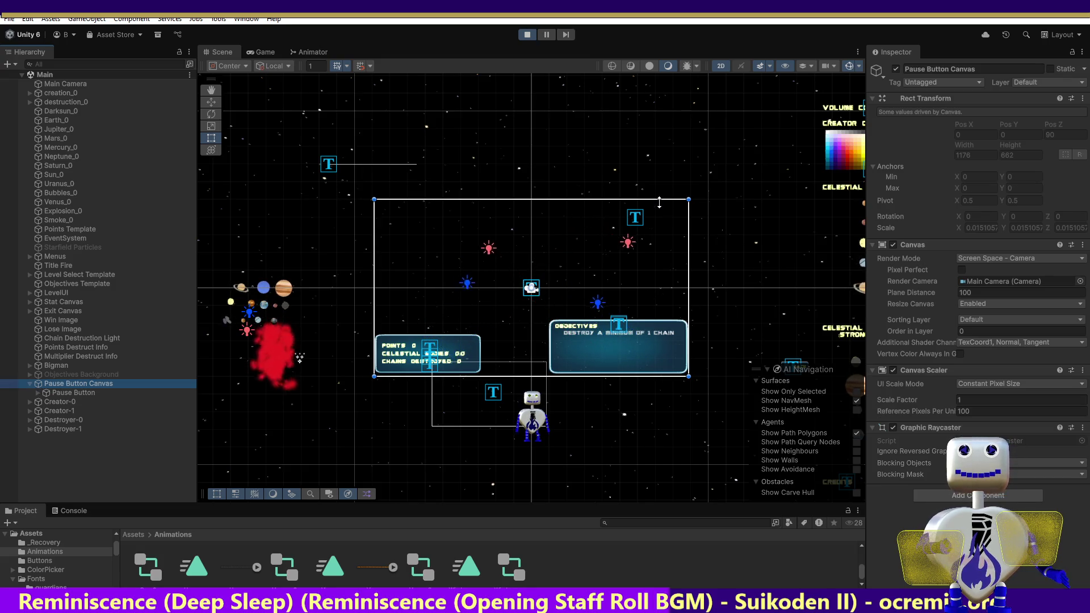
click(38, 393)
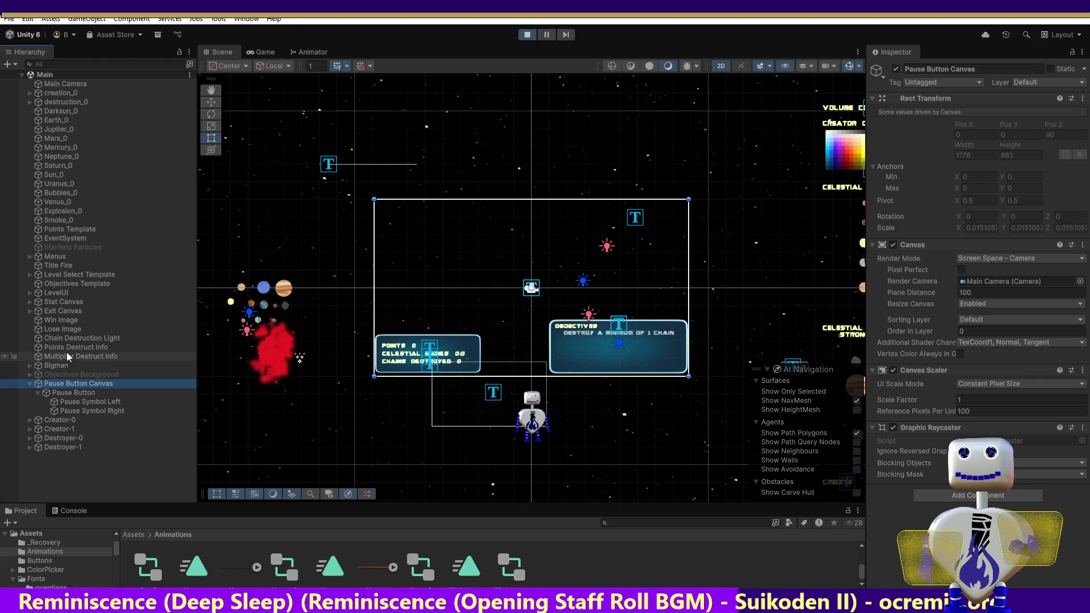
click(64, 393)
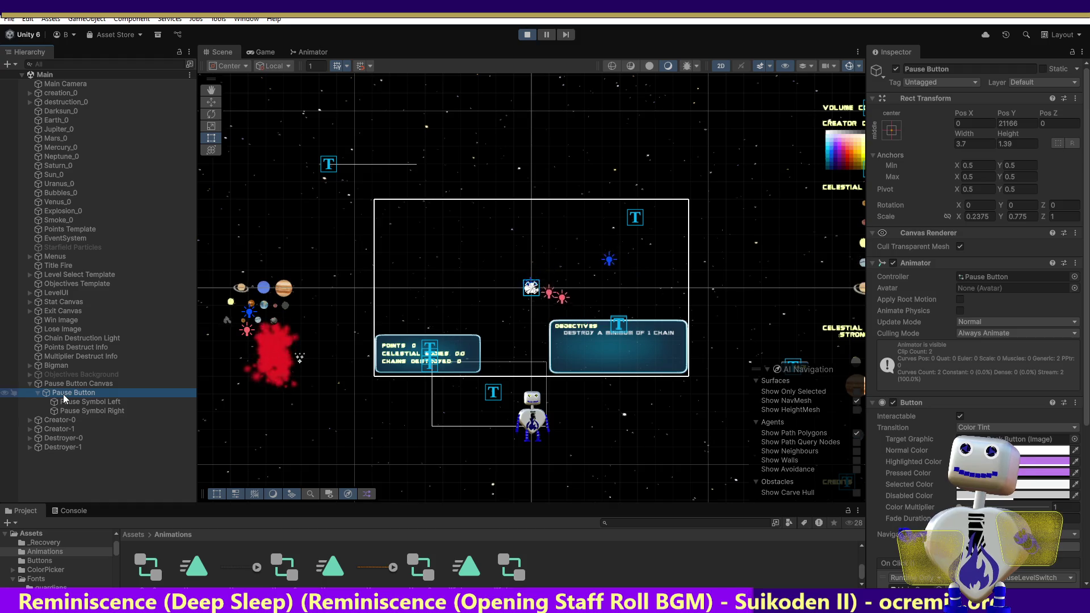
key(f)
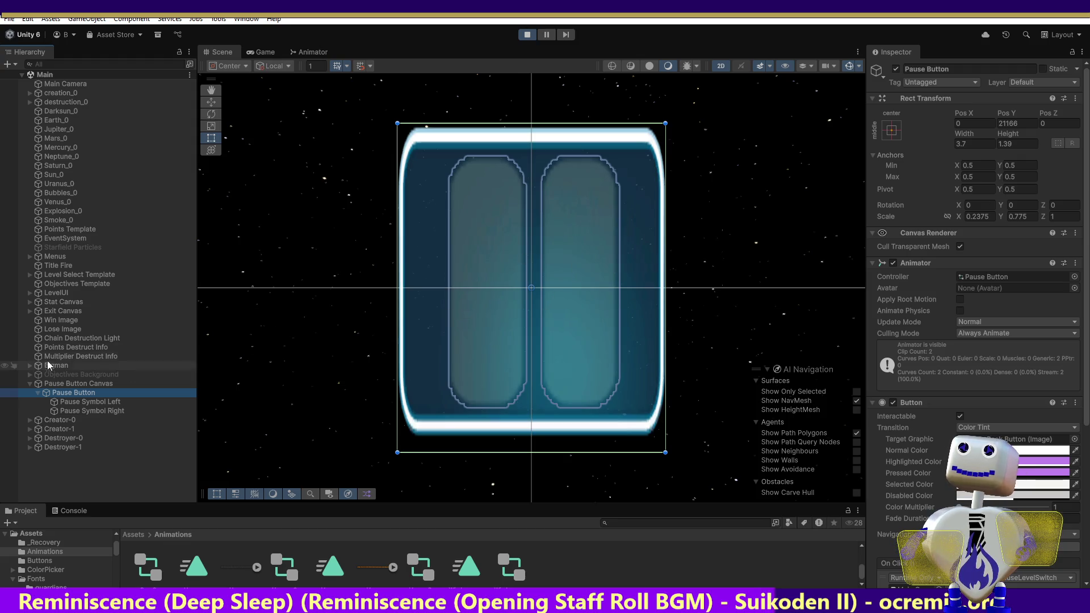
click(32, 300)
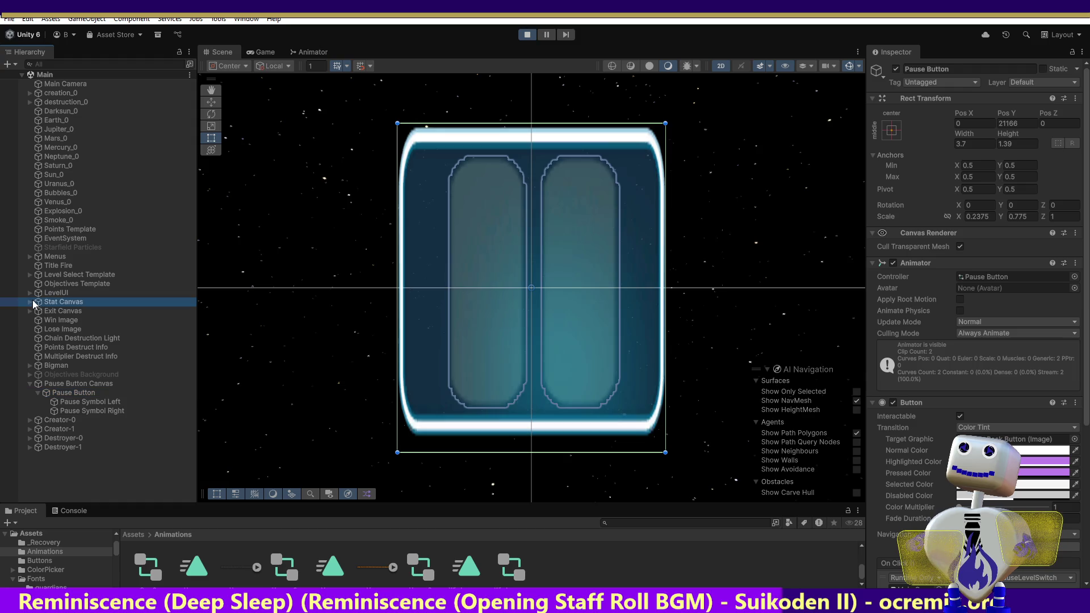
click(30, 302)
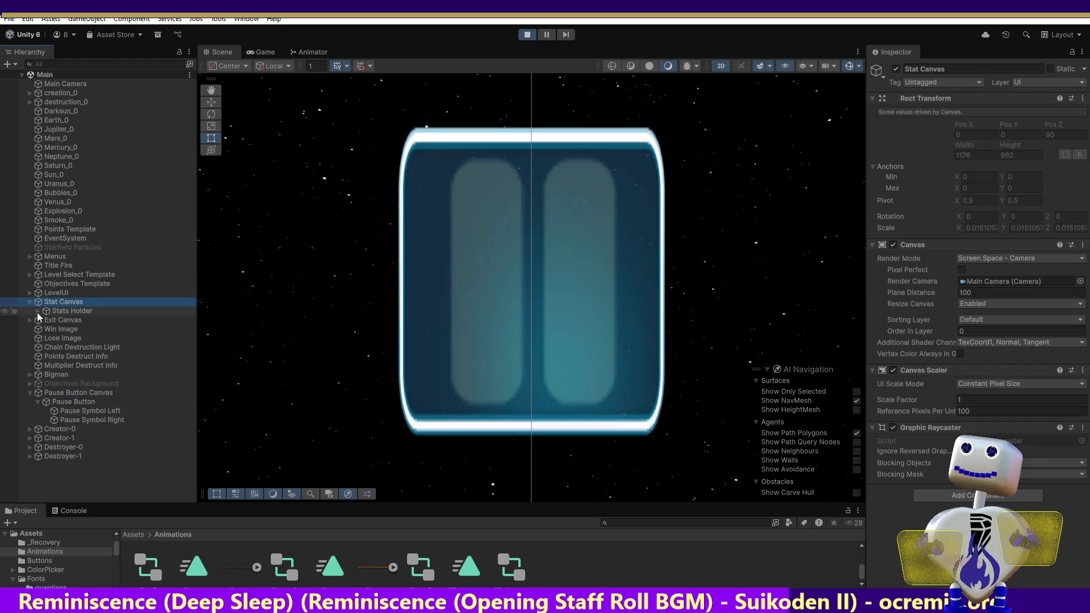
click(38, 312)
click(36, 312)
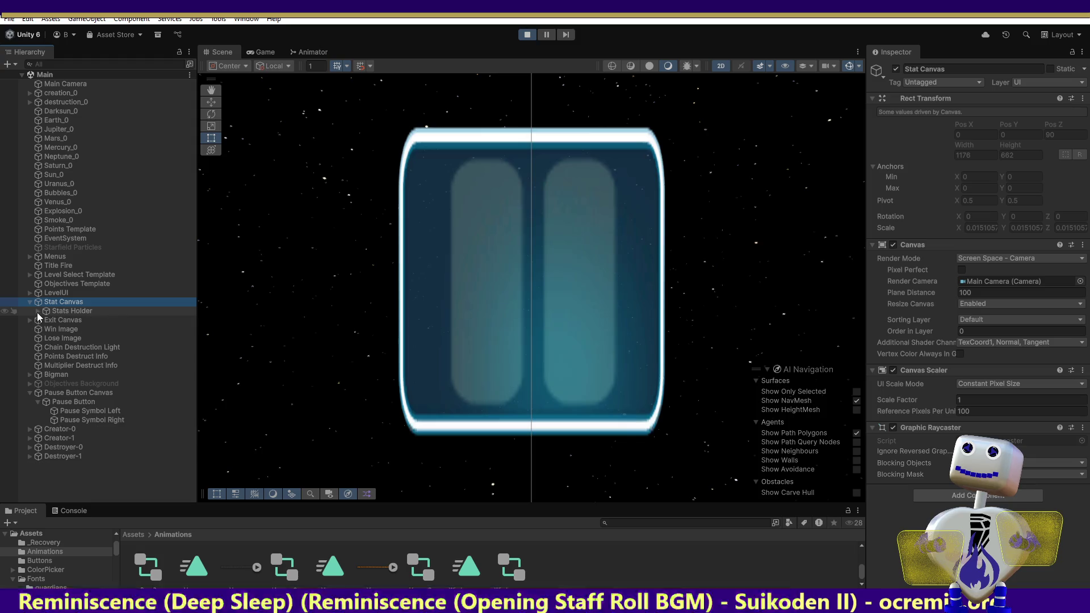
click(29, 293)
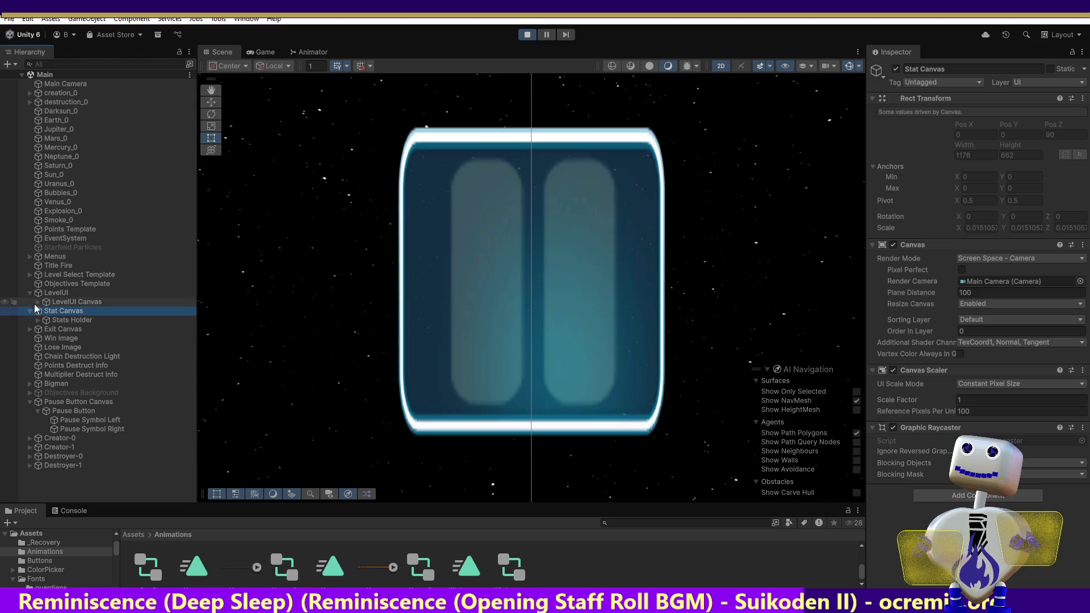
click(38, 303)
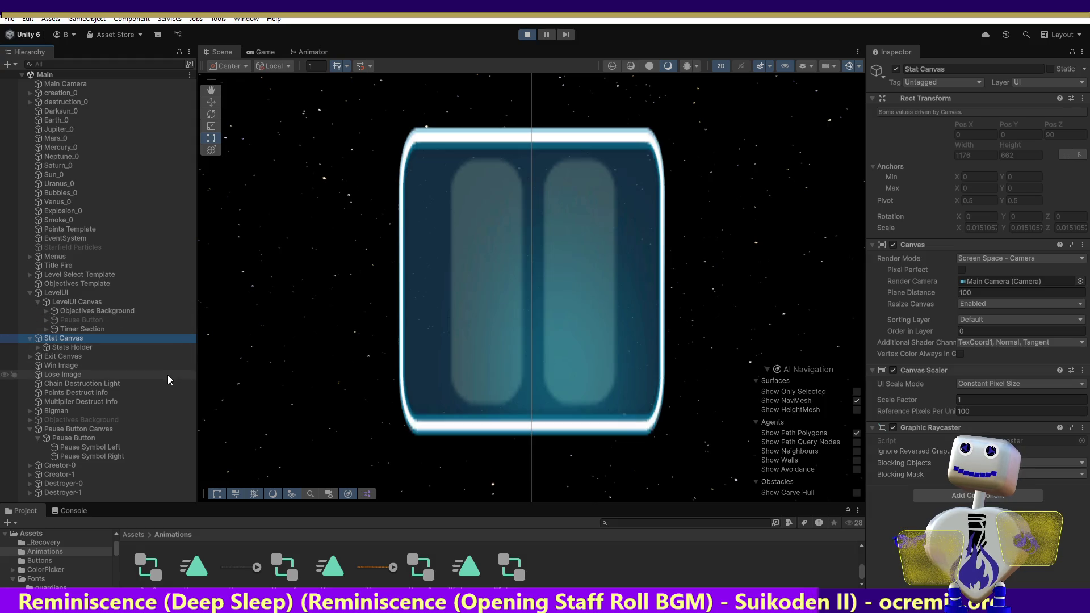
click(54, 420)
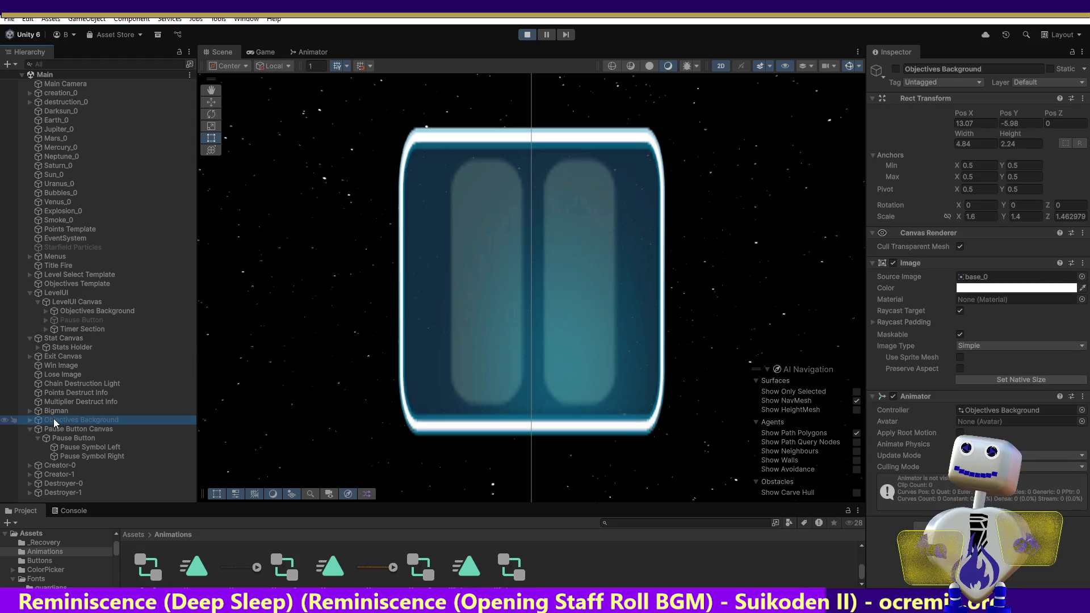
click(268, 56)
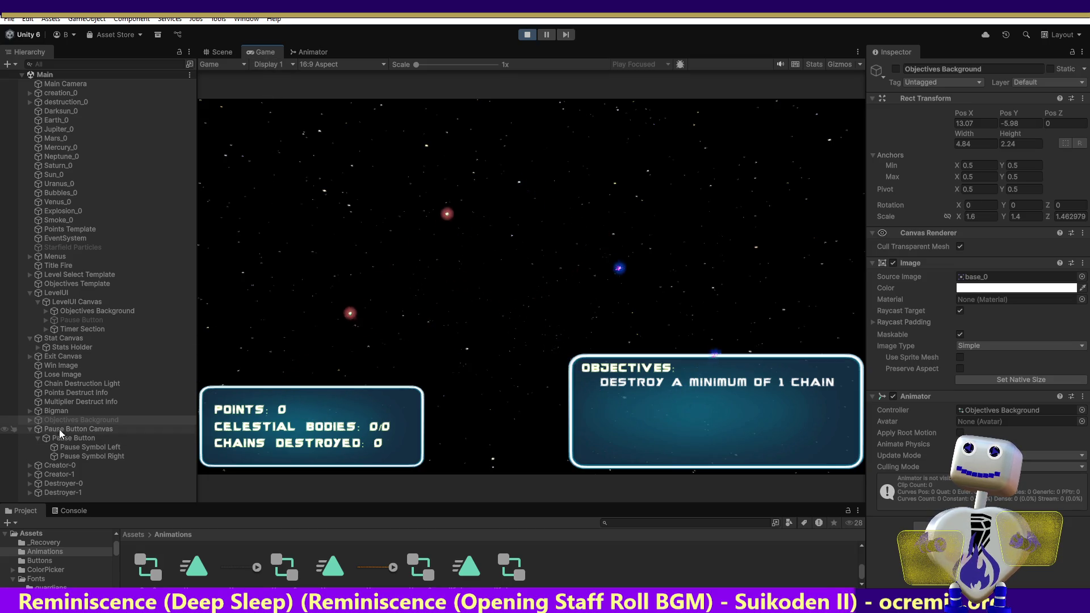
click(91, 430)
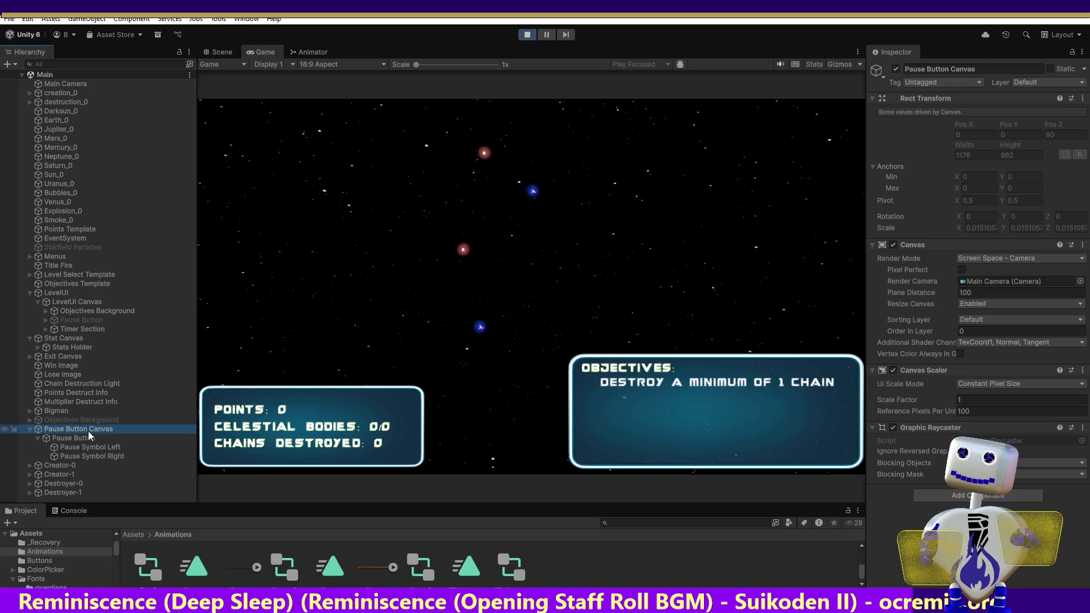
click(216, 51)
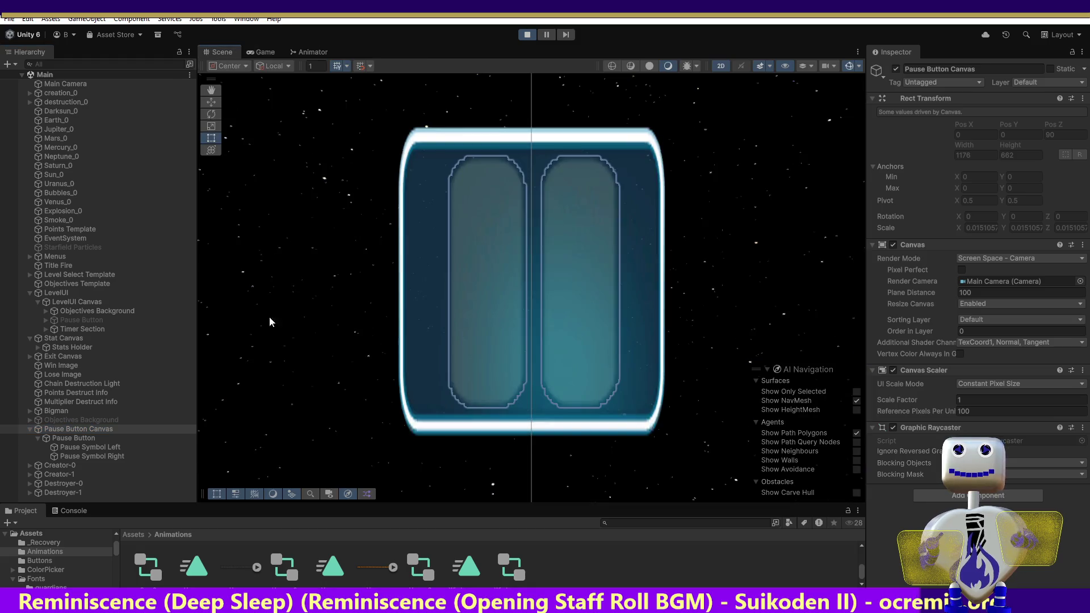
Frame the Pause Button Canvas and then the Pause Button in the Scene view.
click(75, 421)
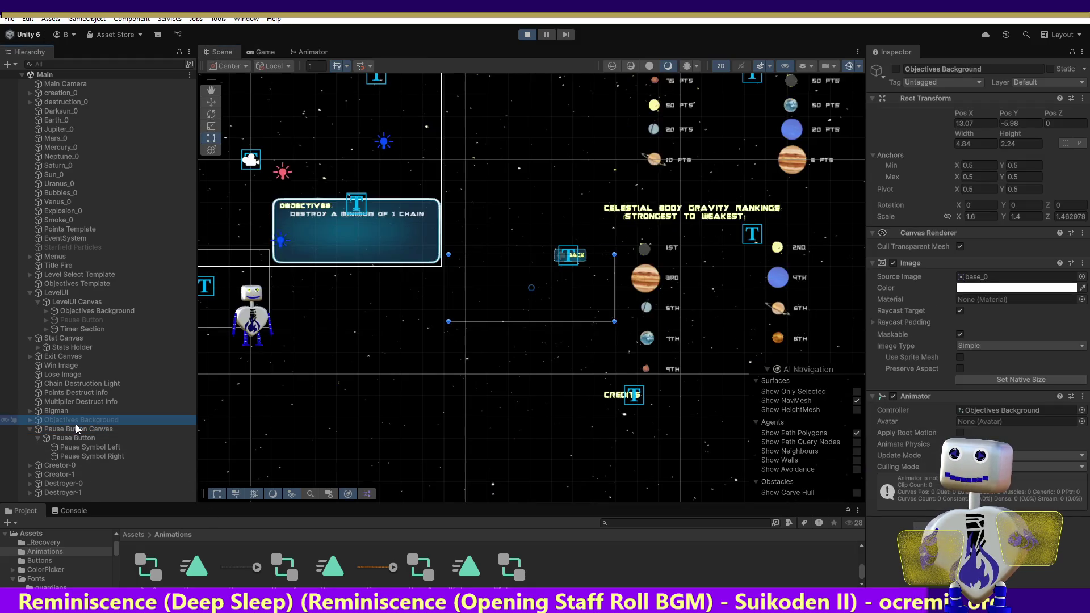
click(76, 429)
double_click(76, 430)
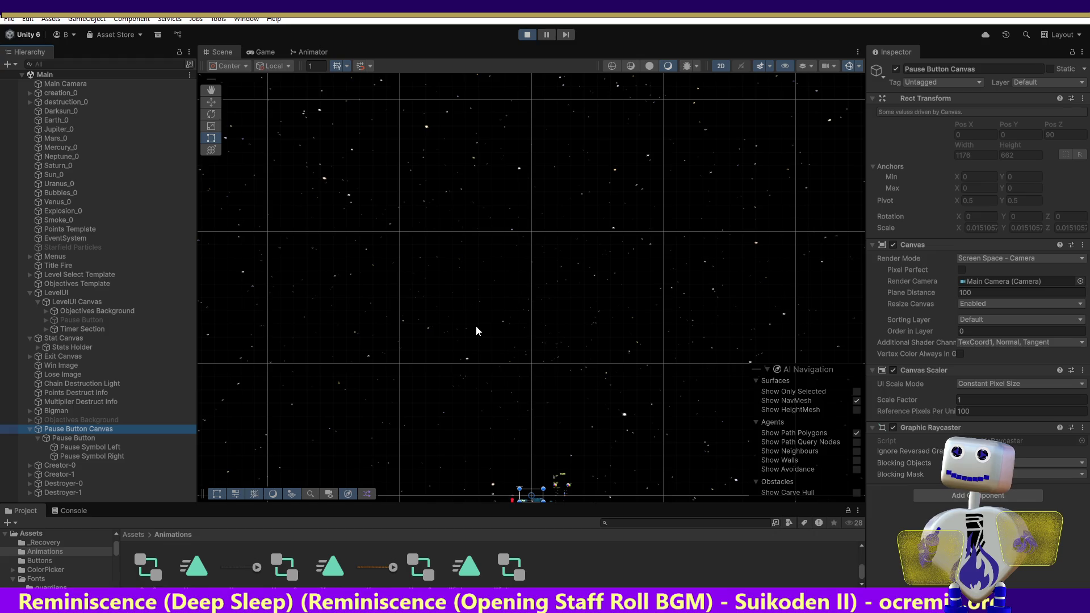
double_click(74, 438)
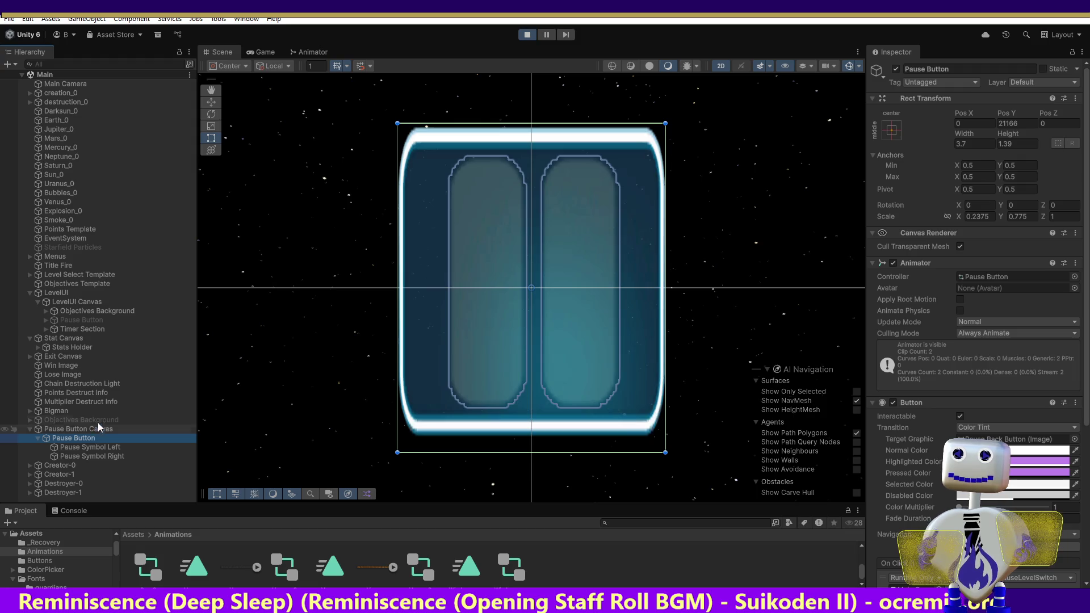
Pan with the Hand tool until the whole canvas is in view, then inspect Pause Button and canvas.
click(211, 90)
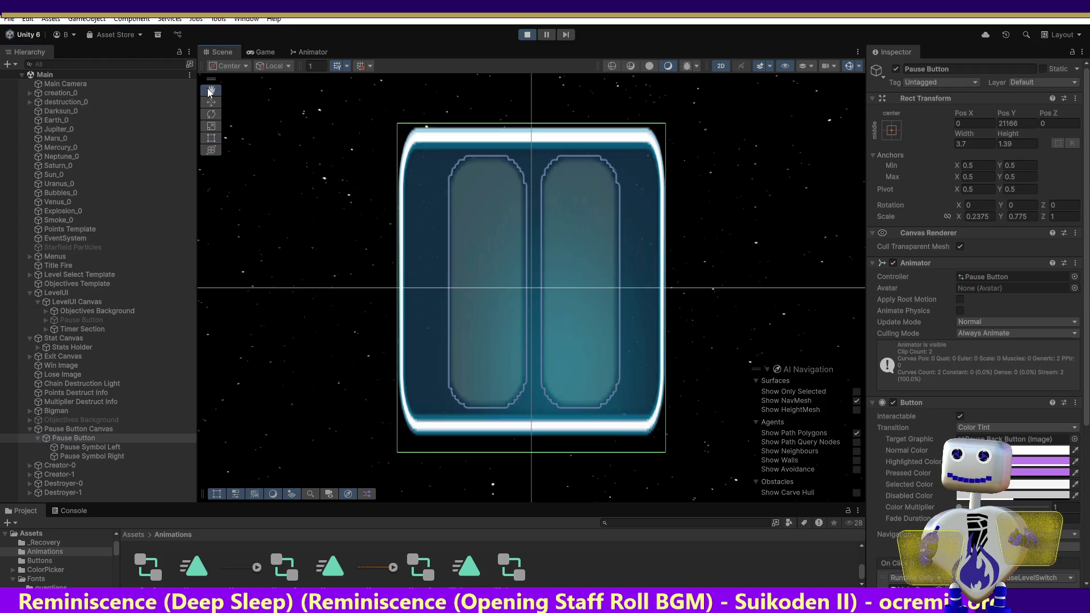
click(63, 424)
double_click(64, 426)
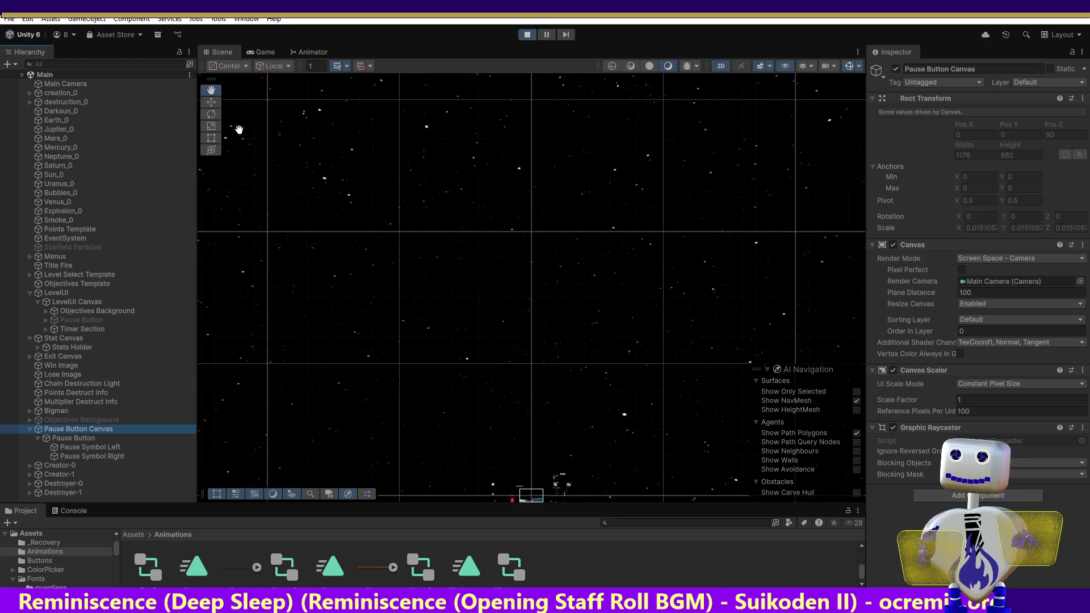
mouse_move(438, 433)
mouse_down()
mouse_move(441, 313)
mouse_move(413, 299)
mouse_up()
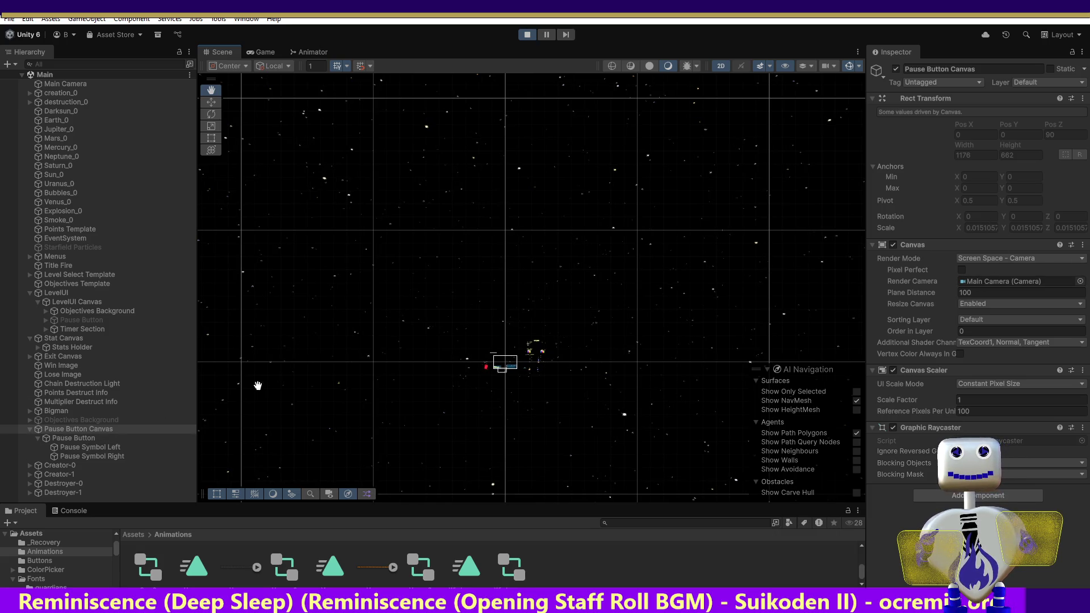
click(63, 436)
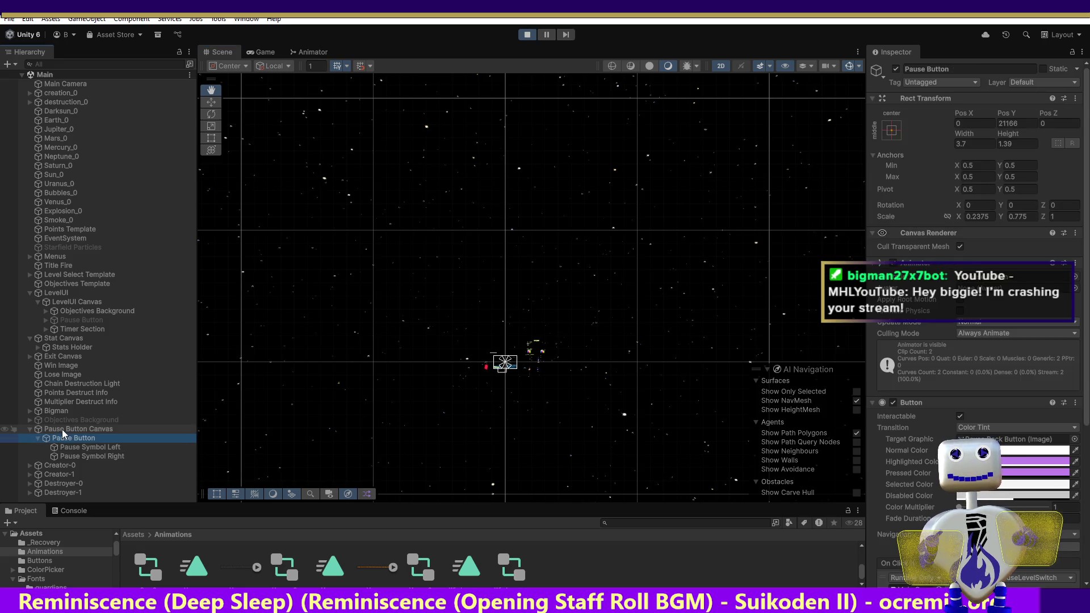
click(64, 429)
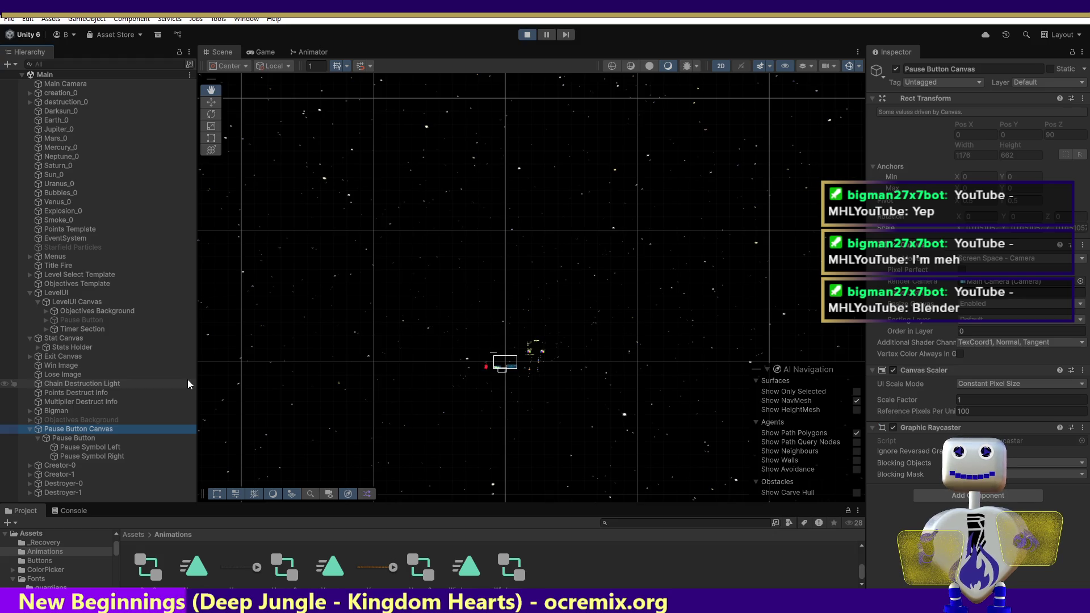
click(83, 438)
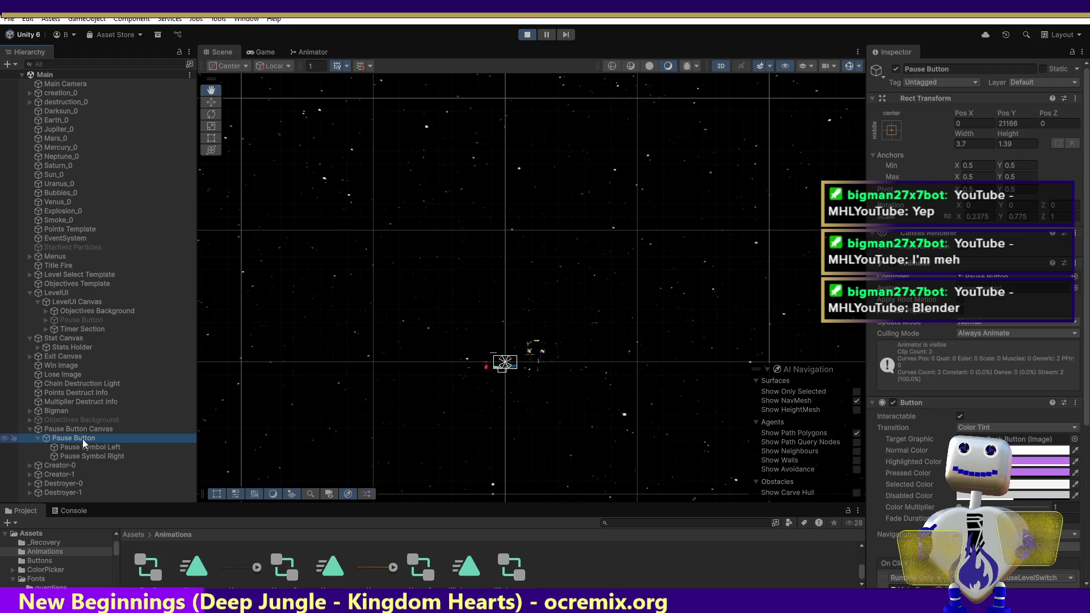
click(80, 429)
click(76, 442)
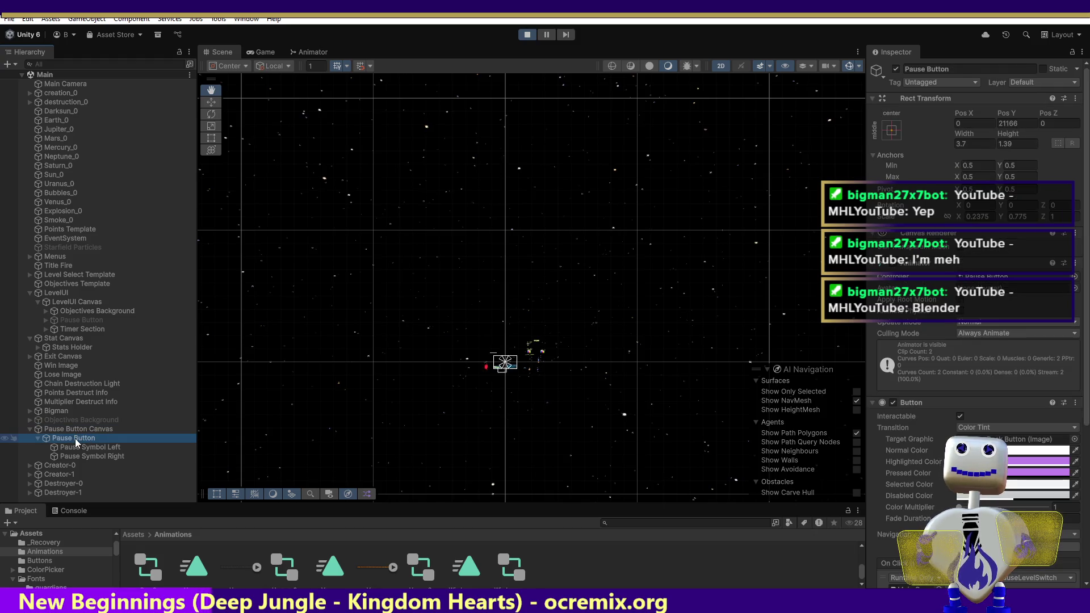
double_click(76, 440)
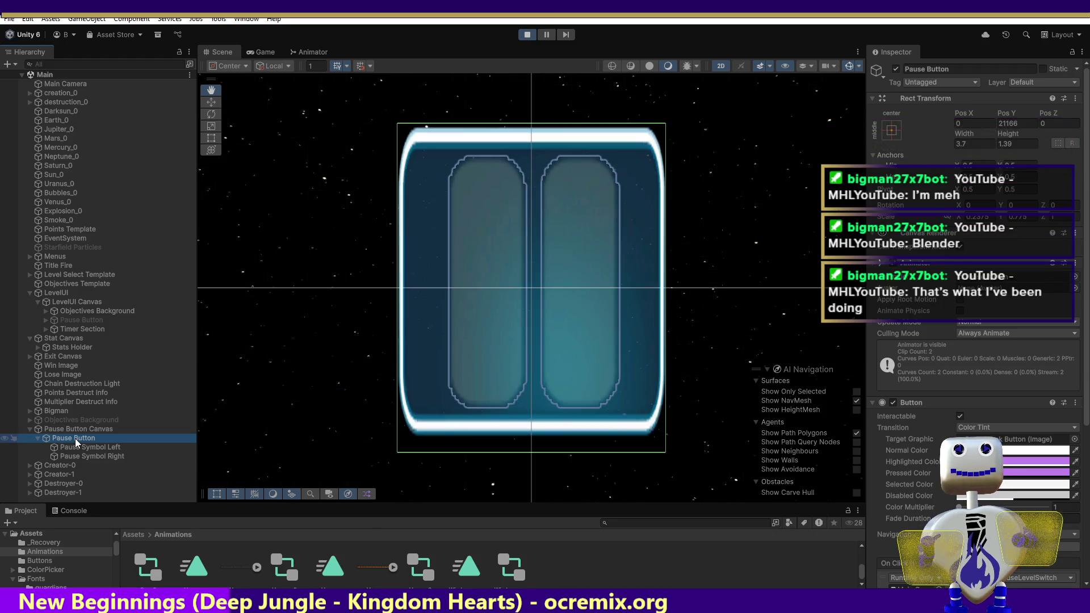
click(74, 431)
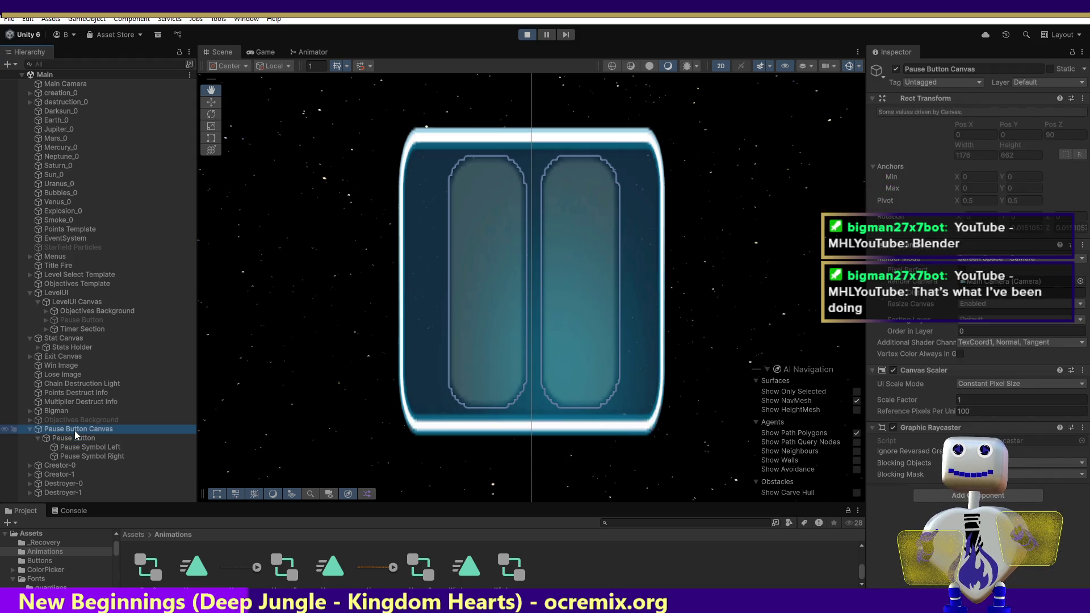
click(74, 437)
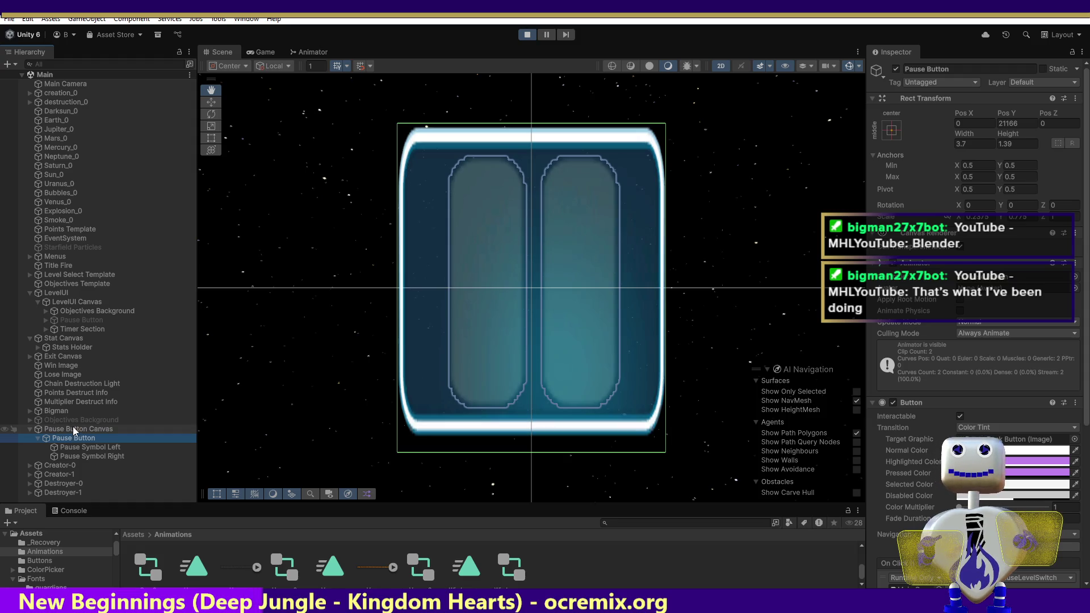
double_click(74, 428)
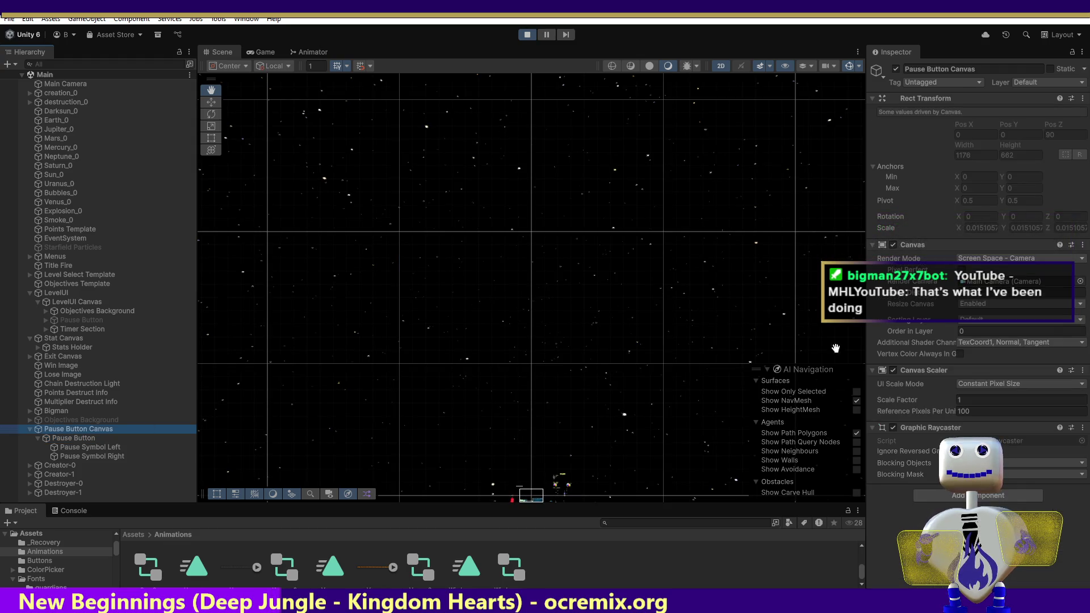
click(86, 437)
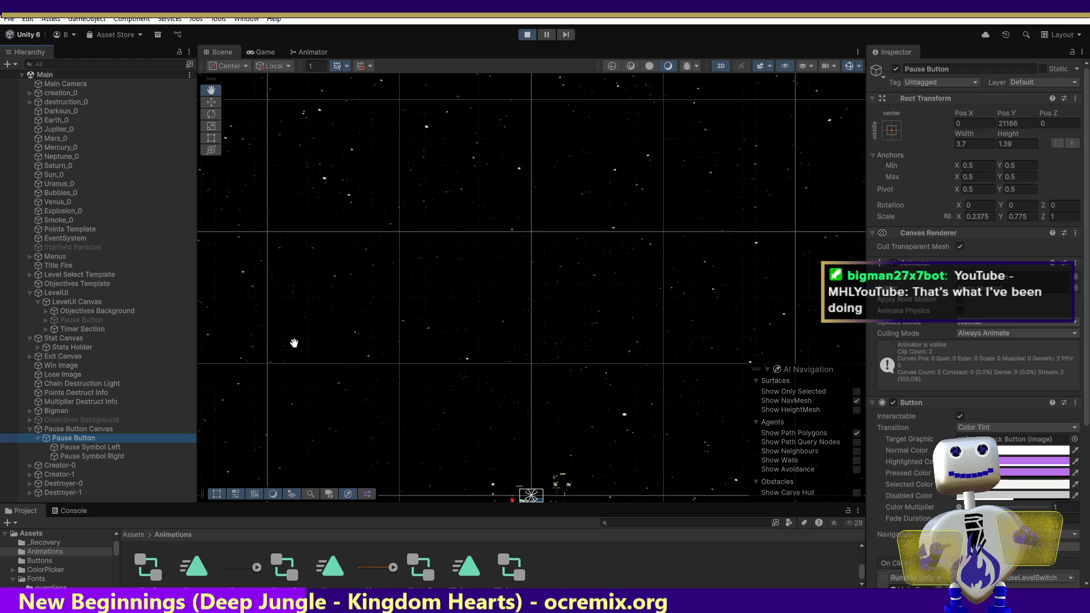
click(988, 217)
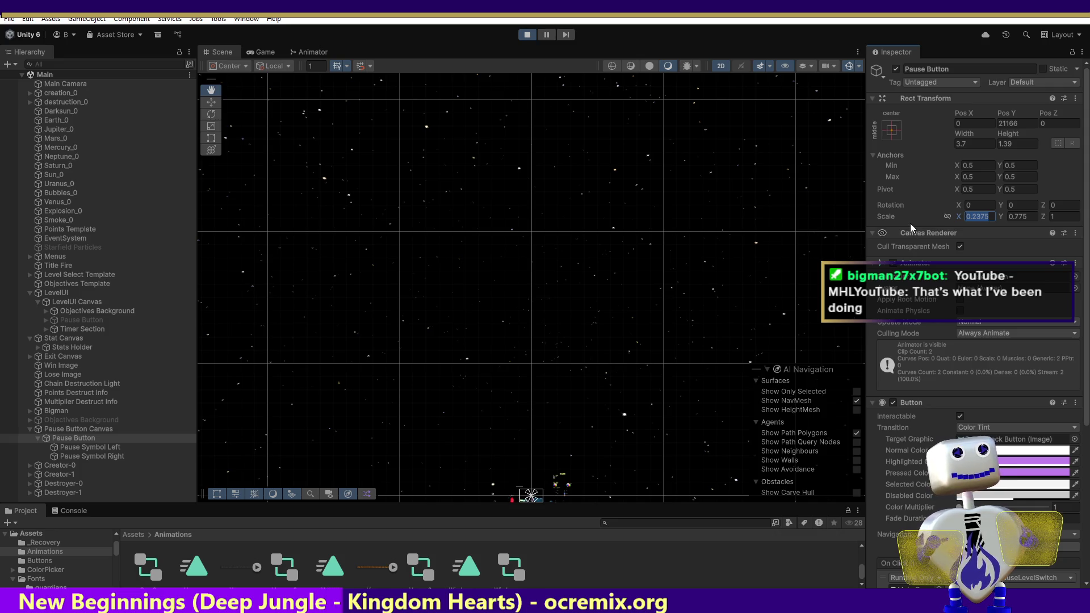
Leave the Pause Button's scale at 0.2375 by 0.775, frame it close up, then reselect the canvas.
click(1025, 216)
text(1)
click(977, 220)
double_click(59, 438)
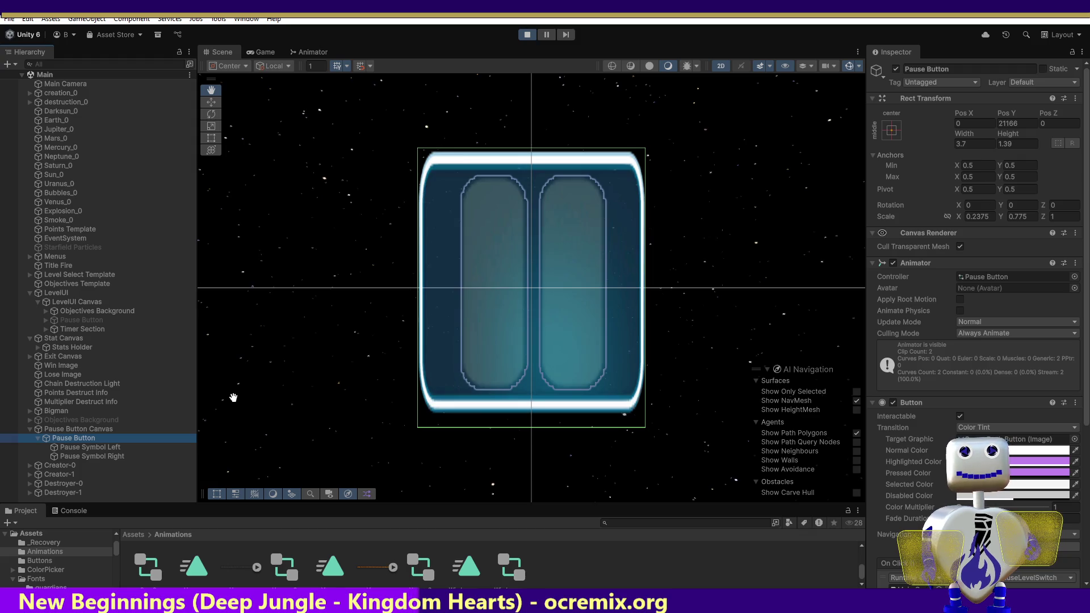
click(55, 431)
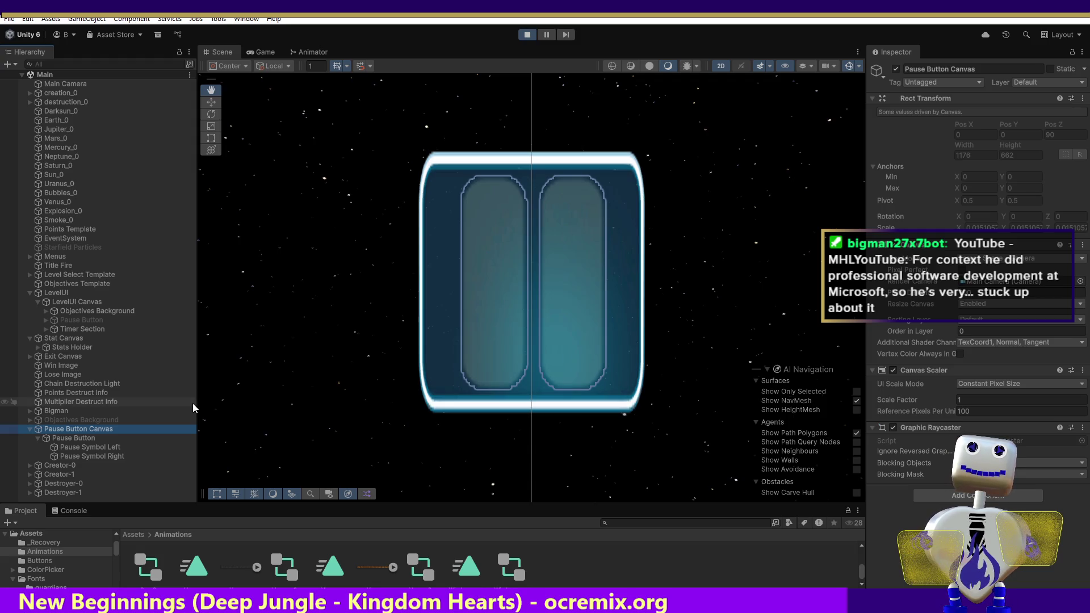
Frame the Pause Button Canvas, Pause Button and left pause symbol in turn in the Scene view.
double_click(80, 429)
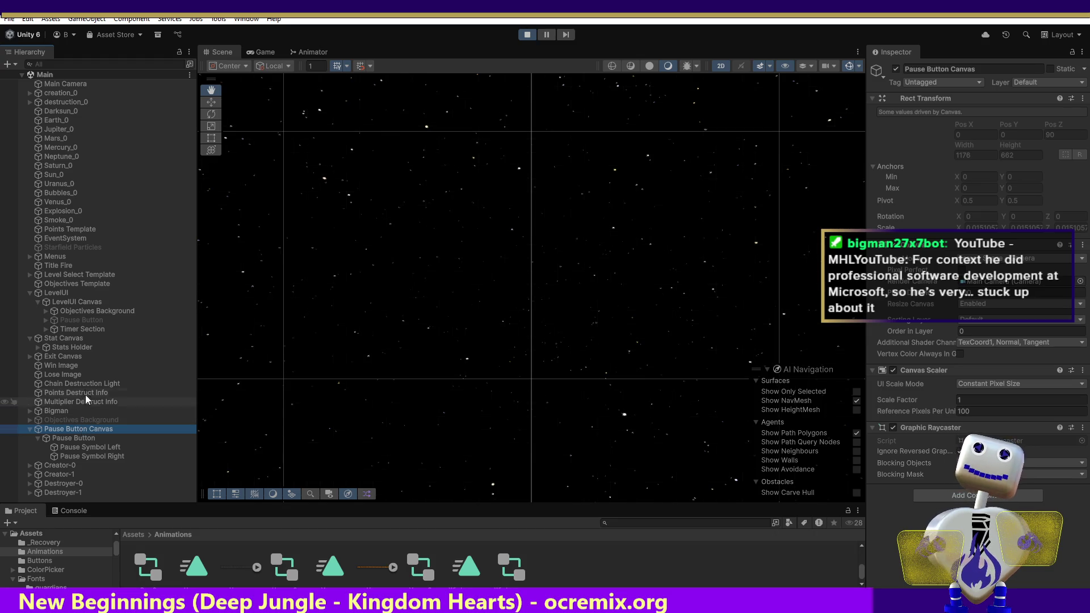
double_click(59, 439)
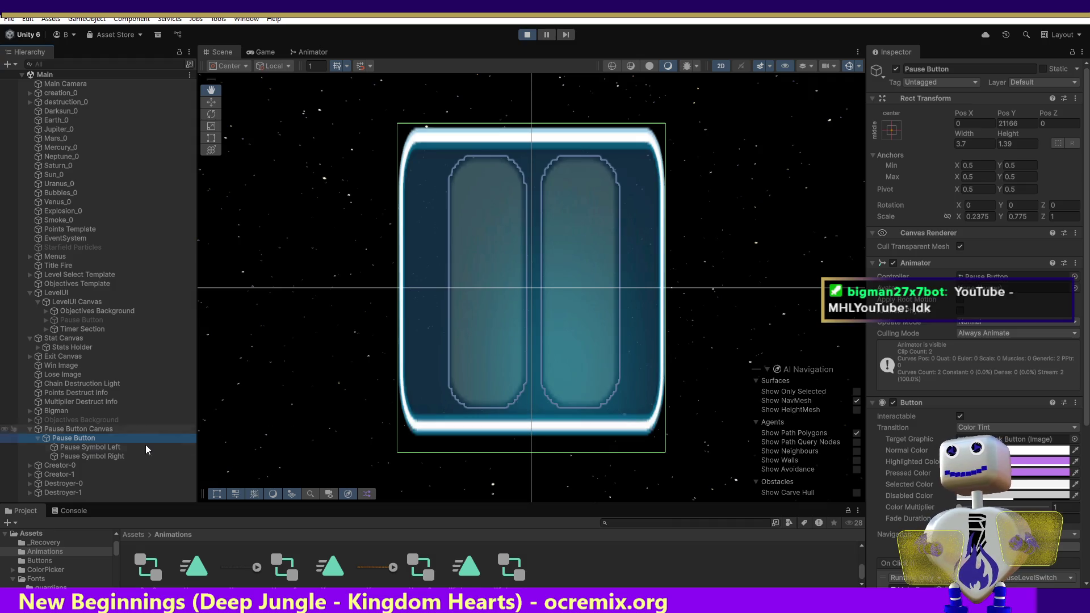
double_click(114, 447)
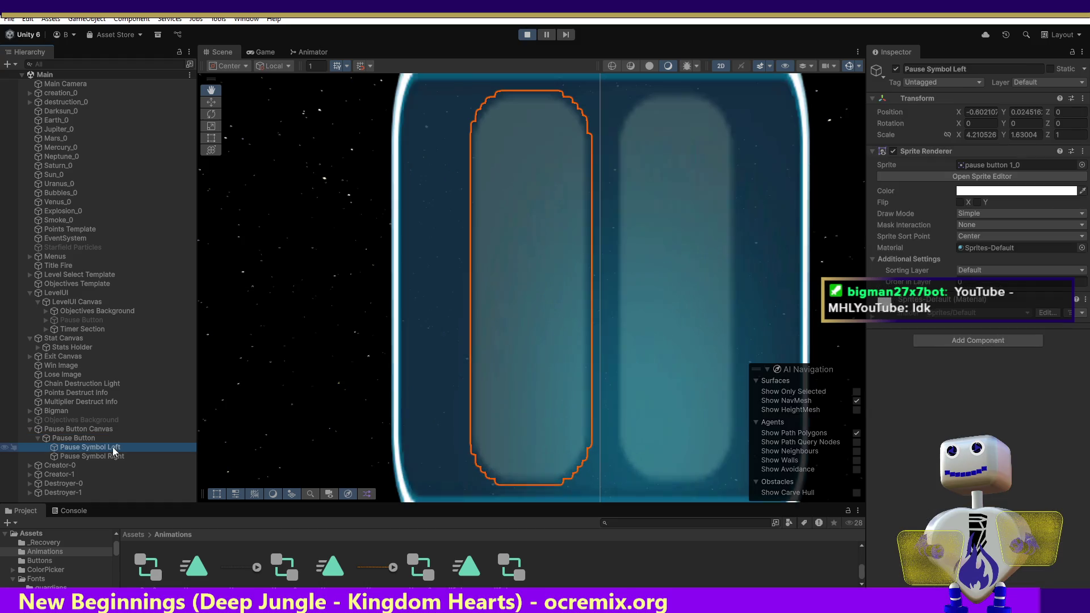
double_click(64, 439)
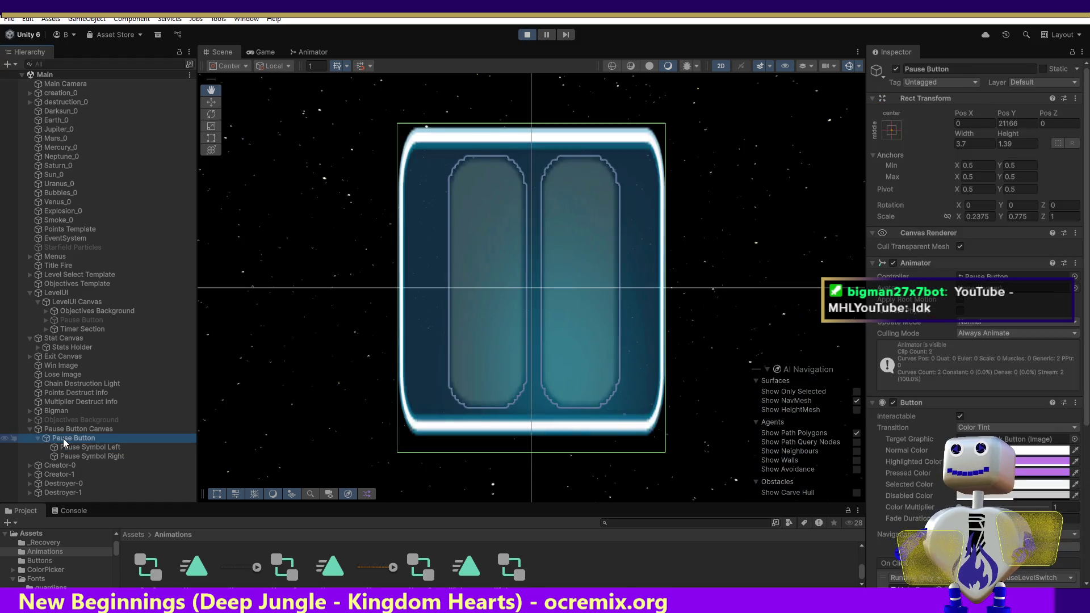
double_click(61, 431)
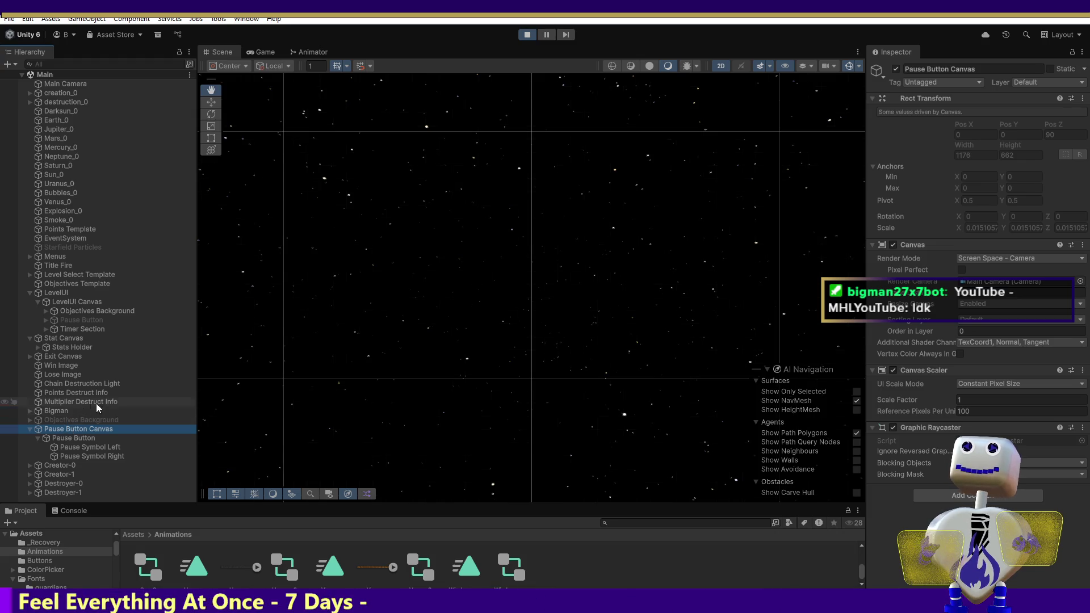
Alternate between Pause Button and Pause Button Canvas to review their Inspector settings.
click(64, 438)
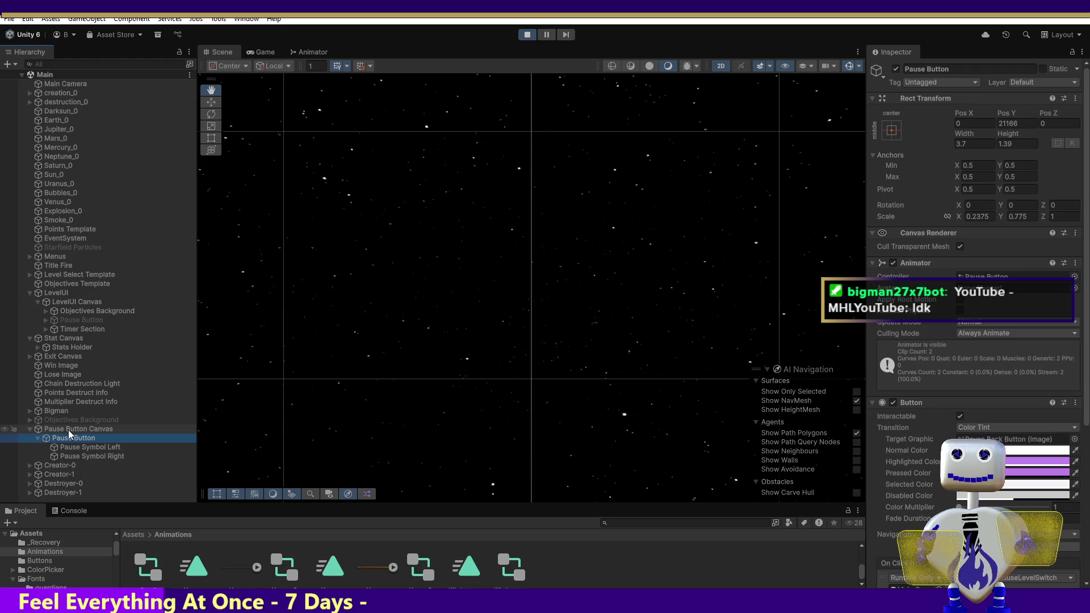
click(69, 429)
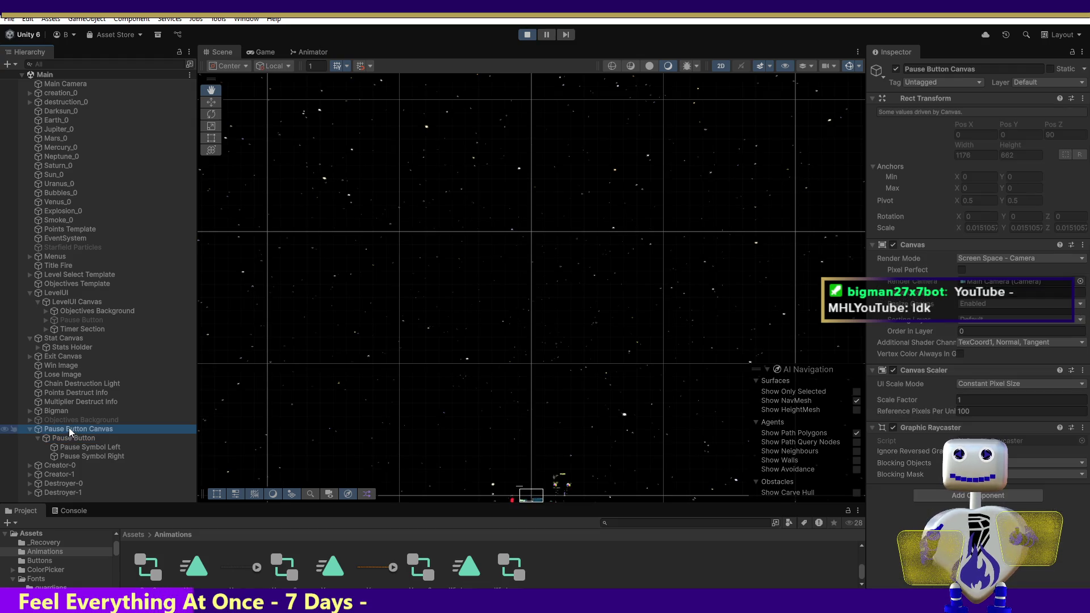
click(84, 438)
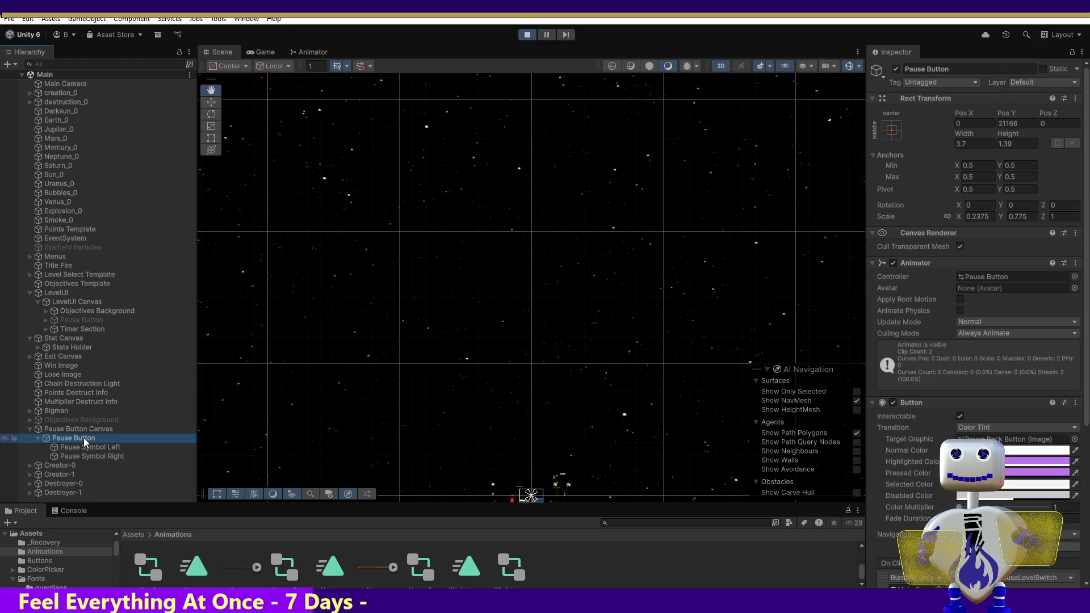
click(84, 428)
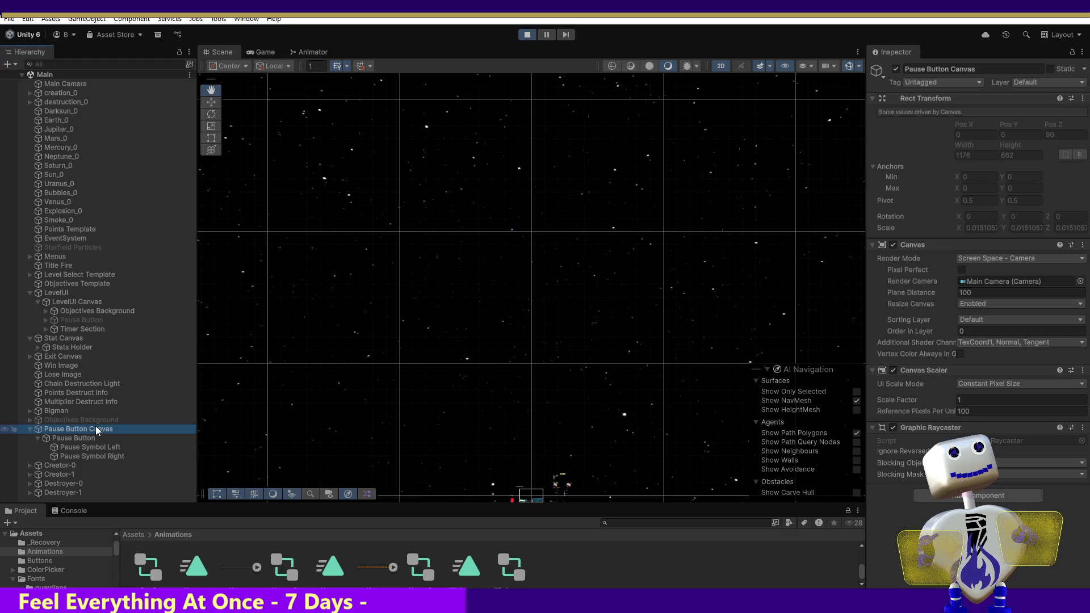
right_click(65, 430)
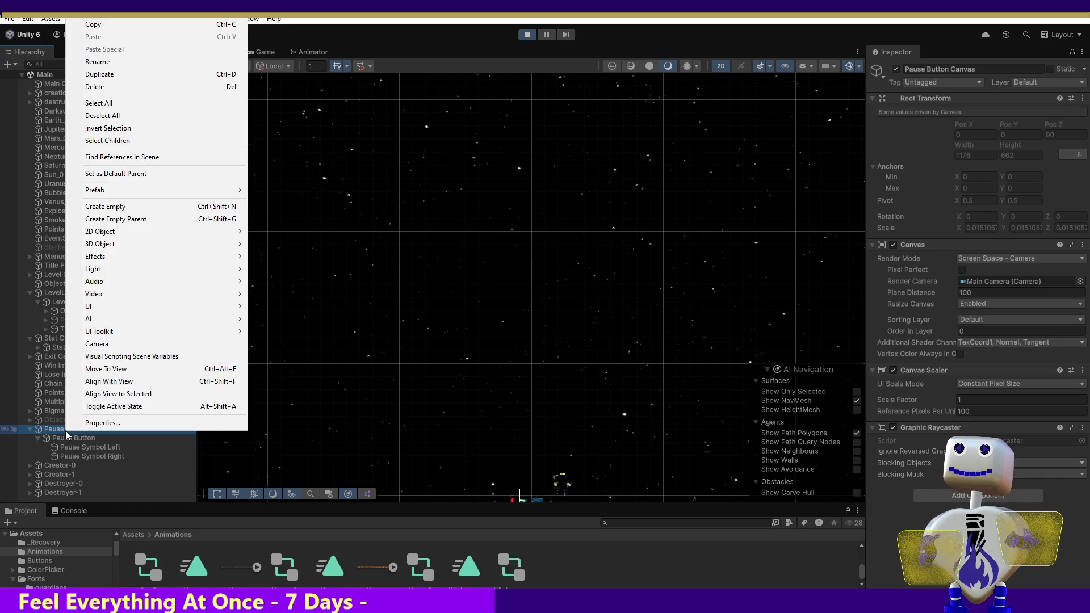
Wrap the Pause Button Canvas in a new empty parent GameObject and drag it down with the Move tool.
click(104, 221)
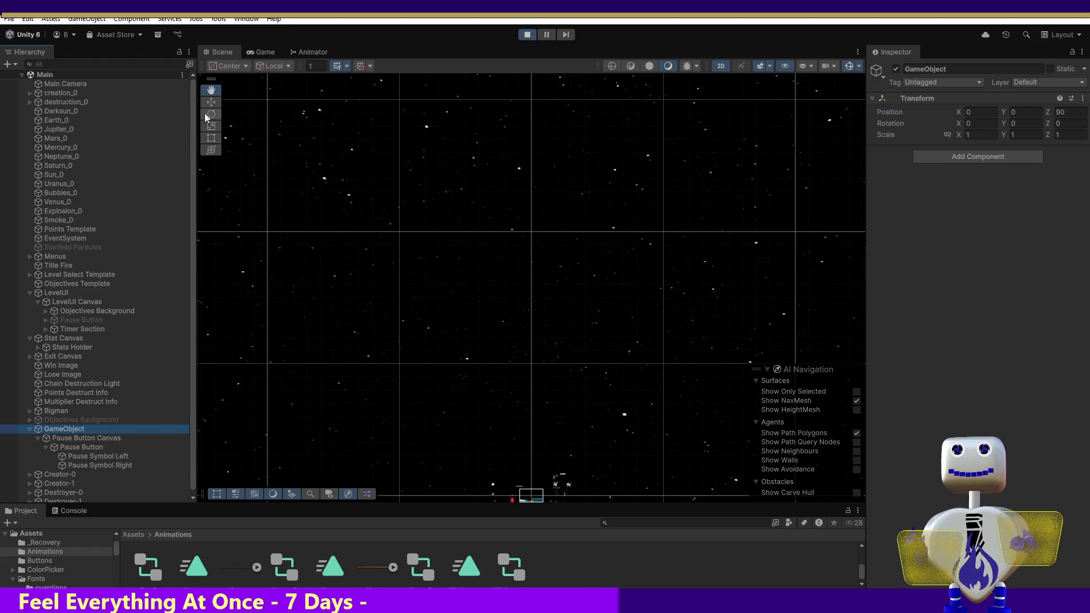
click(210, 130)
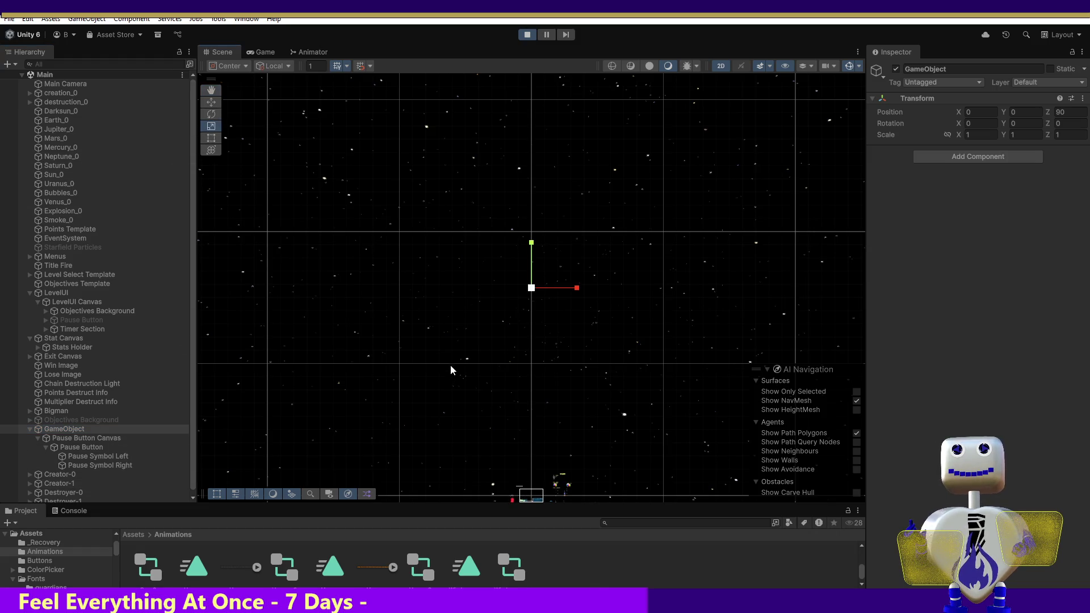
click(210, 100)
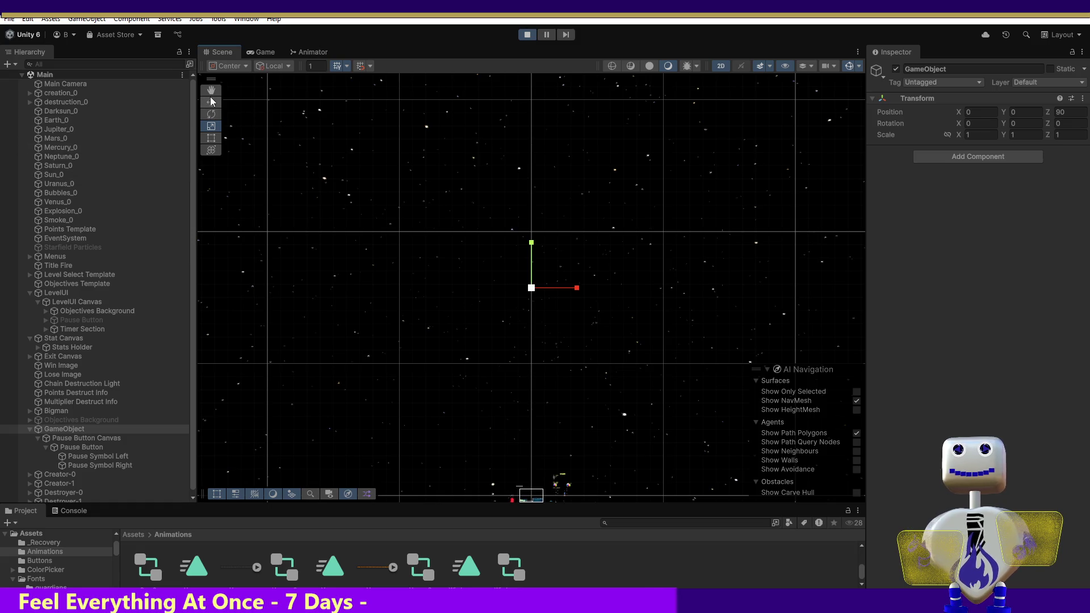
drag(543, 273, 534, 298)
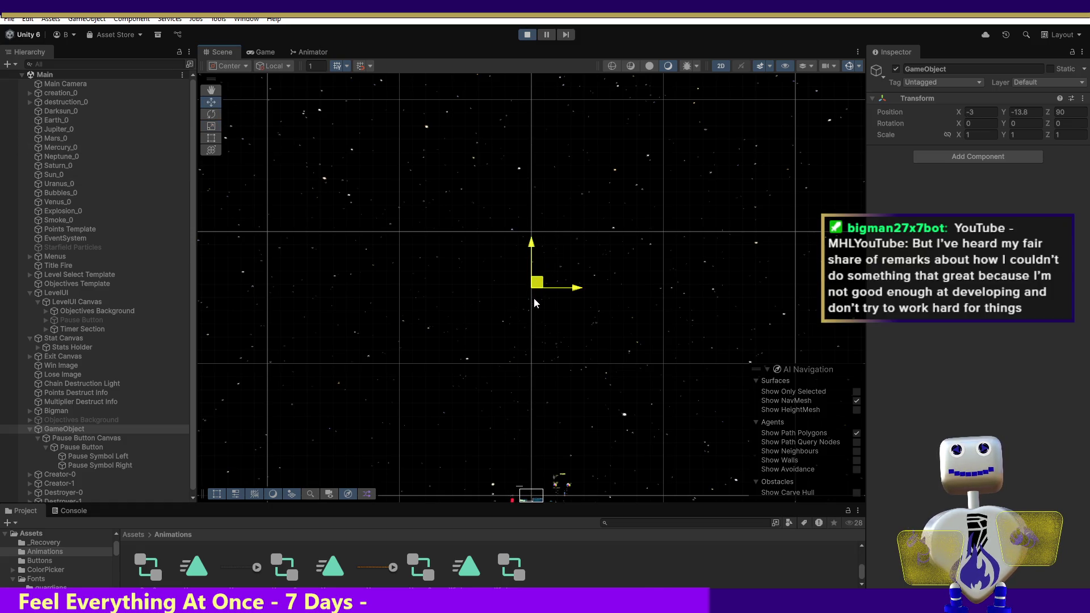
drag(533, 255, 517, 311)
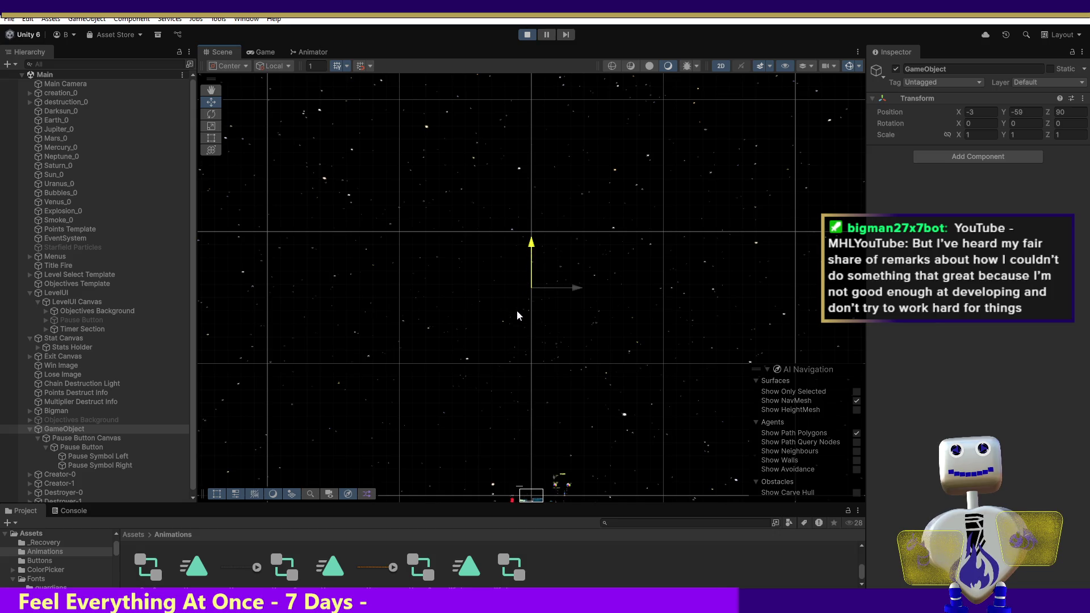
drag(532, 245, 529, 322)
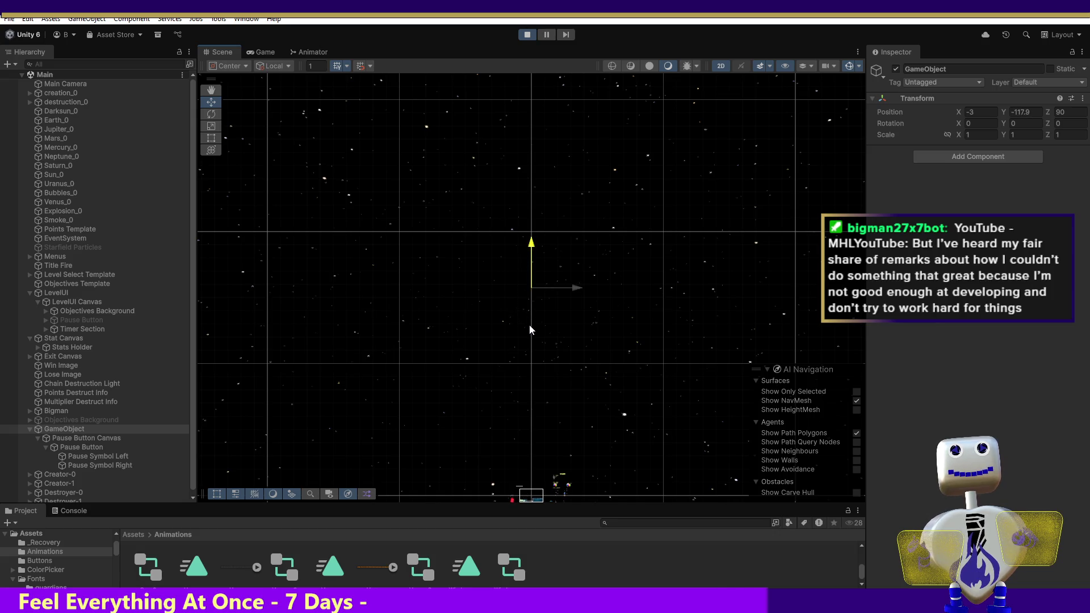
drag(536, 283, 528, 317)
Set the new parent GameObject's Position X and Y to 0.
click(976, 112)
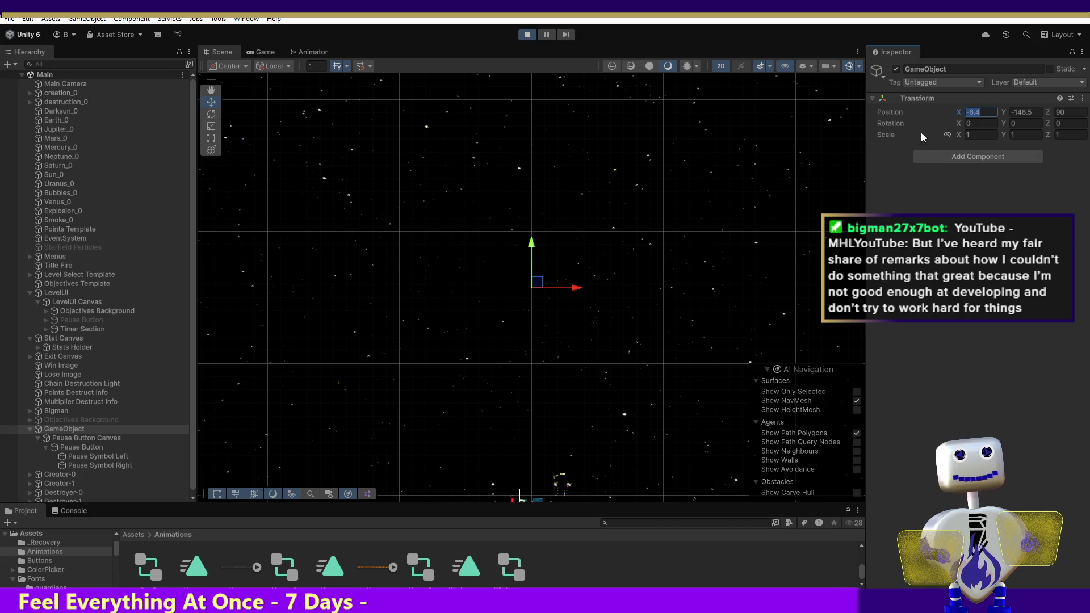
text(0)
click(1030, 112)
text(0)
click(1025, 123)
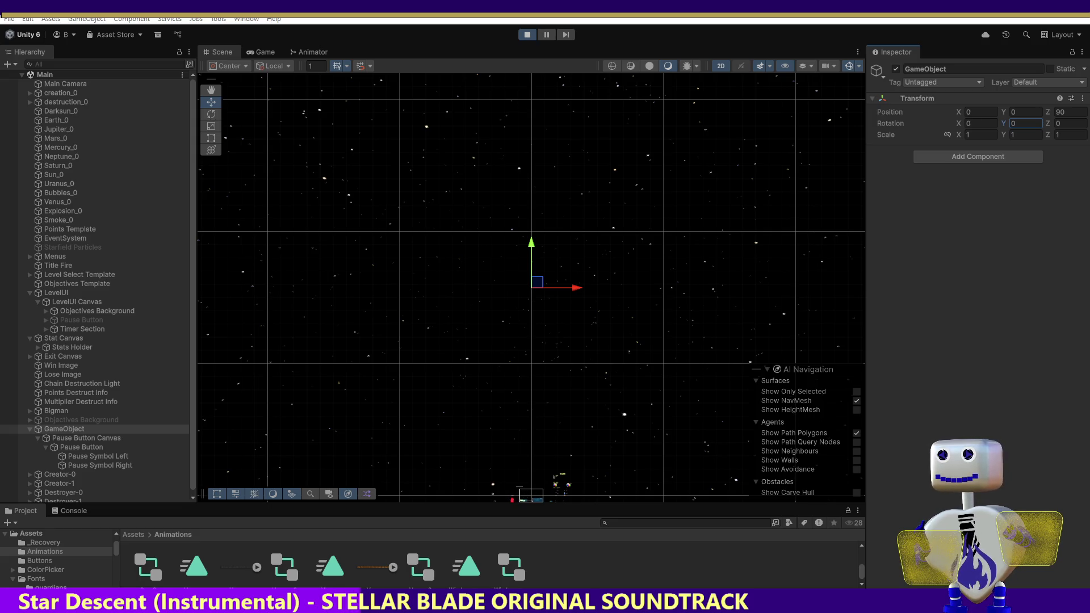
mouse_move(592, 611)
mouse_down()
mouse_move(592, 399)
mouse_move(533, 76)
mouse_up()
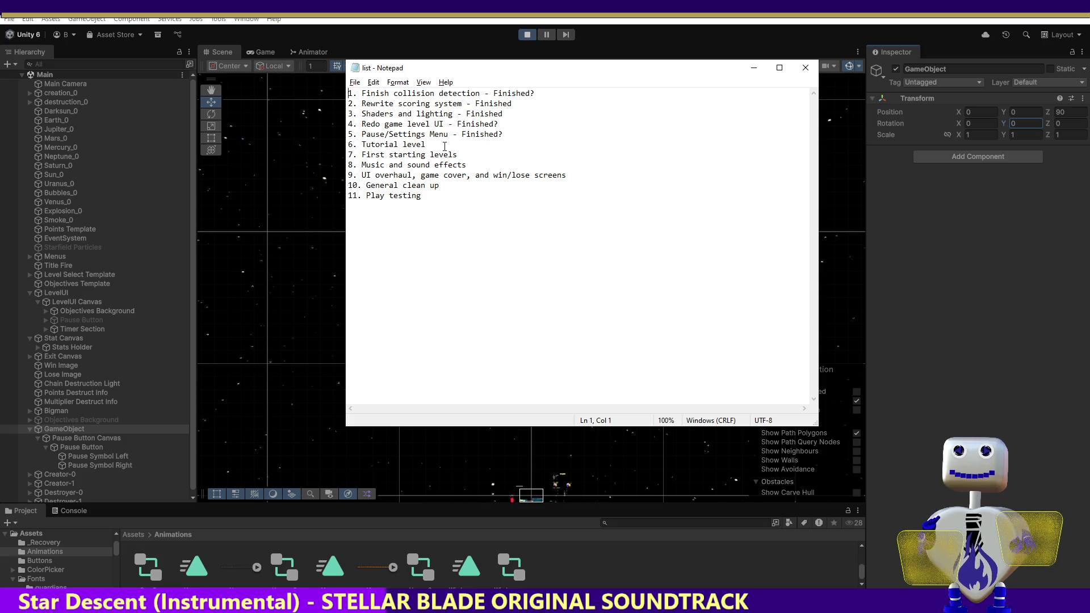
Add a dash and remove the question marks after to-do items 4 and 5.
text( -)
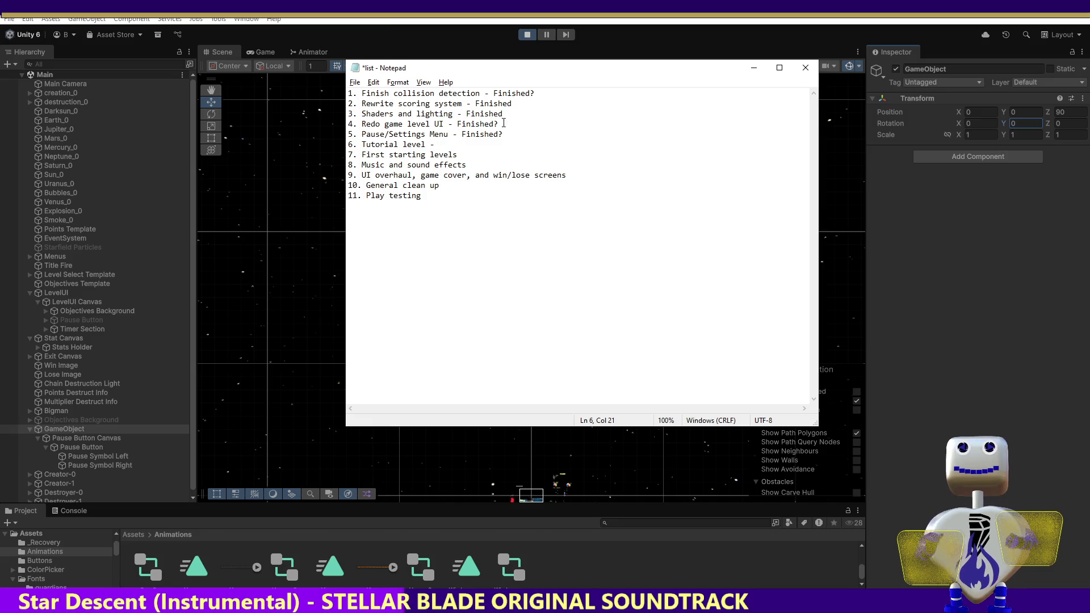
key(BackSpace)
click(519, 120)
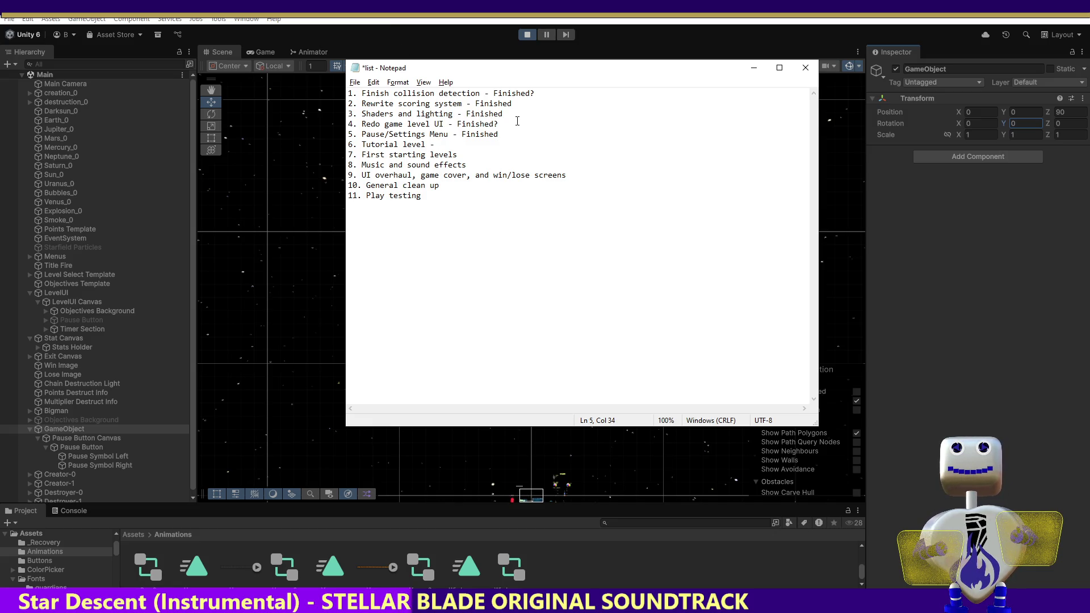
key(BackSpace)
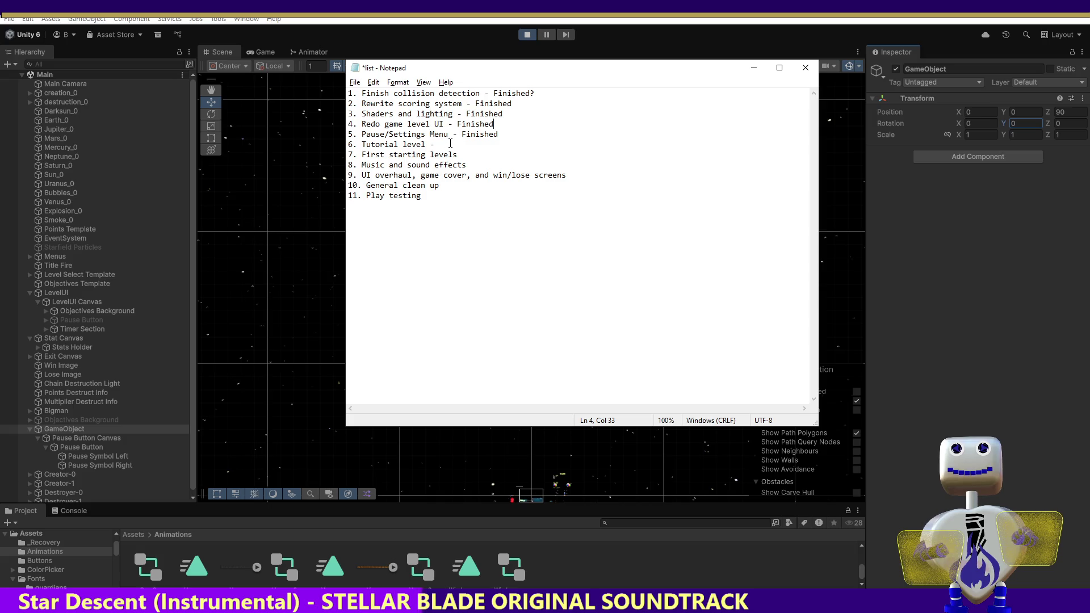
Mark the Tutorial level item on line 6 as Finished.
click(452, 144)
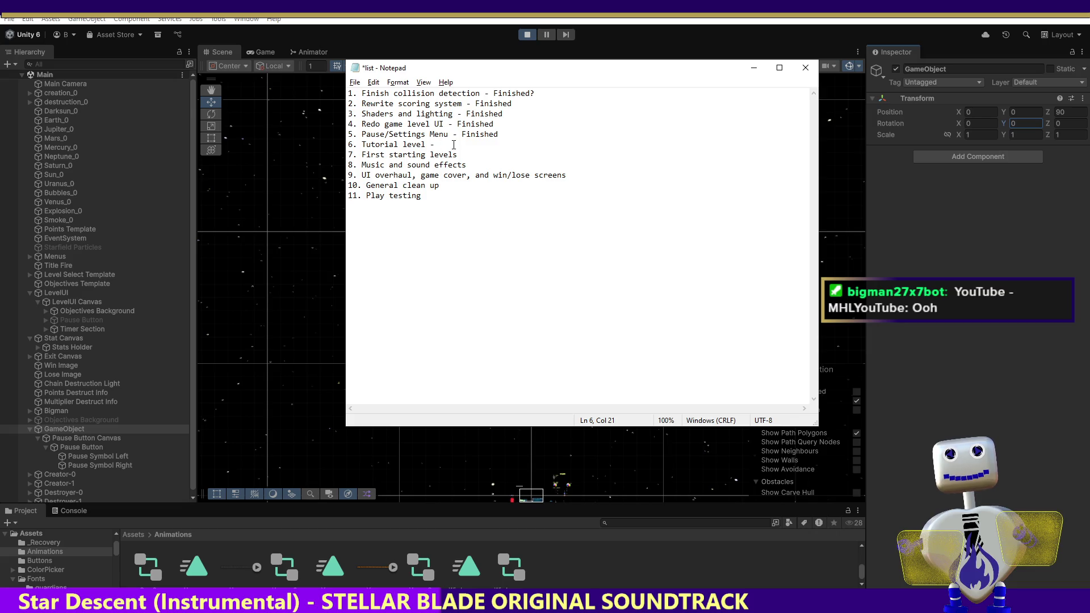
text(Finshe)
key(BackSpace)
key(BackSpace)
key(BackSpace)
text(ished)
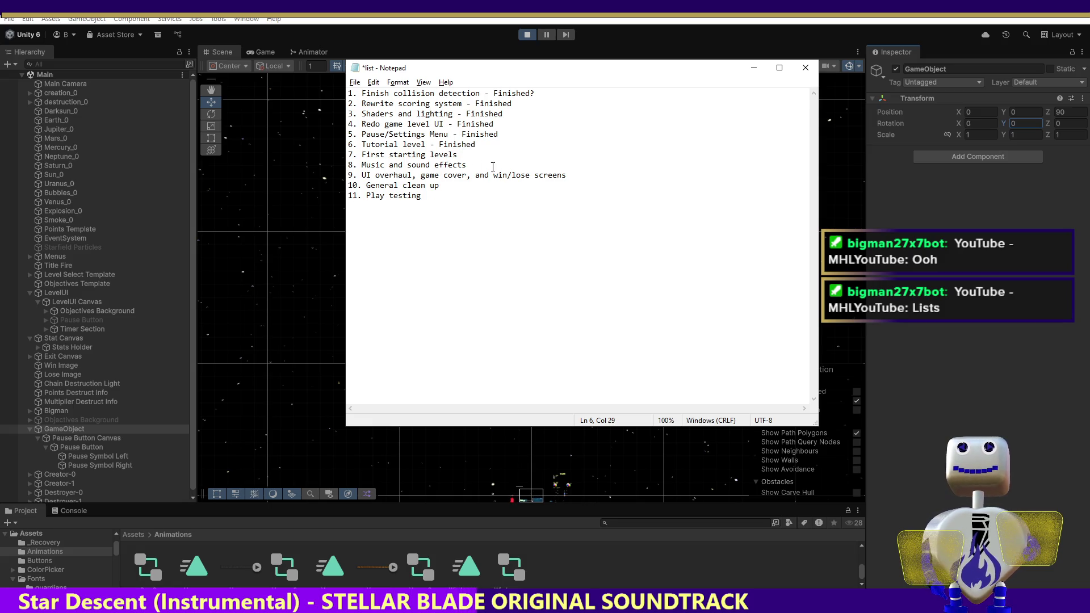
text( -)
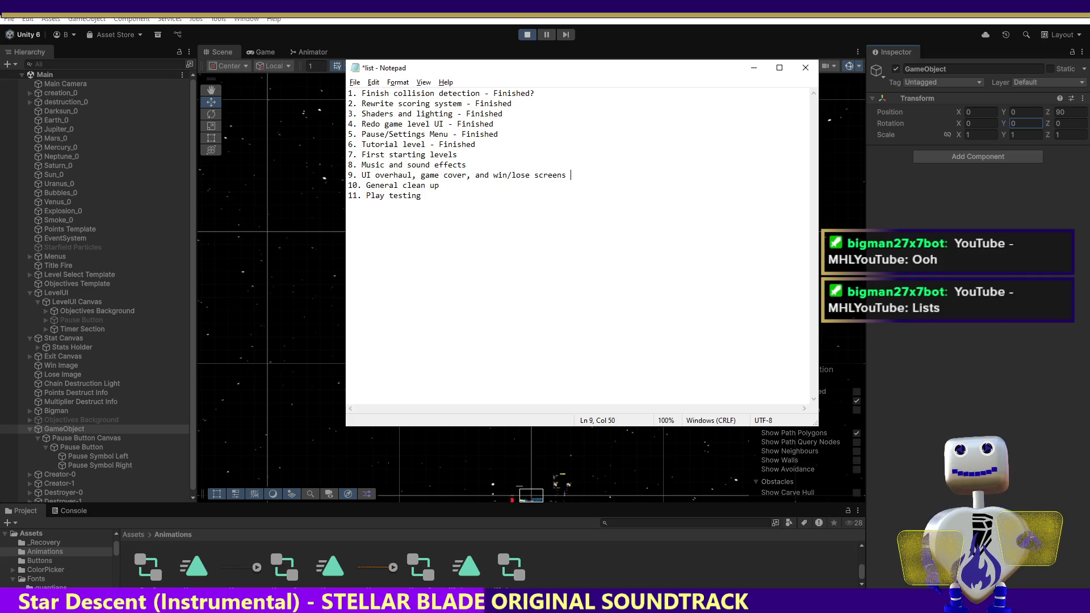
text(Fn)
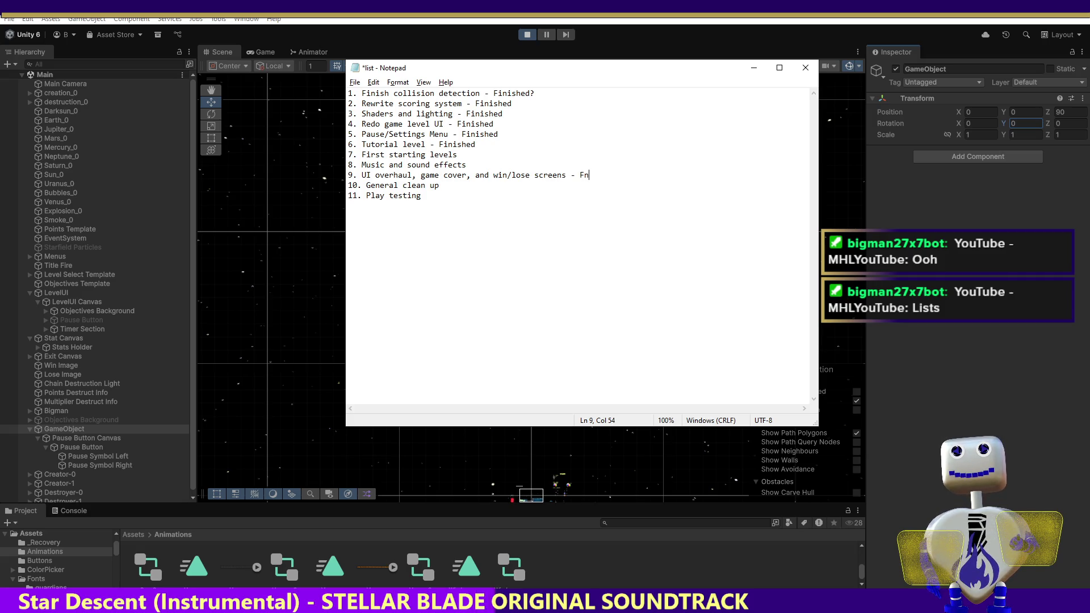
key(BackSpace)
text(inished)
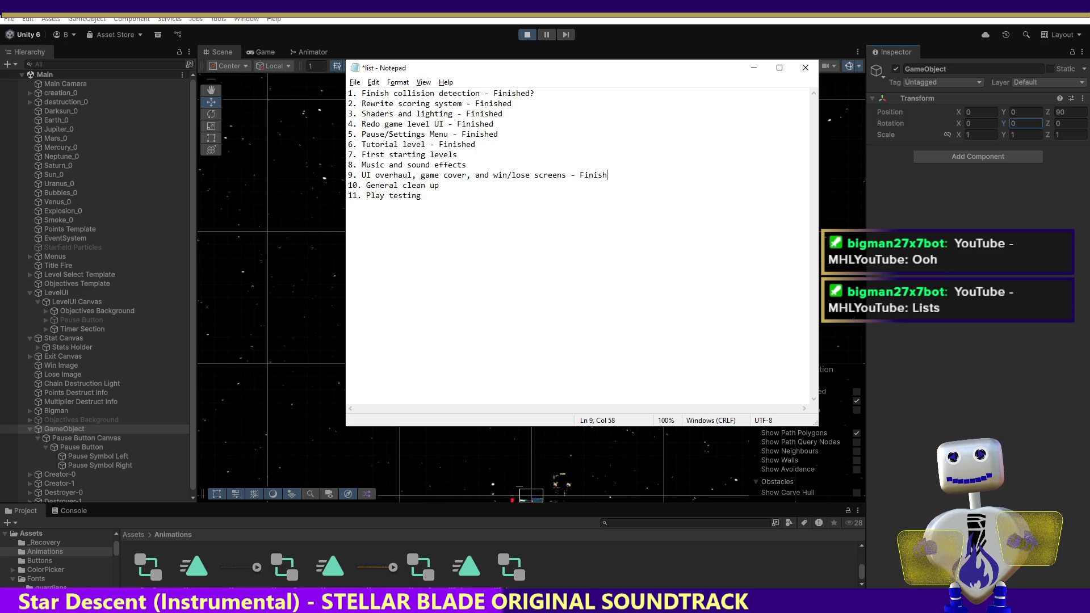
Select and review the General clean up, Play testing, First starting levels and Music items.
key(Down)
key(shift+Home)
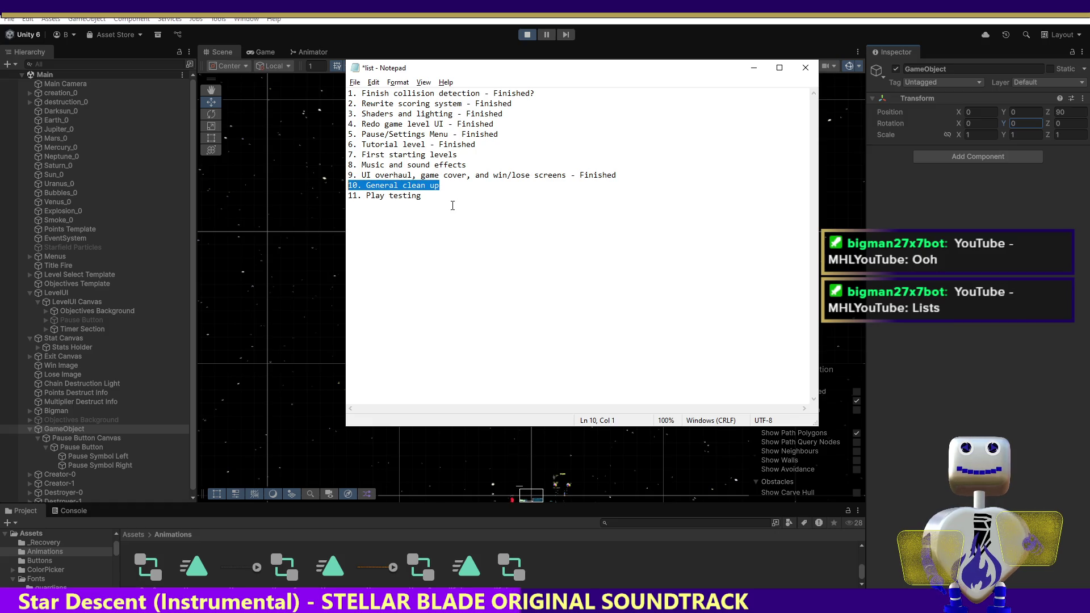
key(Down)
key(End)
key(shift+Home)
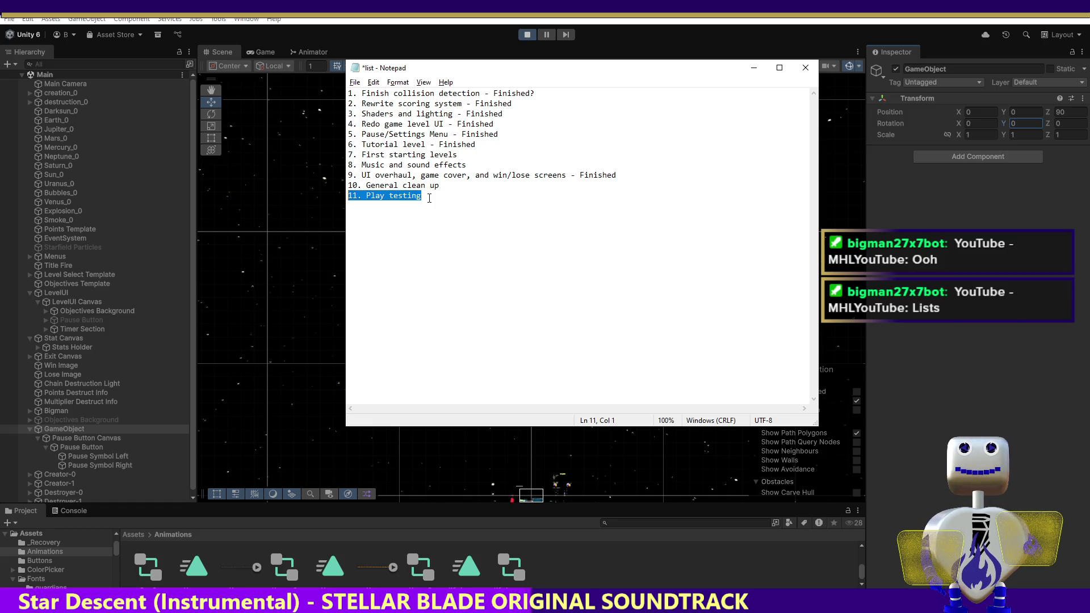
click(429, 198)
key(shift+Home)
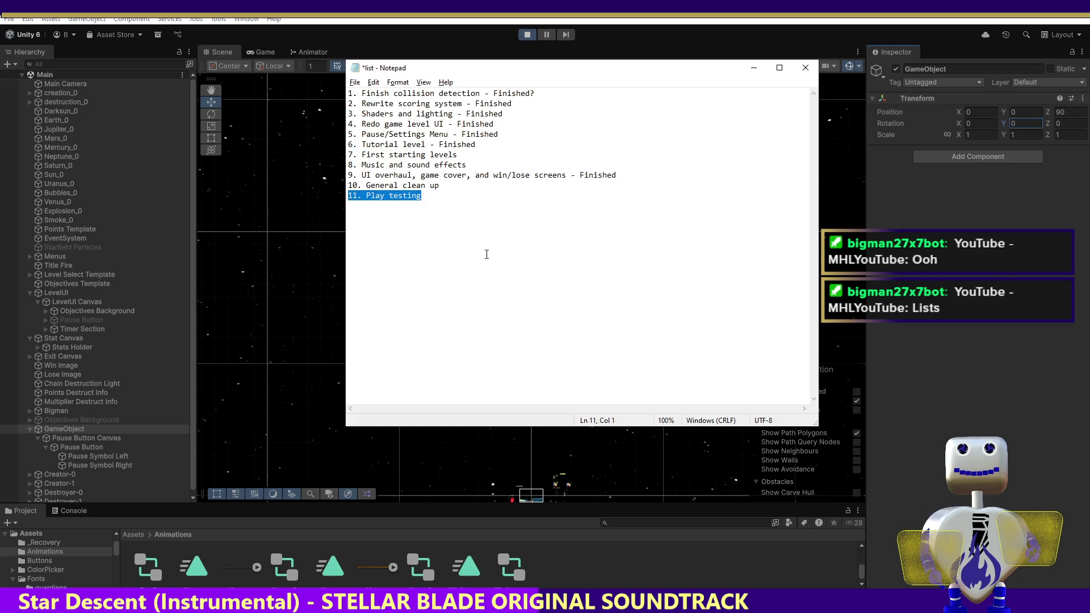
click(457, 154)
key(shift+Home)
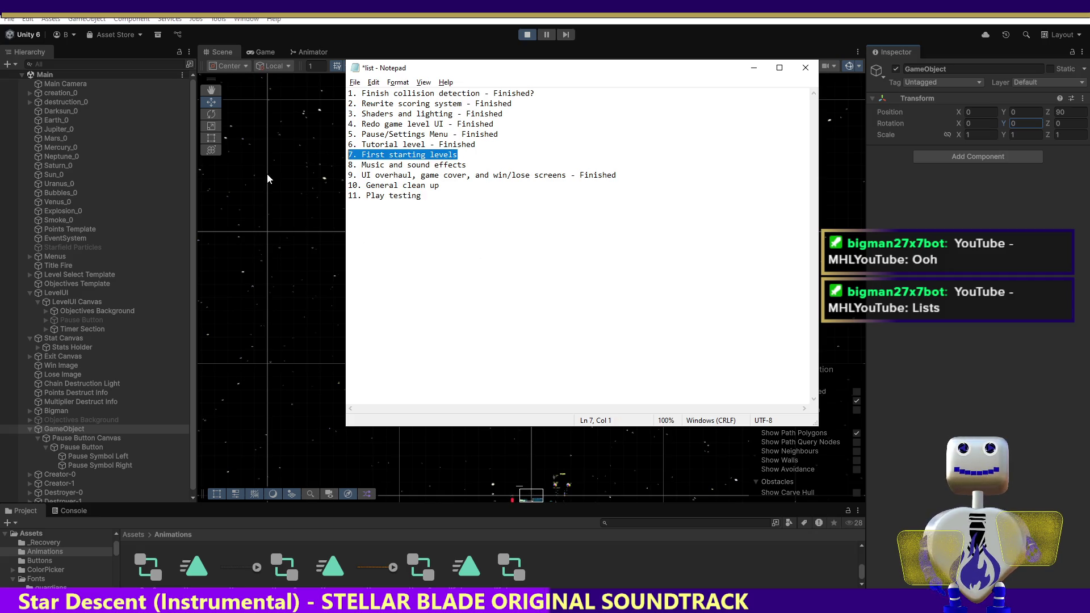
click(477, 165)
key(shift+Home)
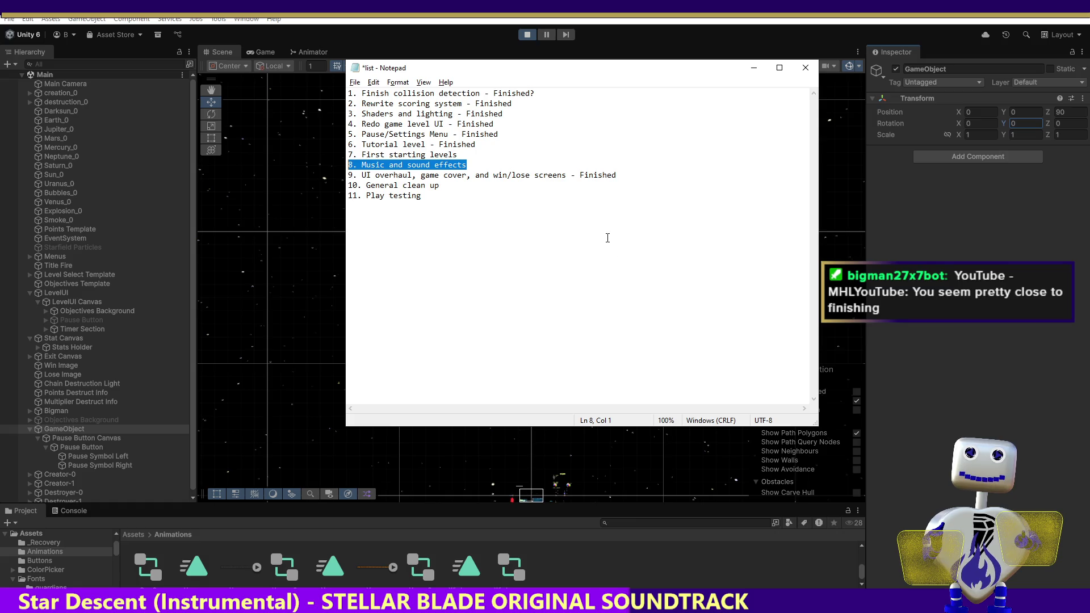
Add item 12, Endless Mode, below Play testing and save the list.
click(439, 195)
key(Return)
text(12.)
key(BackSpace)
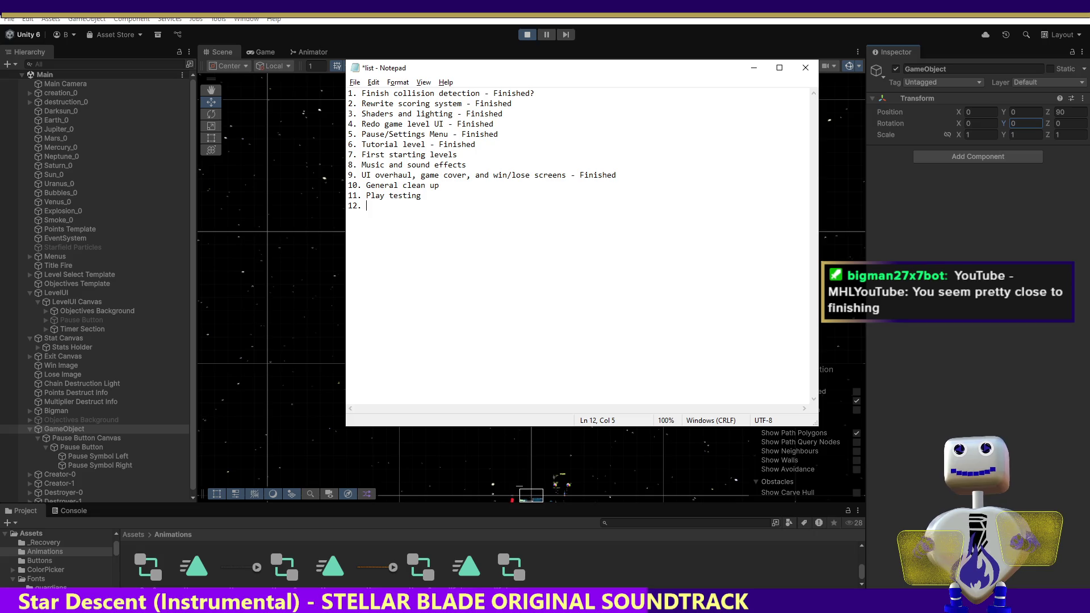
text(En)
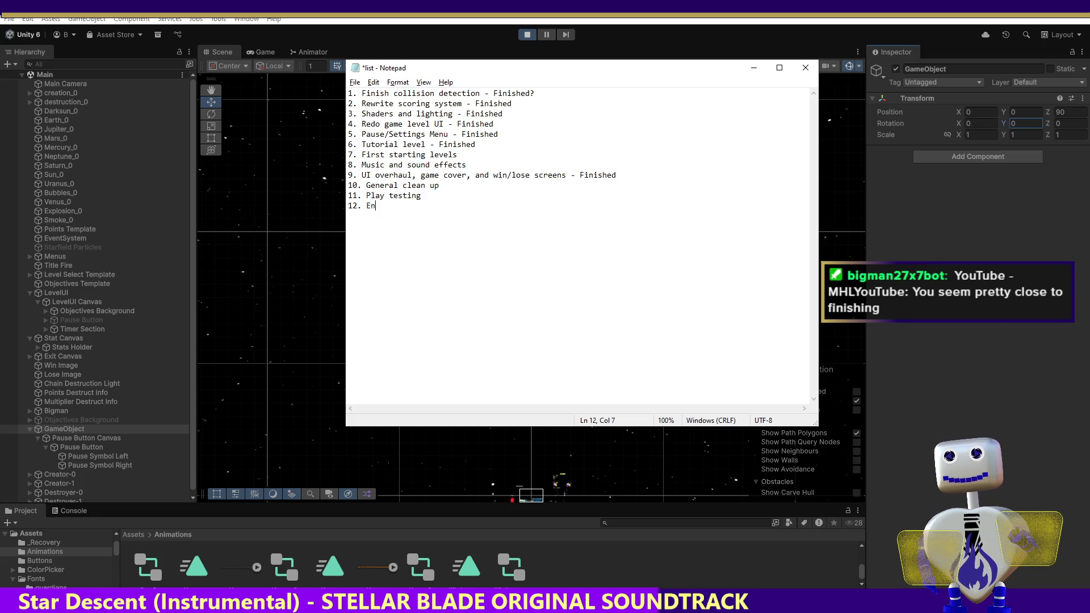
text(dless )
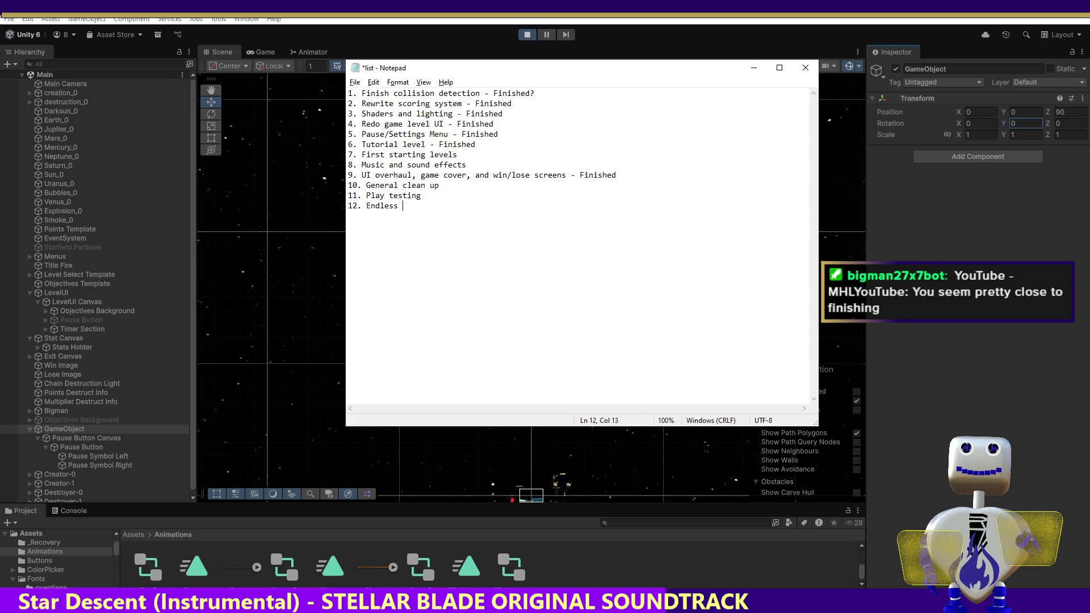
text(Mode)
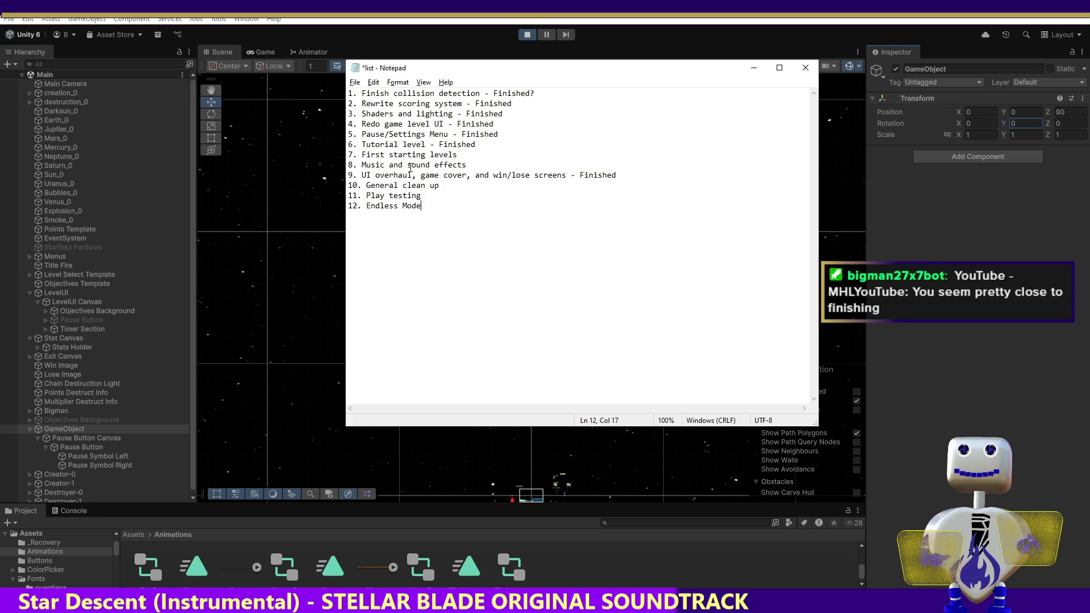
key(ctrl+s)
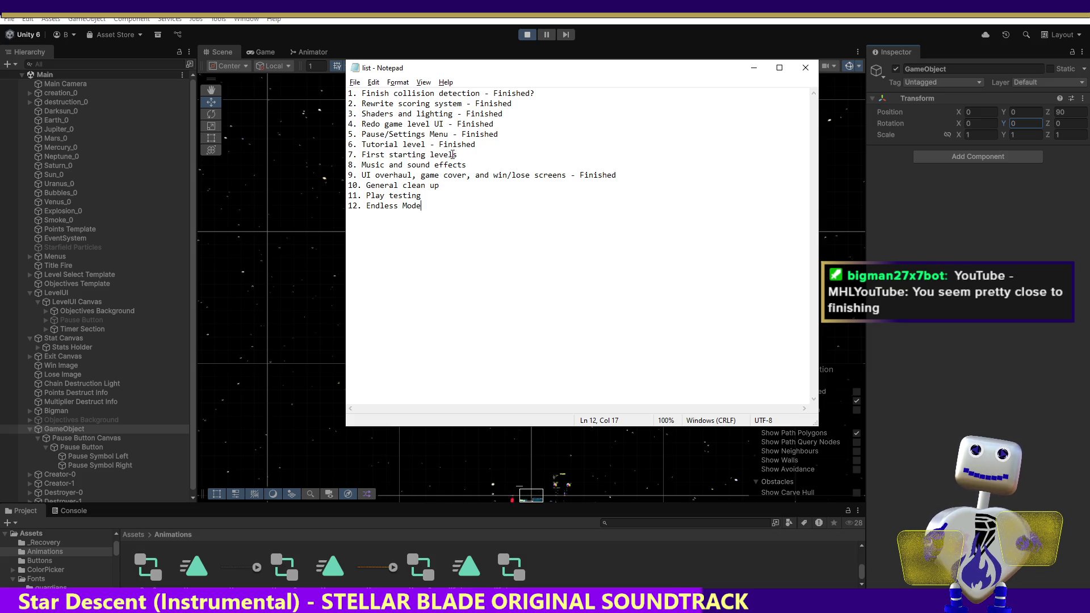
Review the edited to-do lines, then drag the Notepad window off the screen.
click(471, 164)
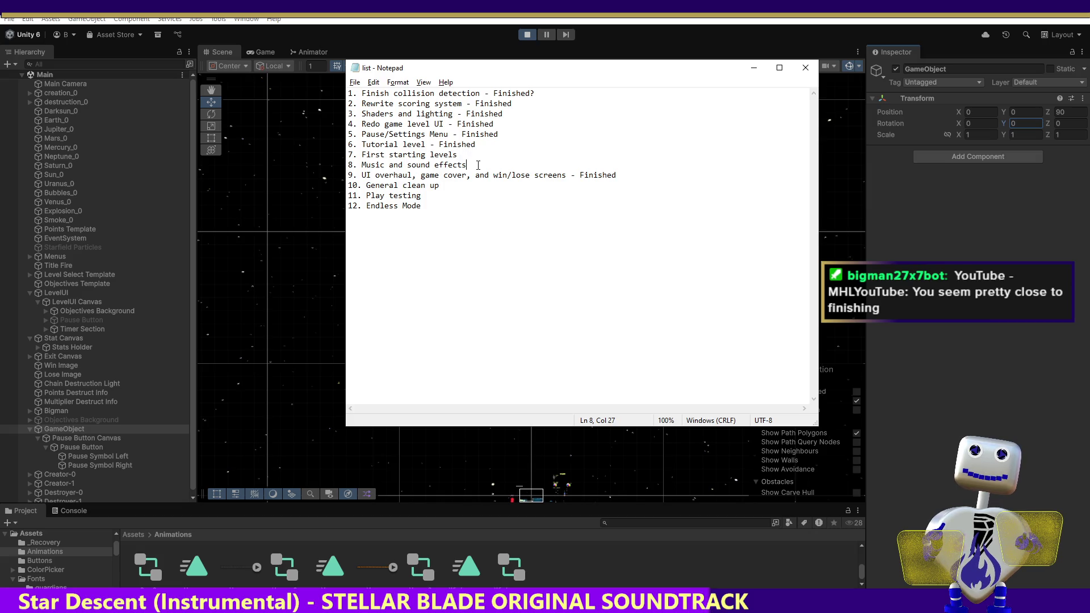
click(468, 159)
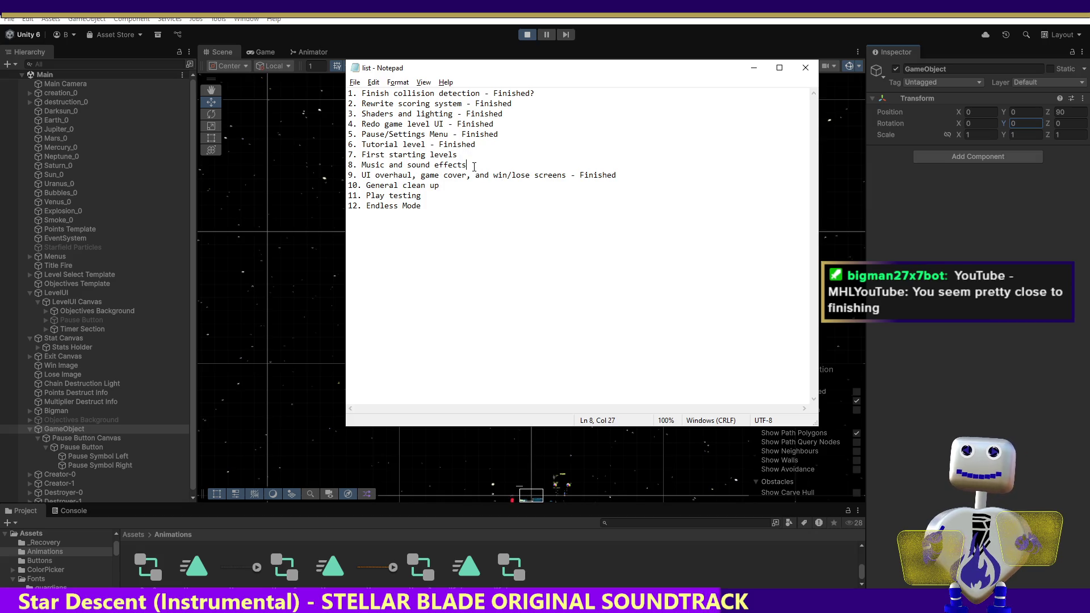
click(459, 195)
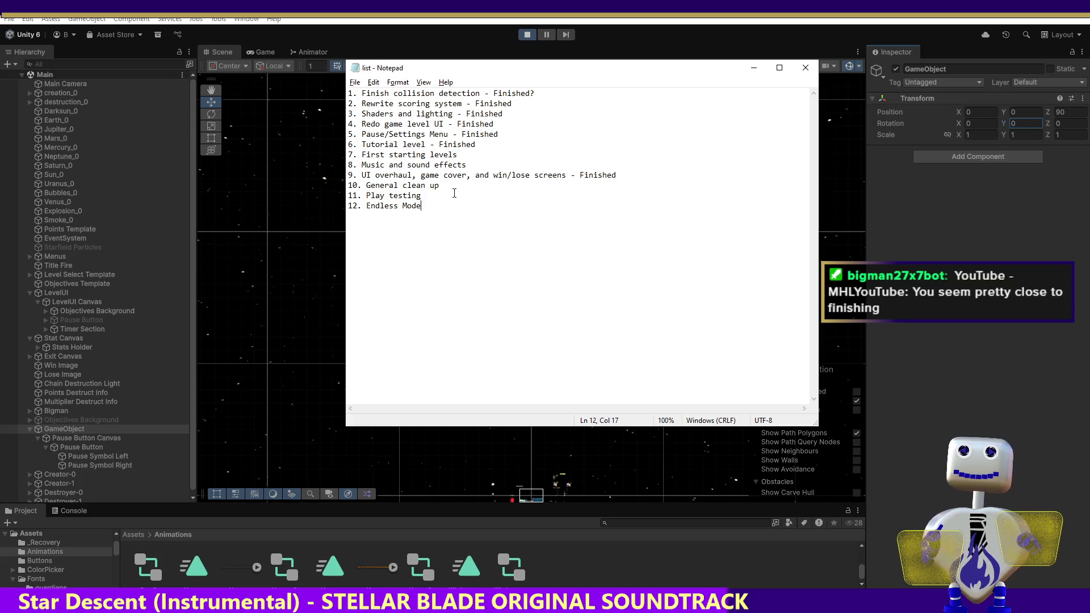
click(420, 198)
key(shift+Home)
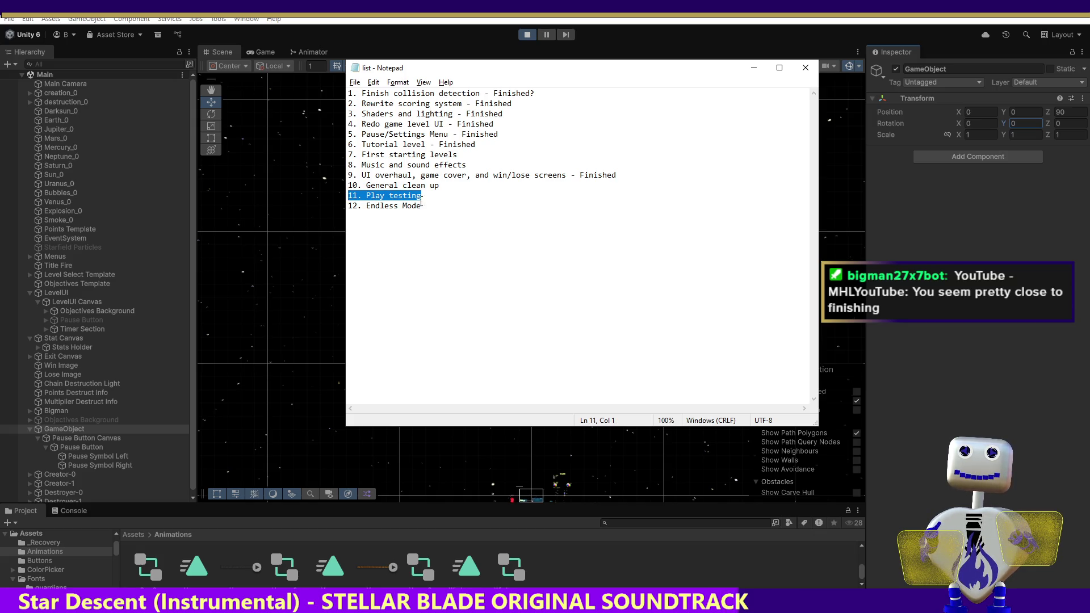
click(421, 204)
click(454, 155)
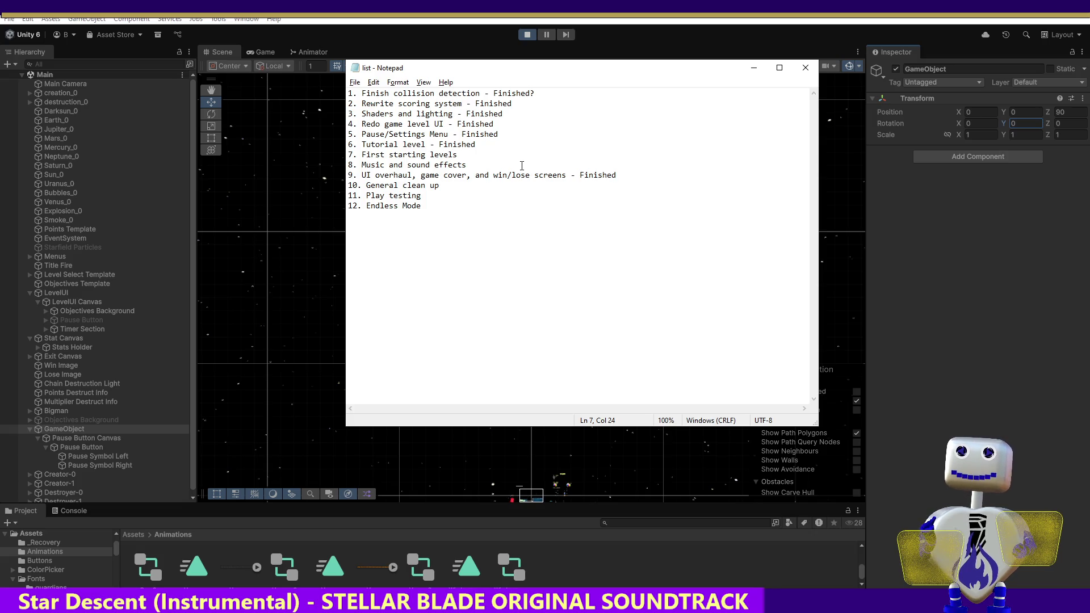
mouse_move(493, 73)
mouse_down()
mouse_move(601, 395)
mouse_move(625, 612)
mouse_up()
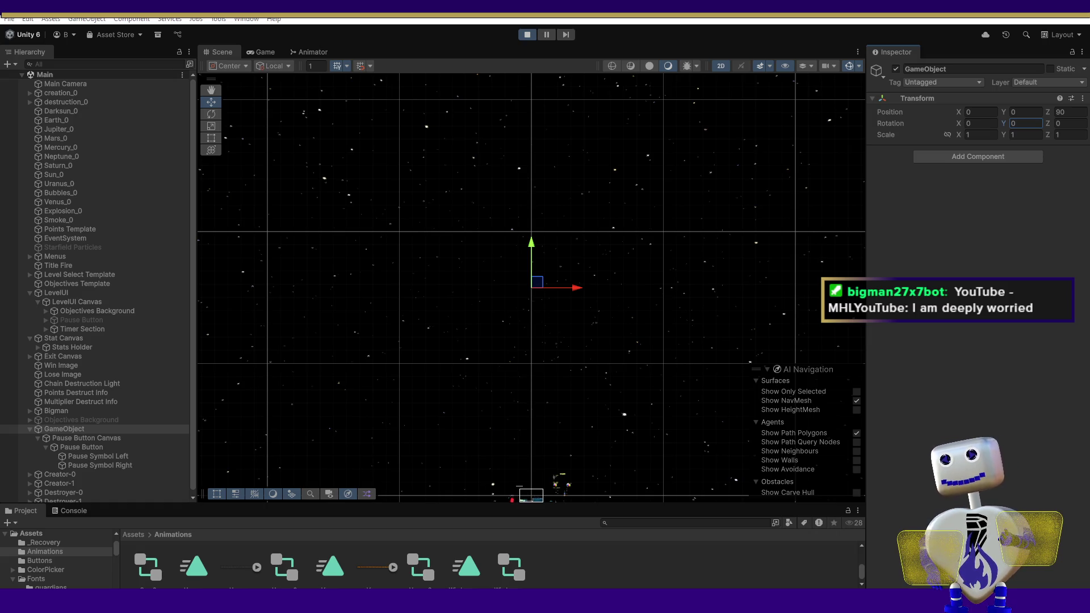
Switch to the browser showing OC ReMix's 'Sidon's Wet Dream' remix page.
key(alt+Tab)
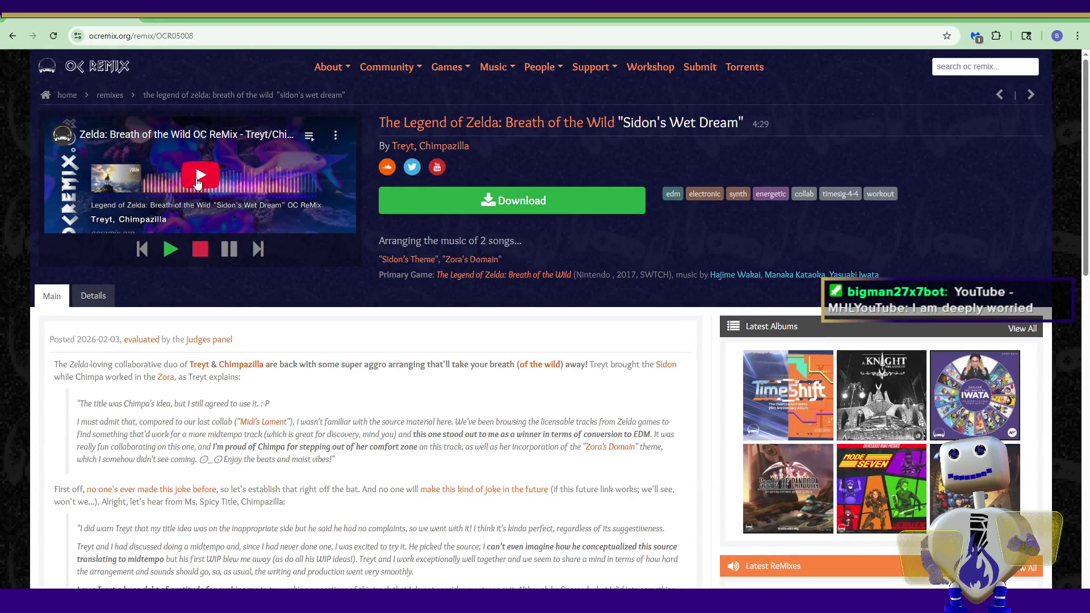
Play the Sidon's Wet Dream remix full screen, exit full screen, and return to Unity's Pause Button Canvas.
click(199, 179)
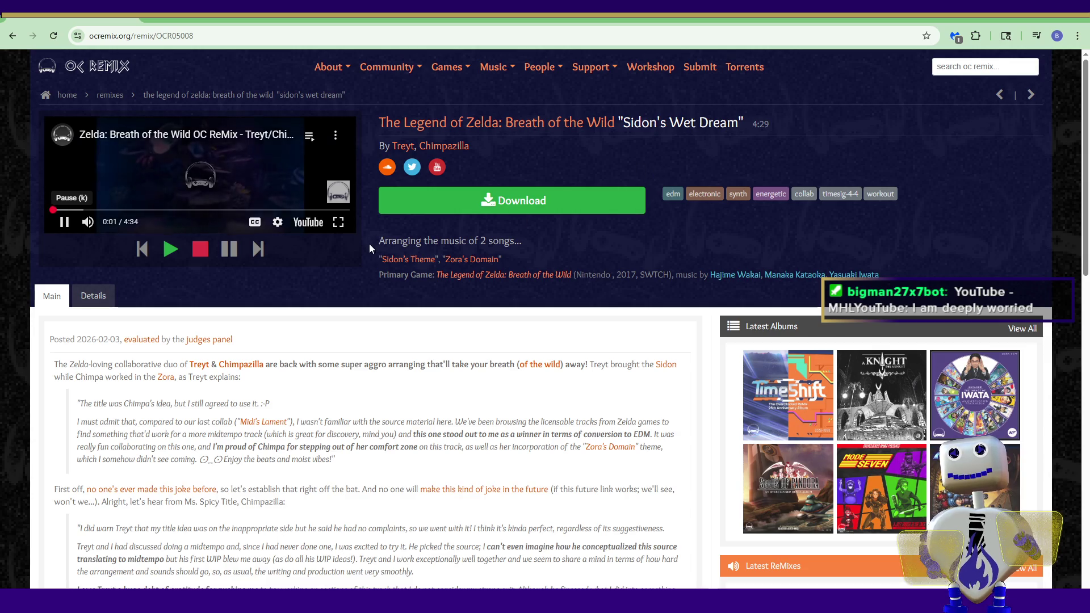
key(f)
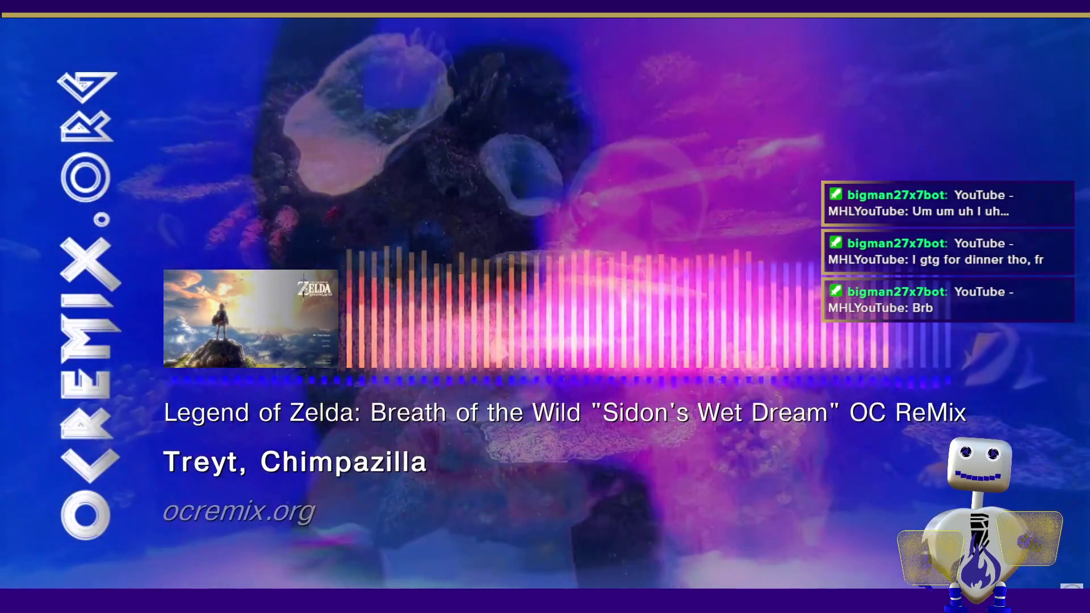
mouse_move(577, 162)
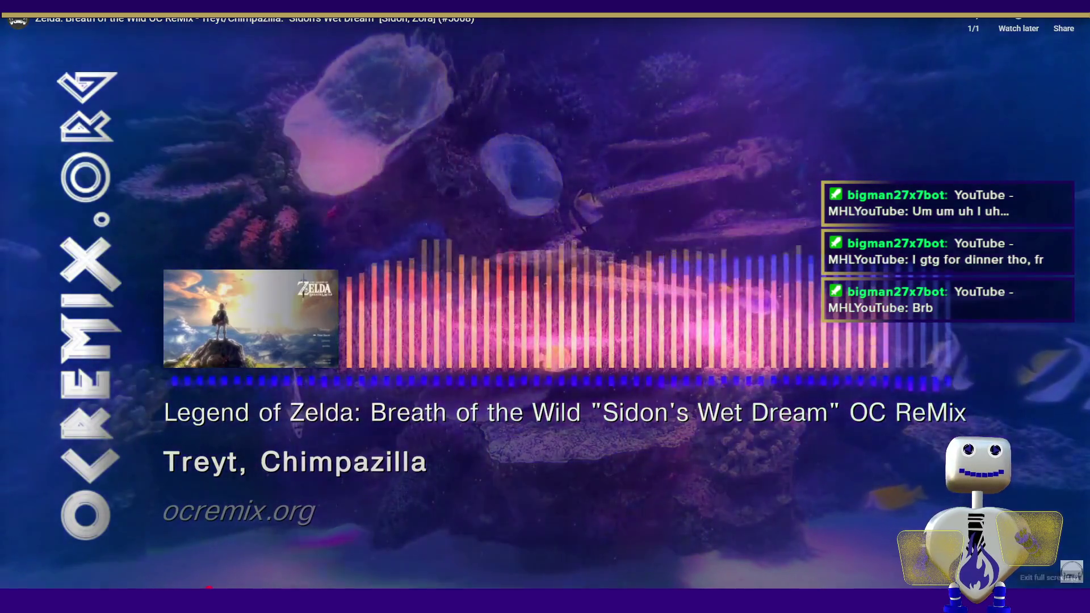
click(1071, 571)
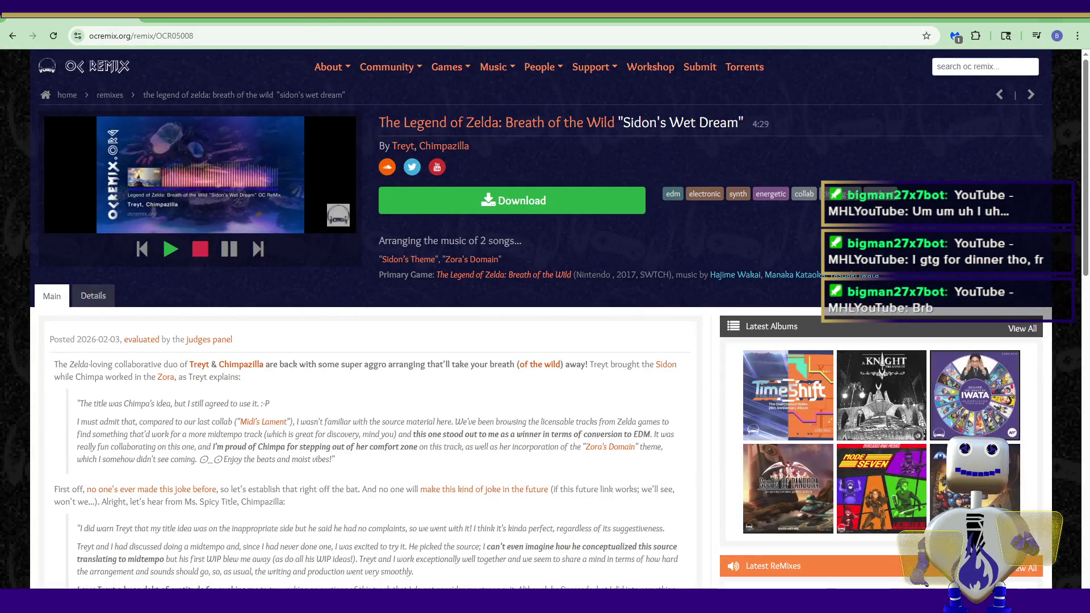
key(alt+Tab)
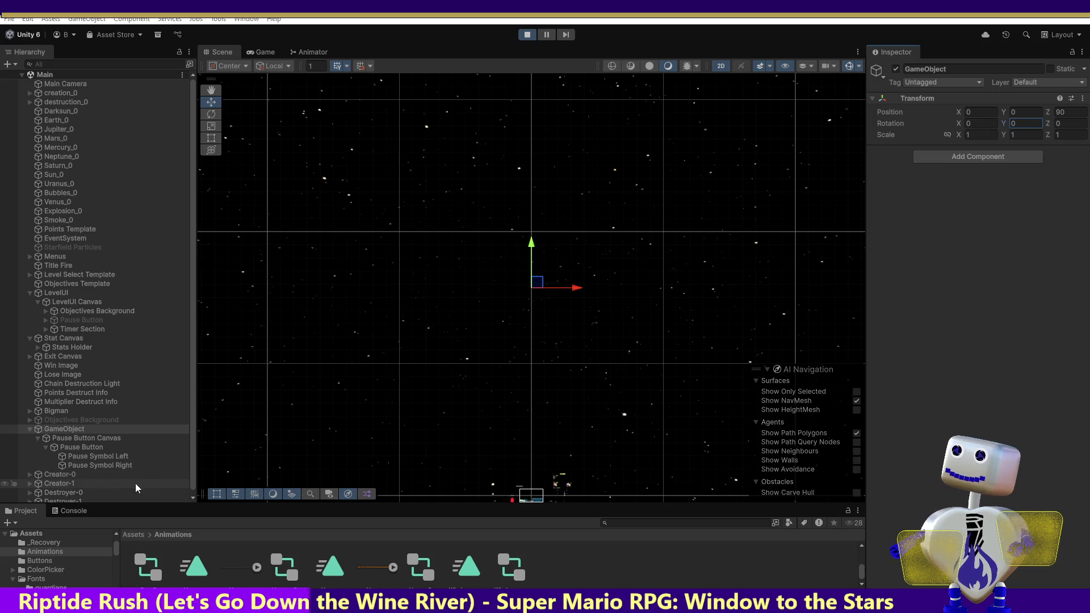
click(93, 439)
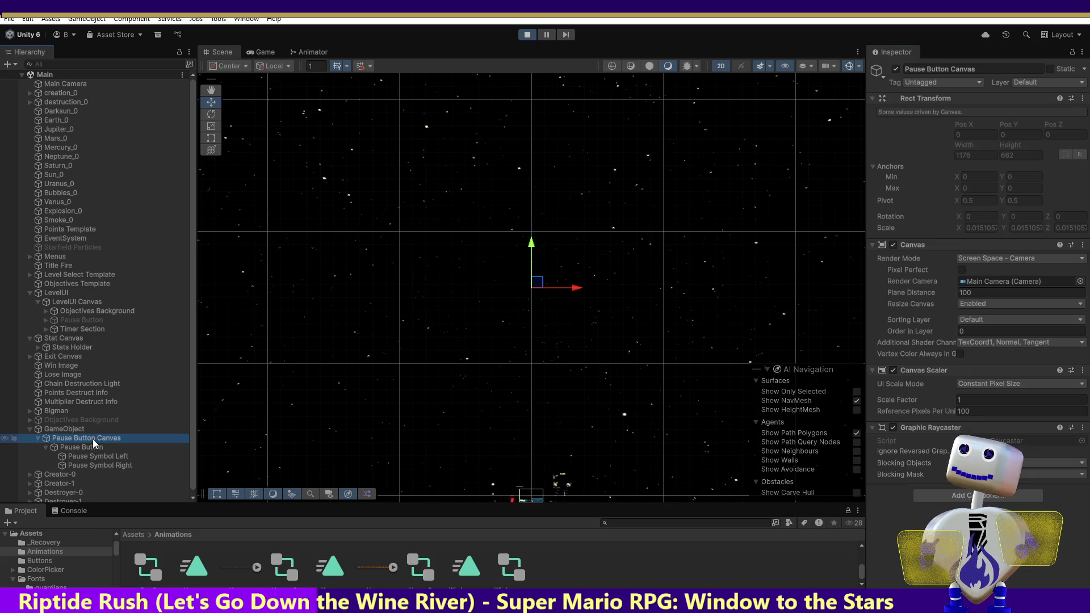
Give the pause-canvas GameObject a scale of 0.1 by 0.1, frame it, and preview the Game view.
click(59, 430)
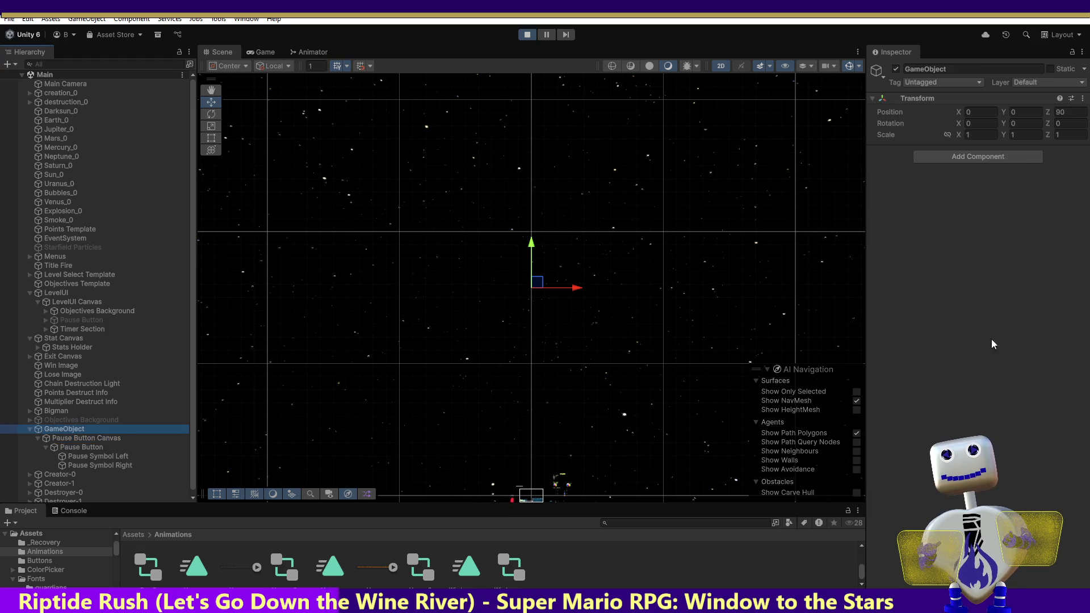
click(1070, 114)
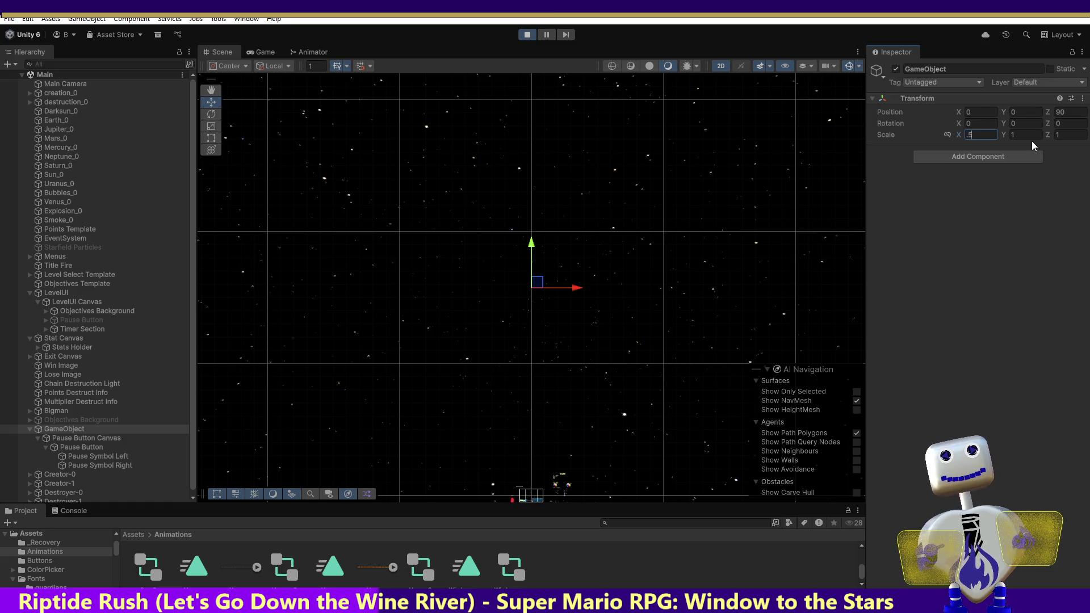
text(.5)
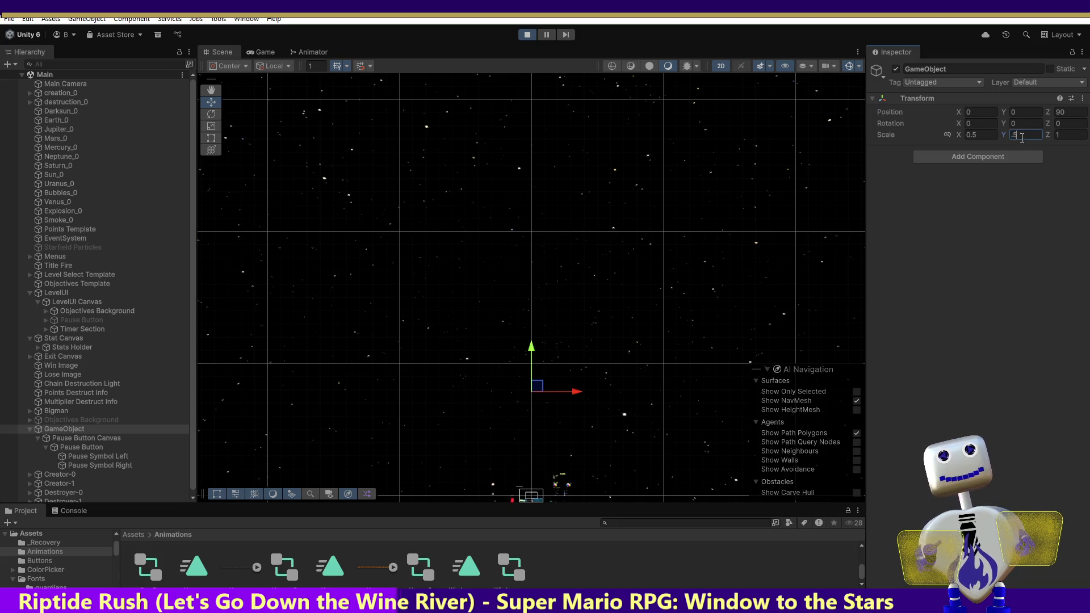
text(.1)
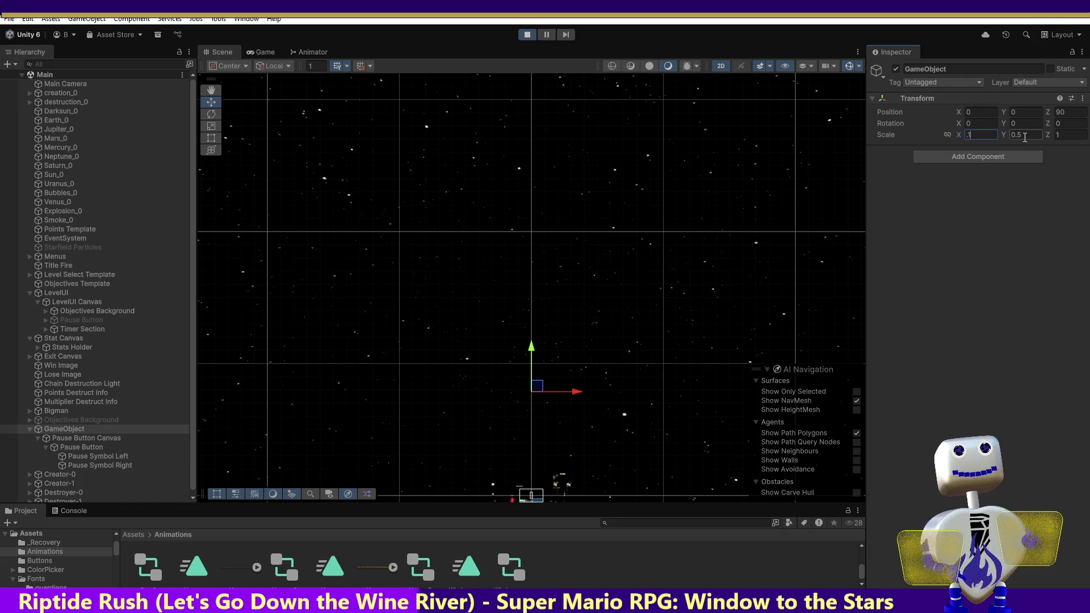
text(.1)
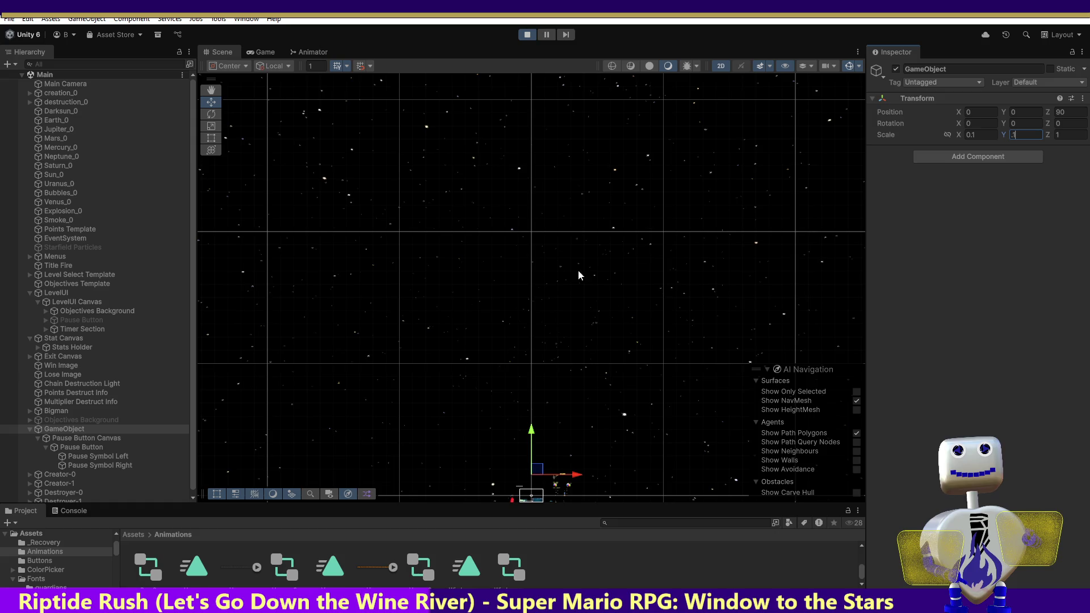
click(67, 428)
key(f)
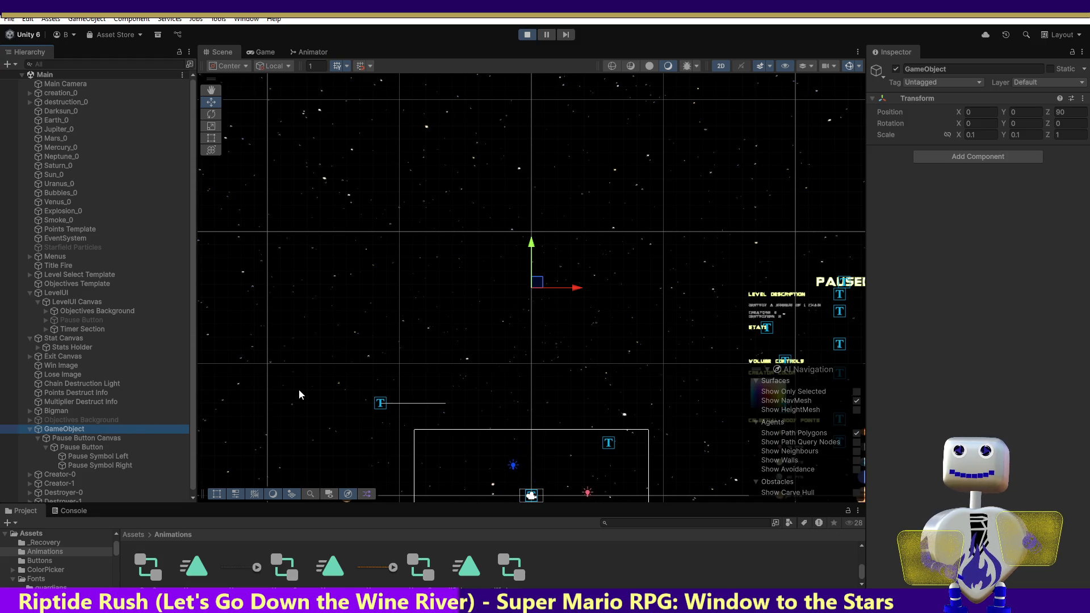
drag(534, 285, 533, 329)
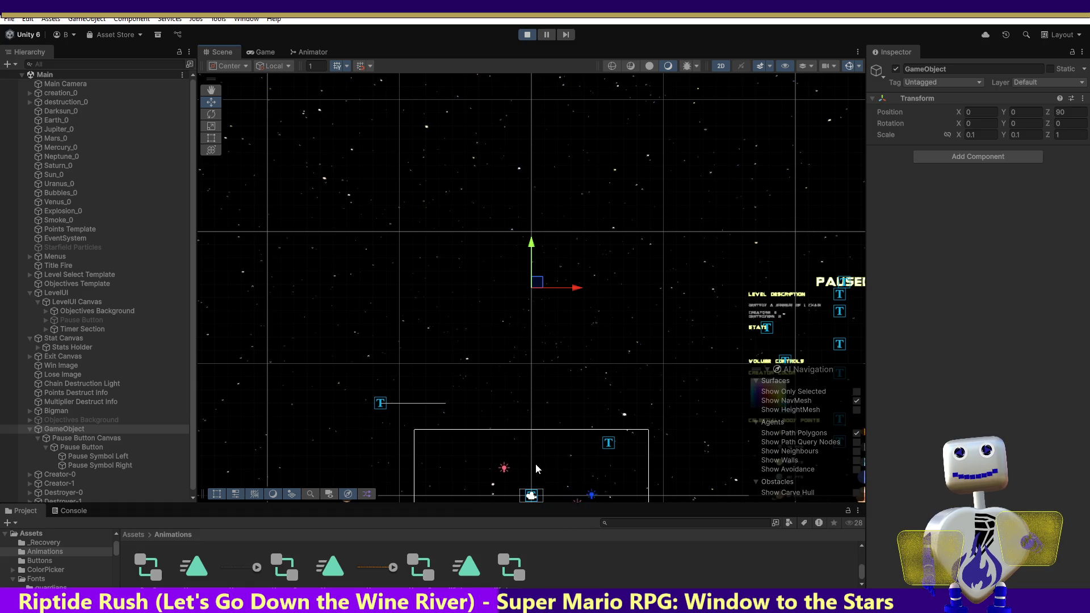
click(261, 52)
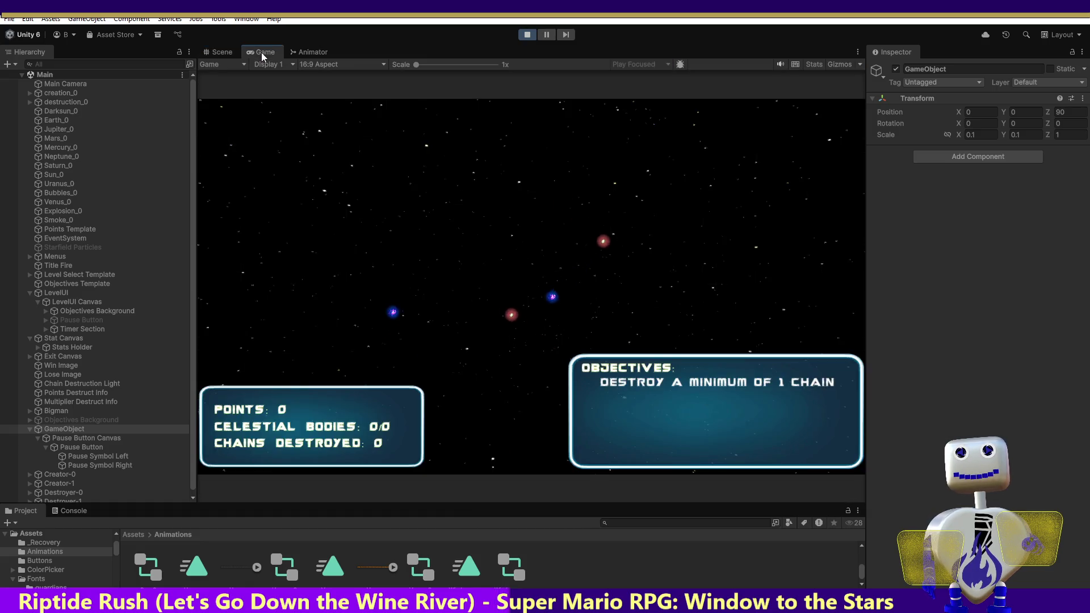
click(213, 53)
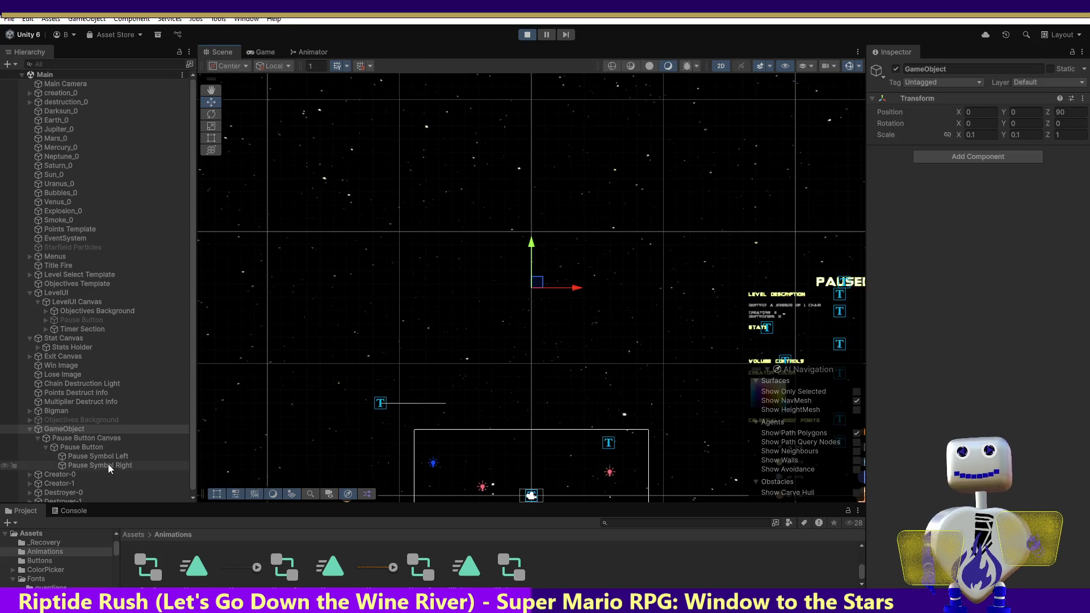
click(90, 448)
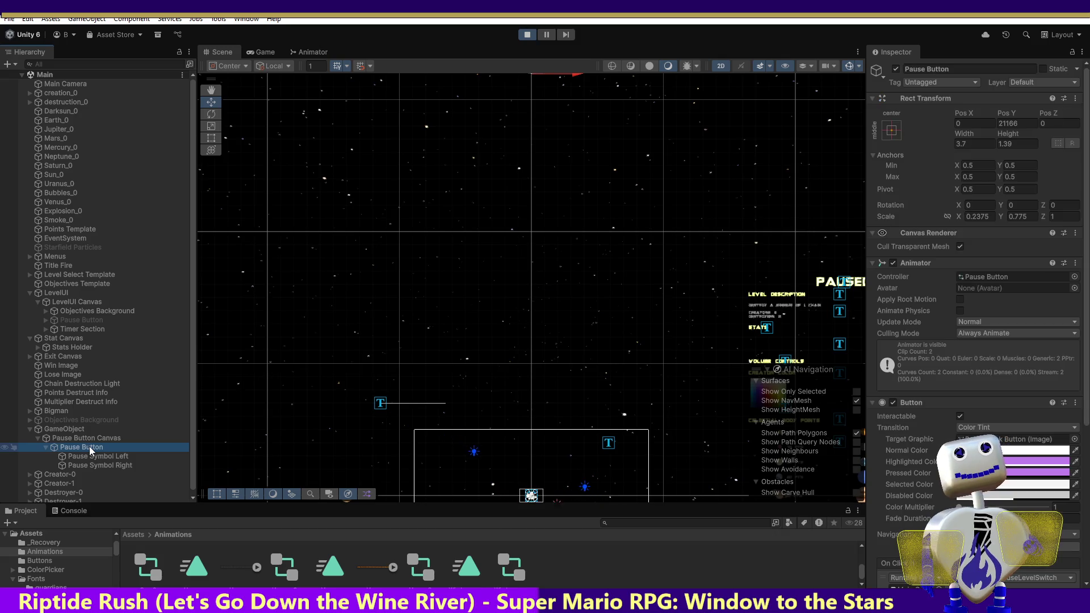
double_click(91, 448)
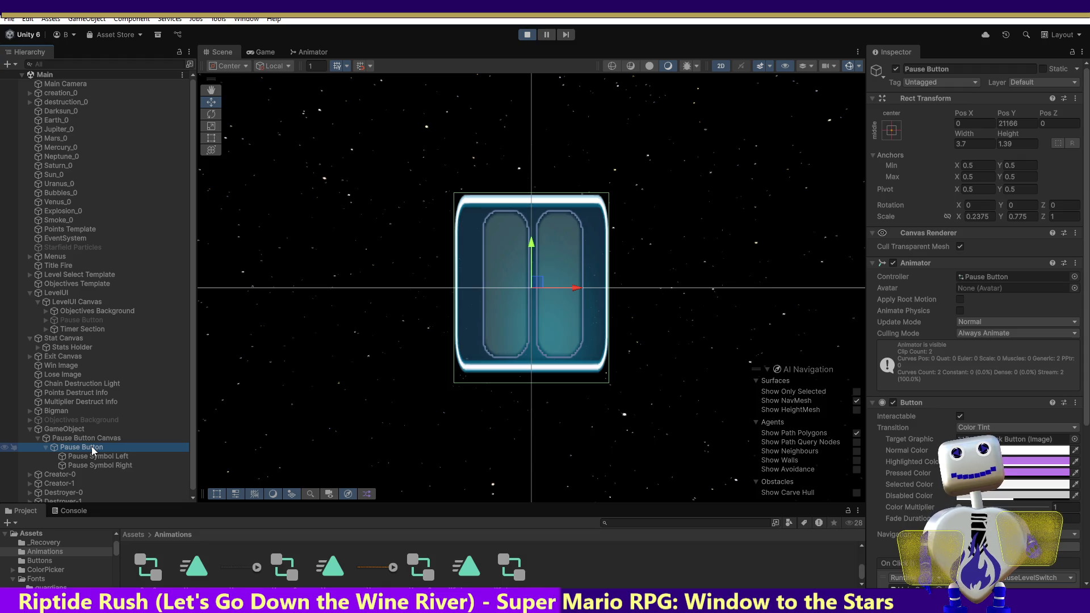
double_click(83, 430)
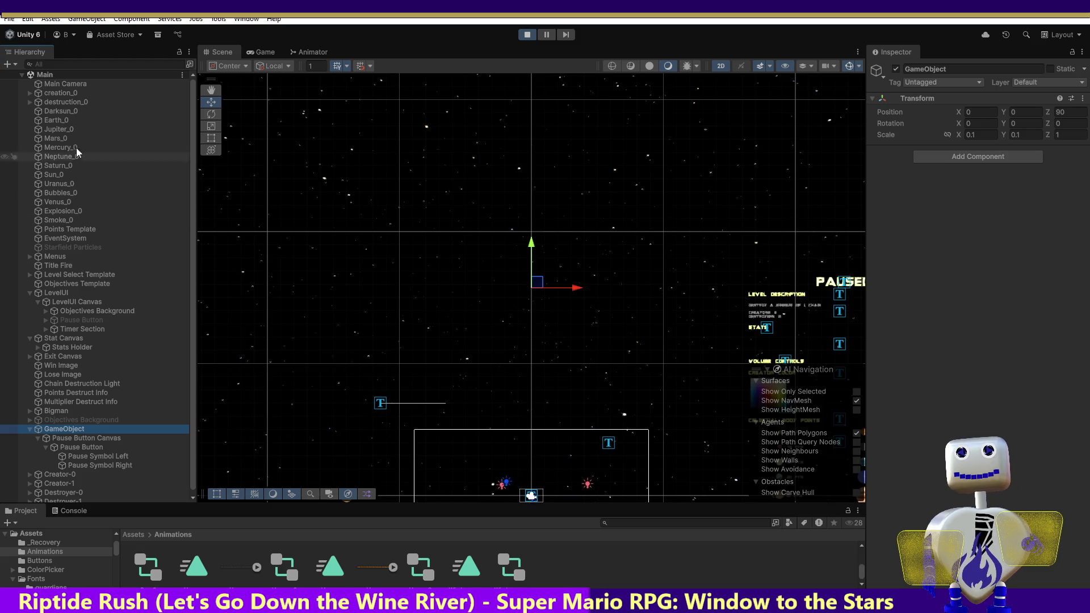
click(209, 91)
drag(348, 210, 351, 117)
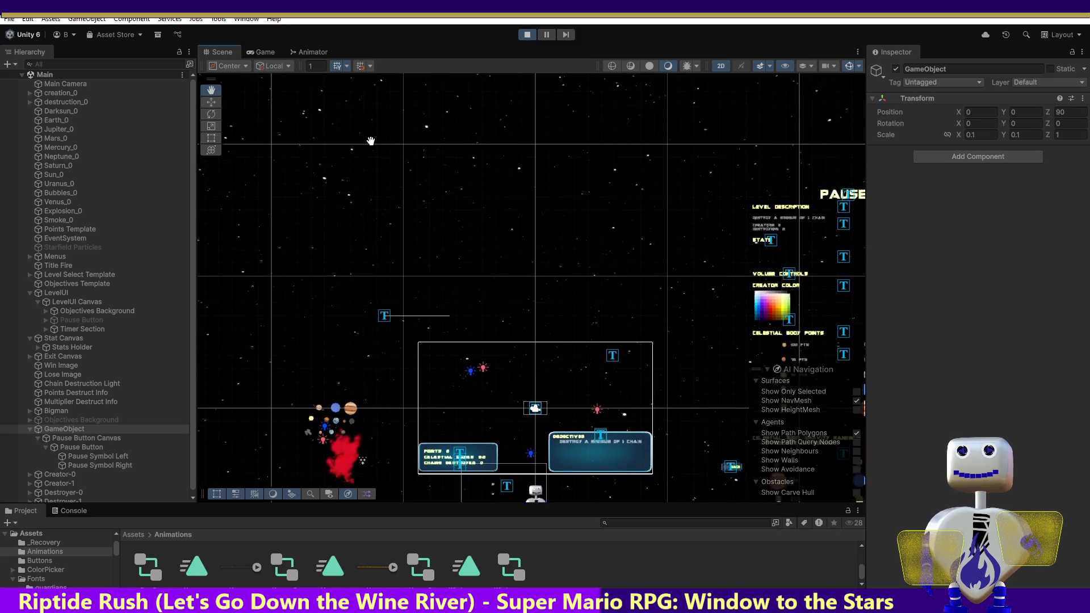
click(67, 438)
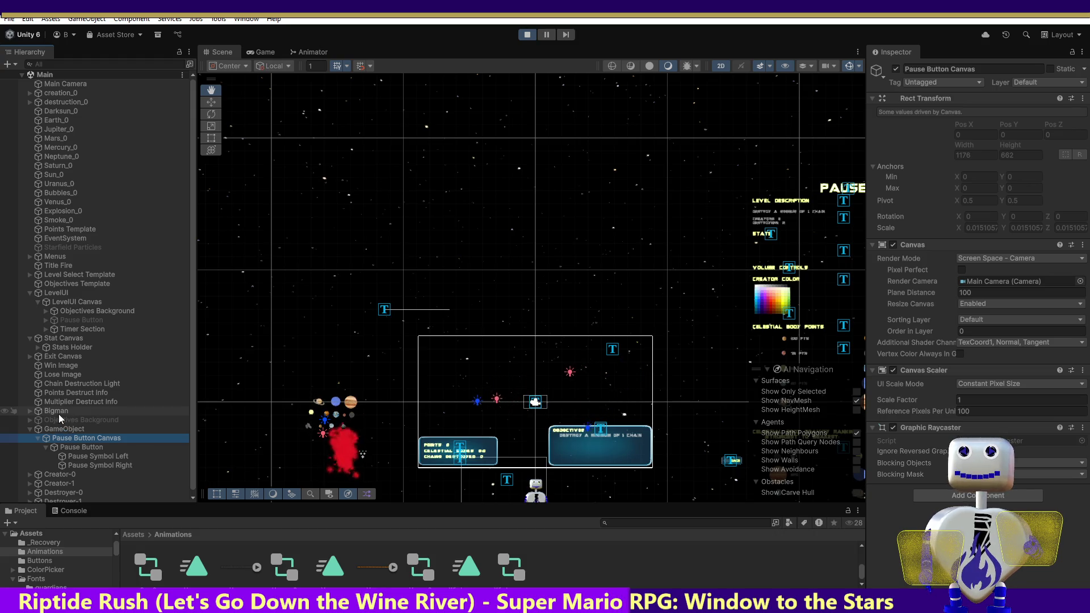
click(59, 413)
click(59, 420)
click(60, 429)
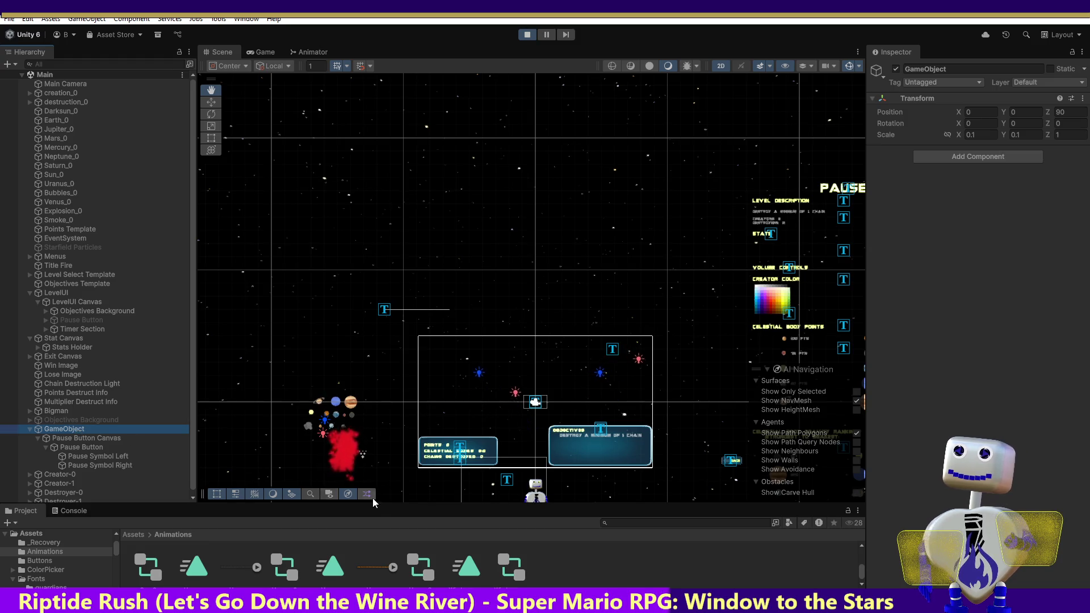
click(78, 448)
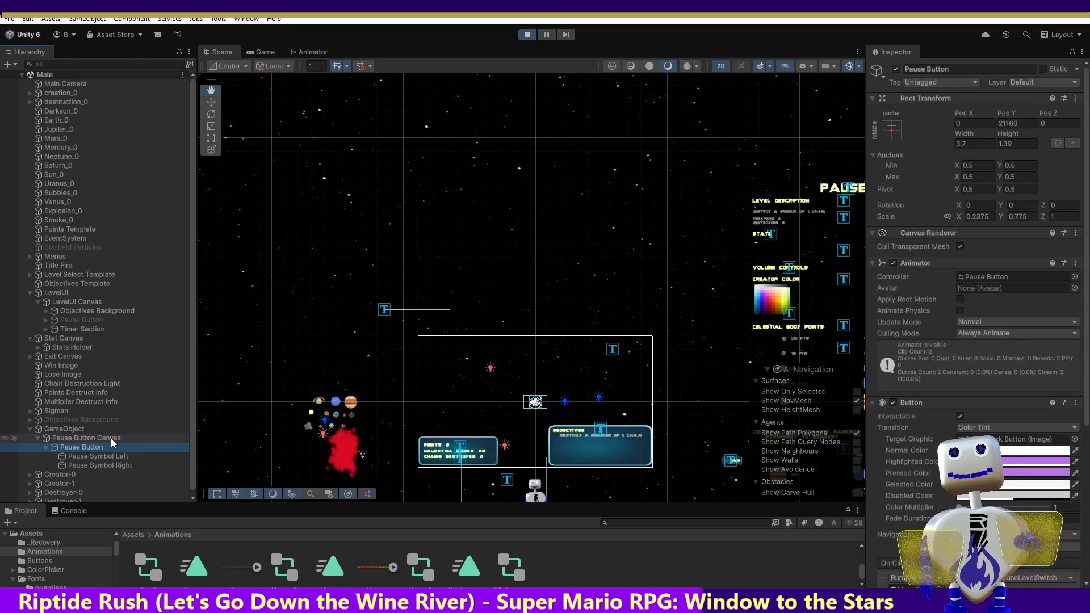
click(63, 427)
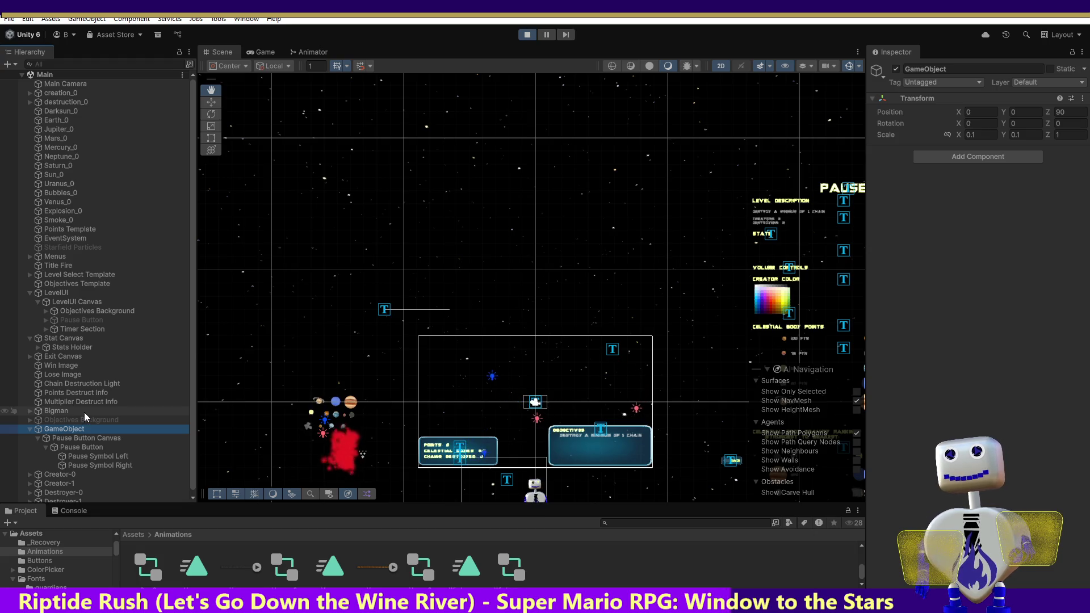
double_click(80, 438)
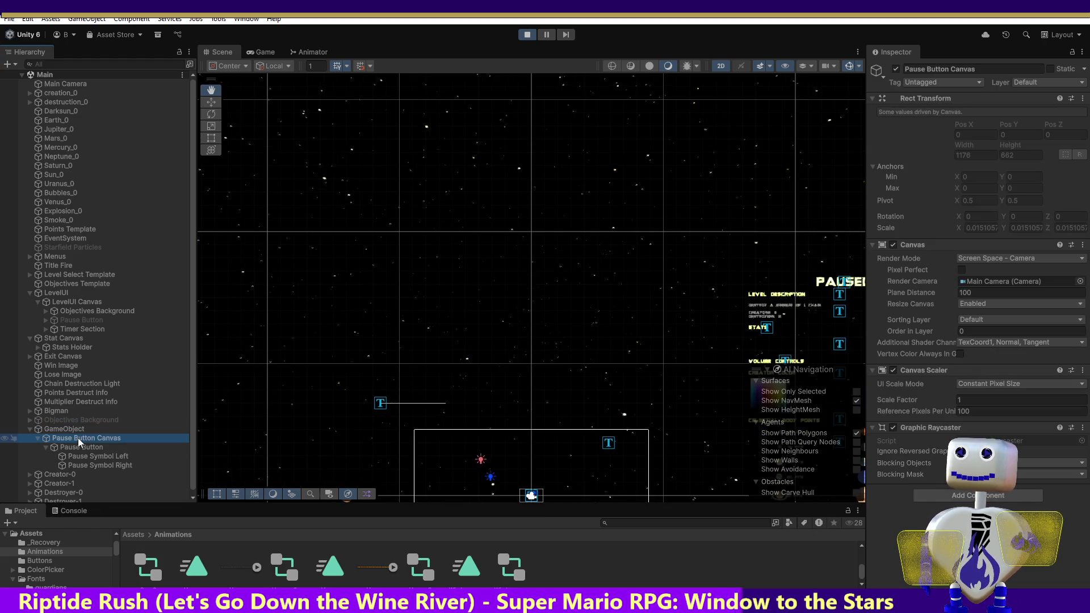
click(982, 232)
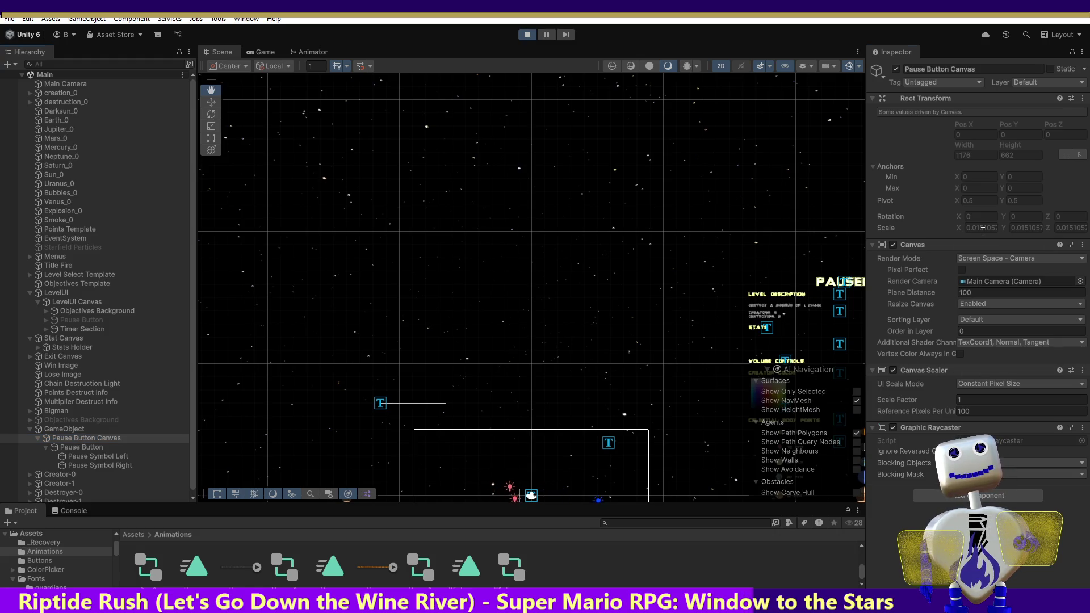
click(93, 449)
click(93, 456)
click(76, 429)
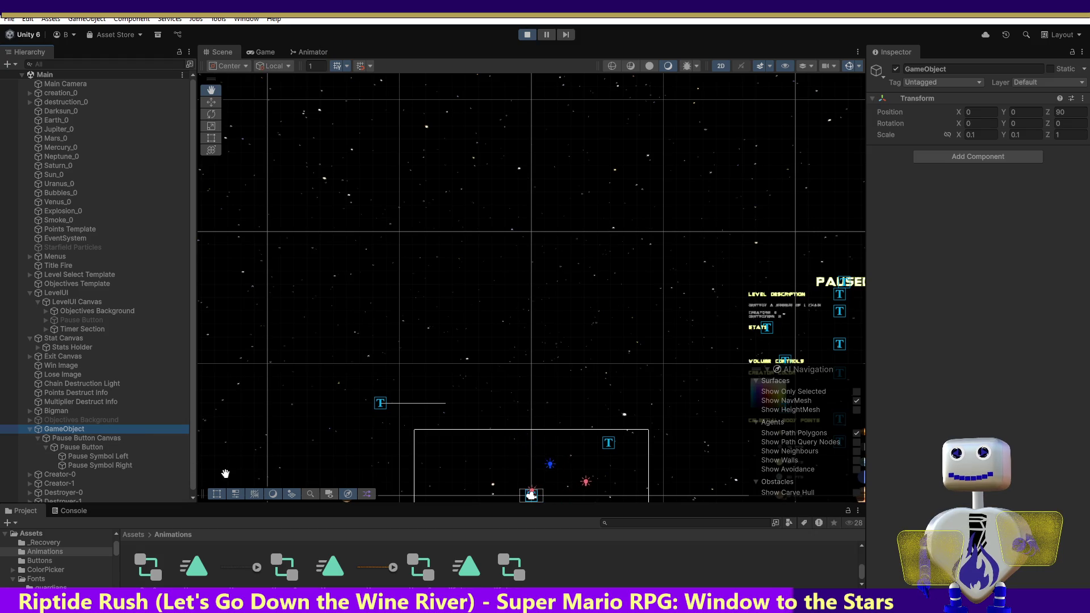
click(100, 438)
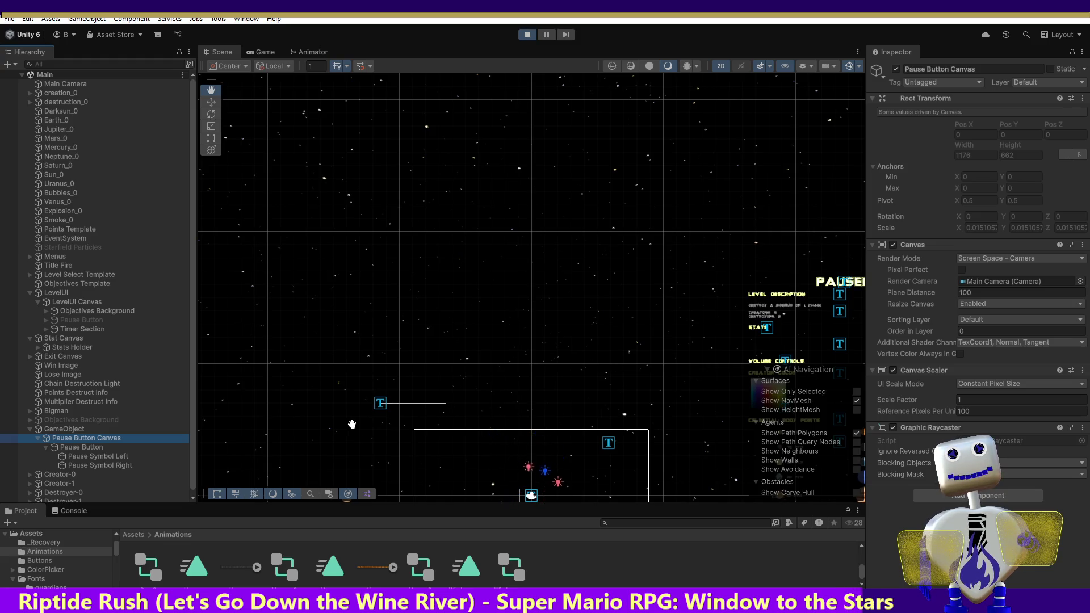
click(53, 429)
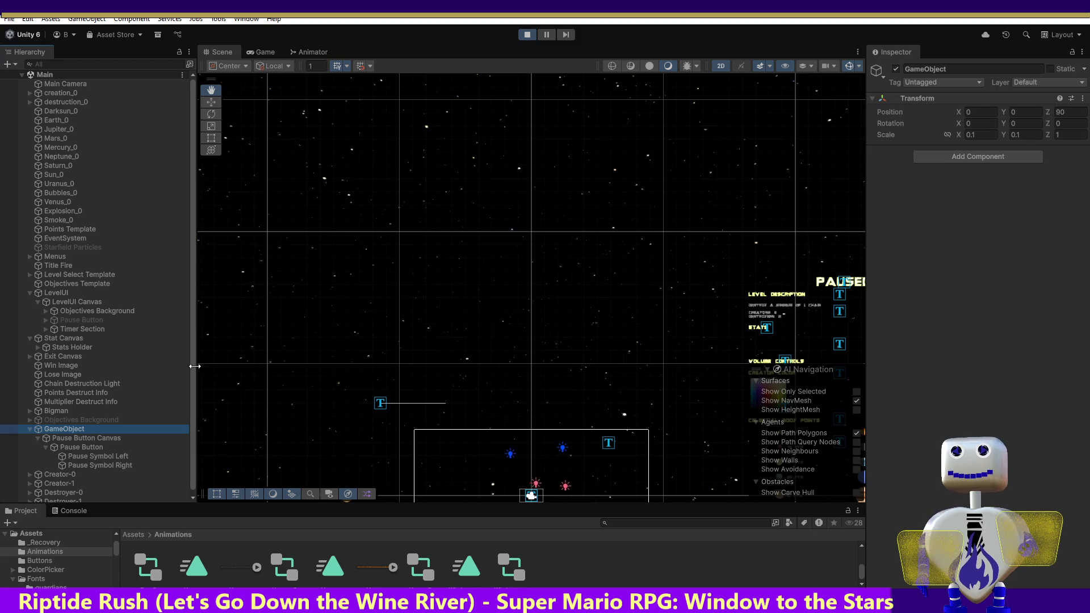
click(211, 102)
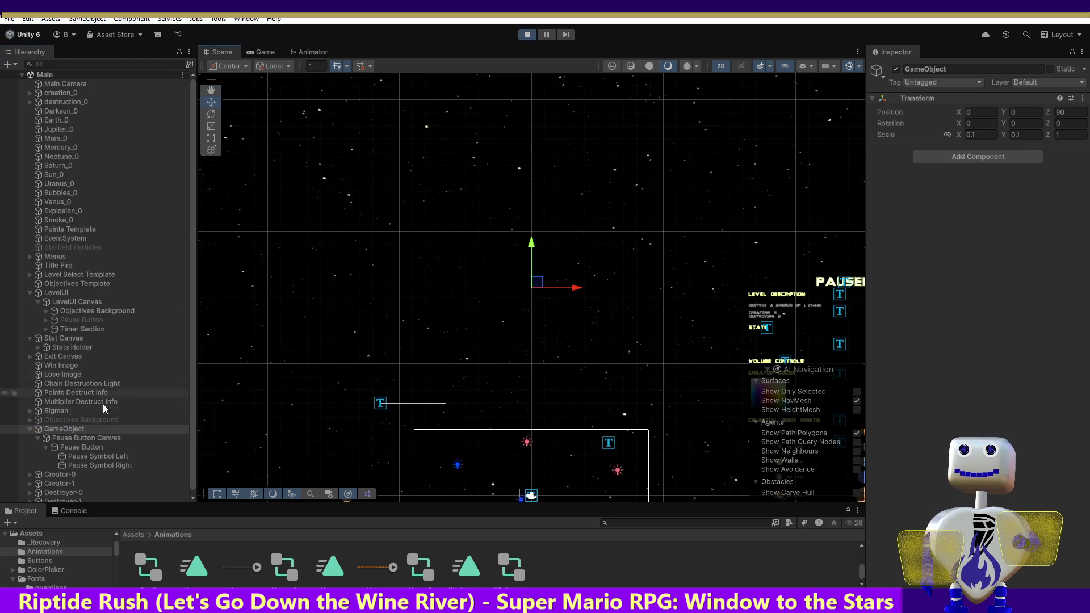
click(89, 448)
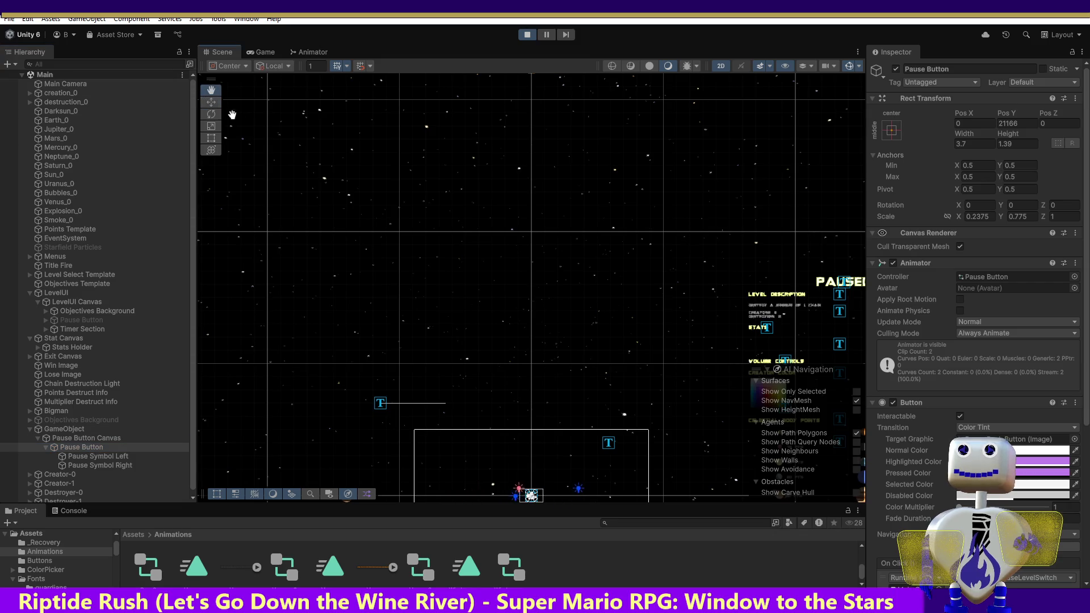
key(f)
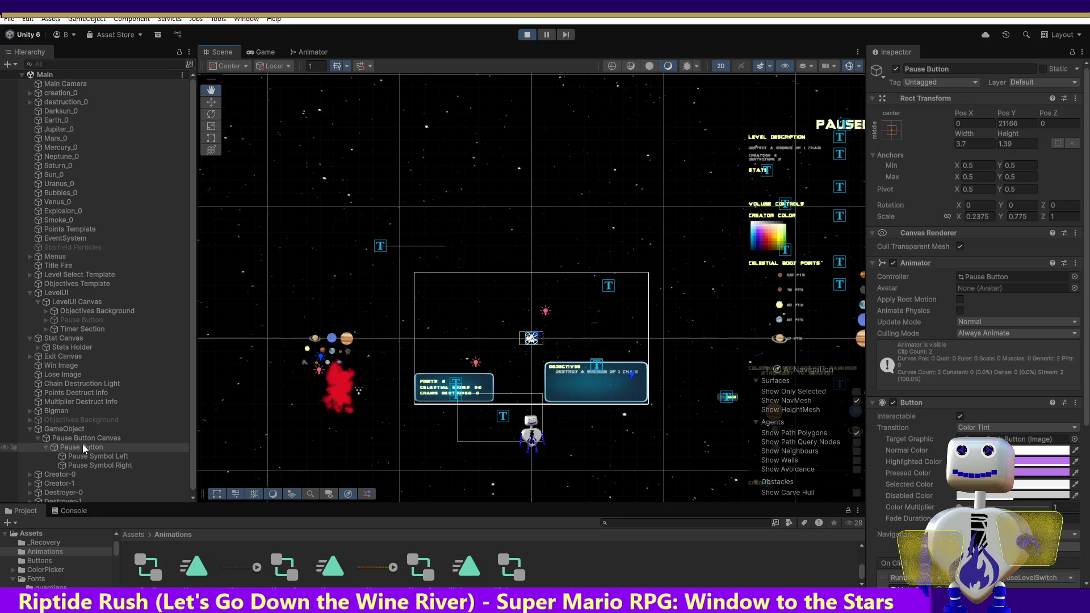
click(215, 105)
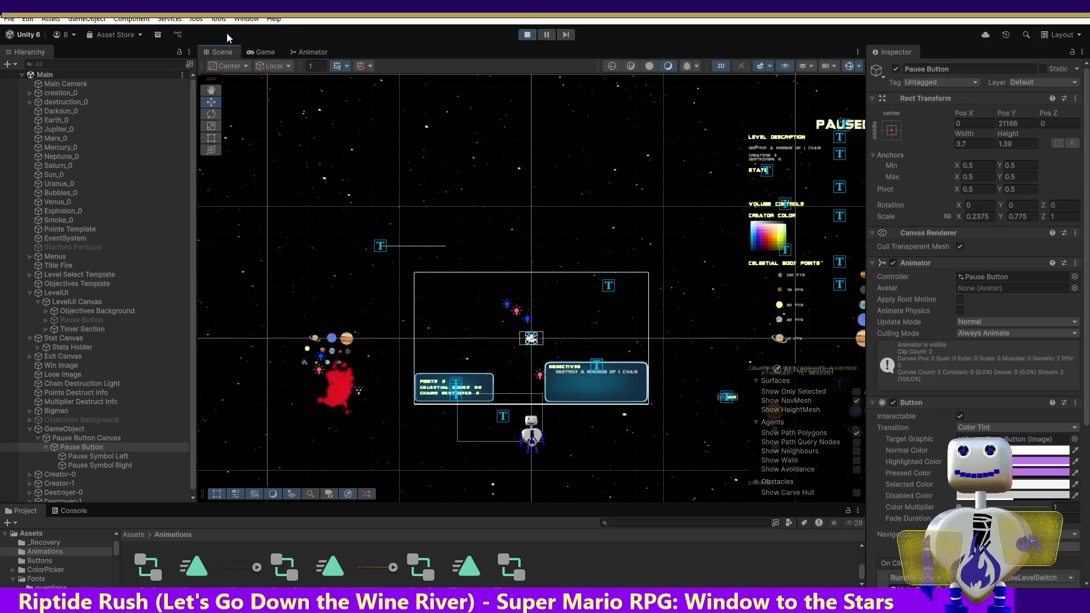
click(262, 51)
click(222, 54)
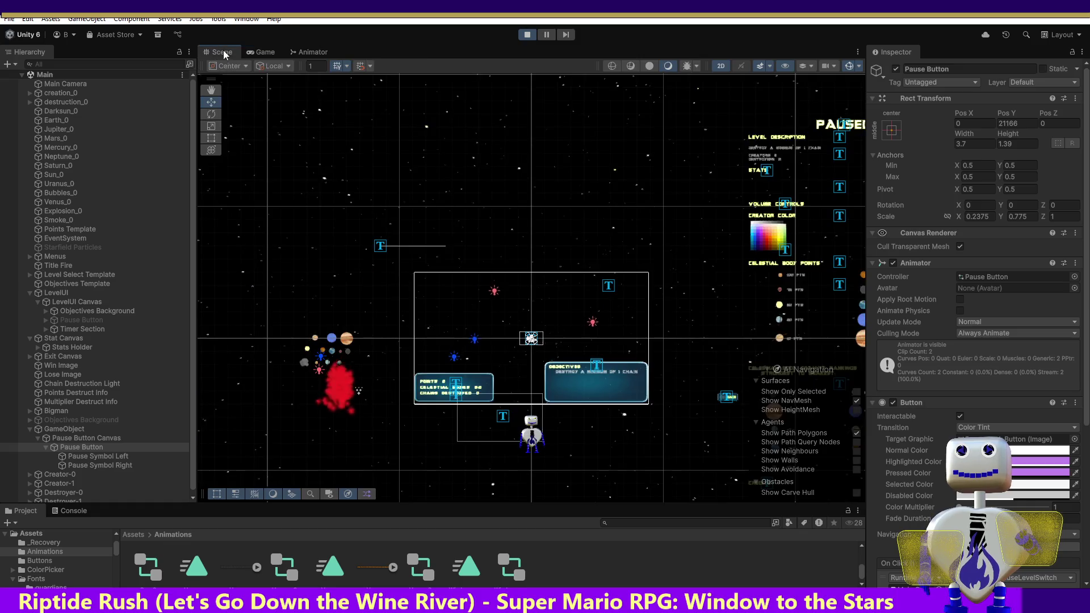
Frame the Pause Button in the scene and set its vertical position to 0.
double_click(63, 448)
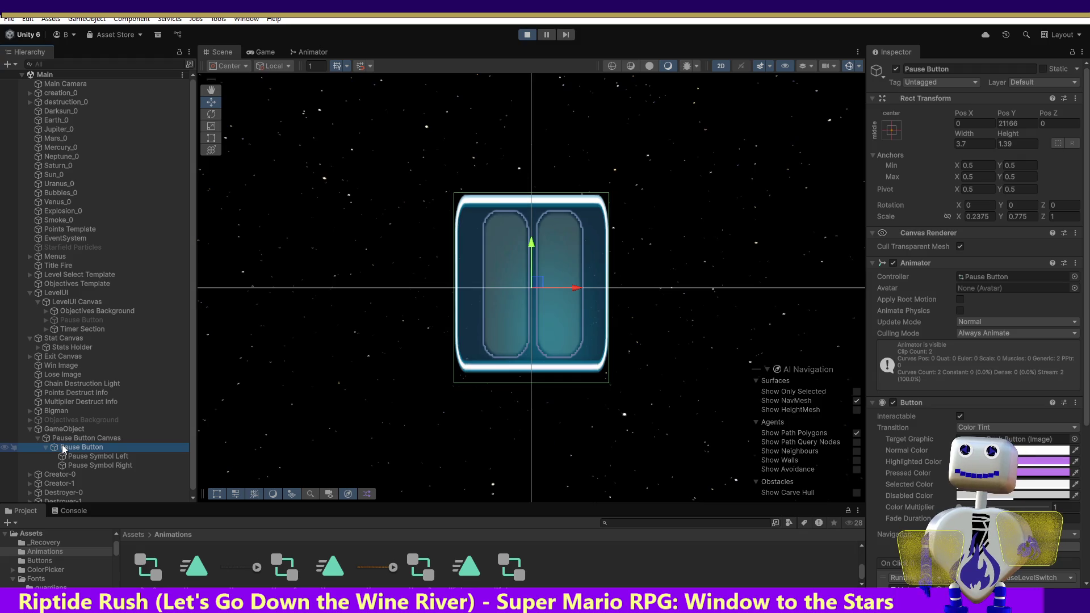
click(1023, 122)
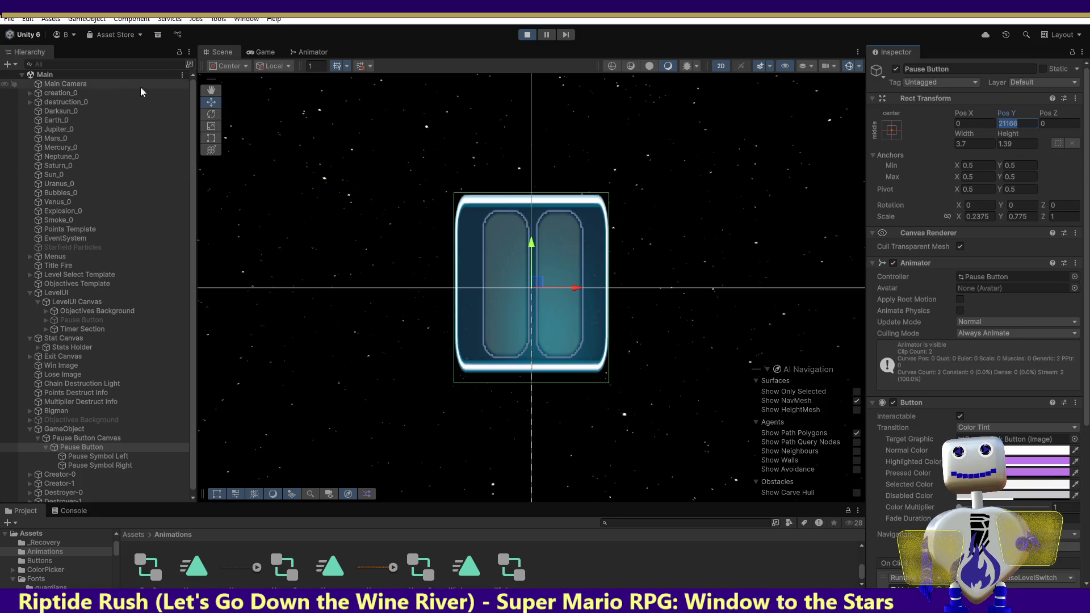
text(0)
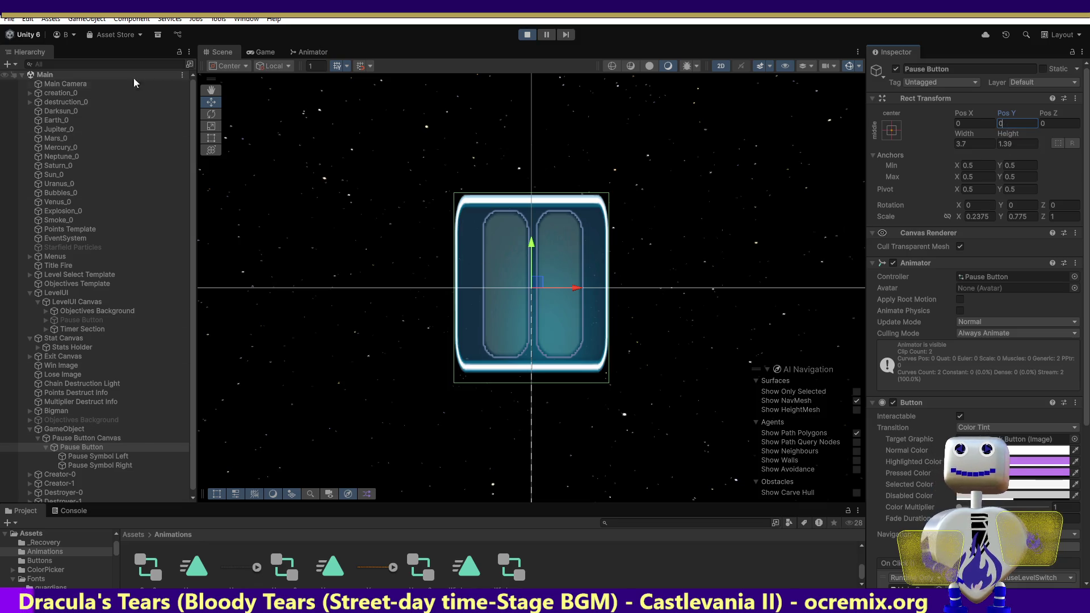
Reselect and frame the Pause Button, then set its Scale X and Y to 1.
double_click(72, 84)
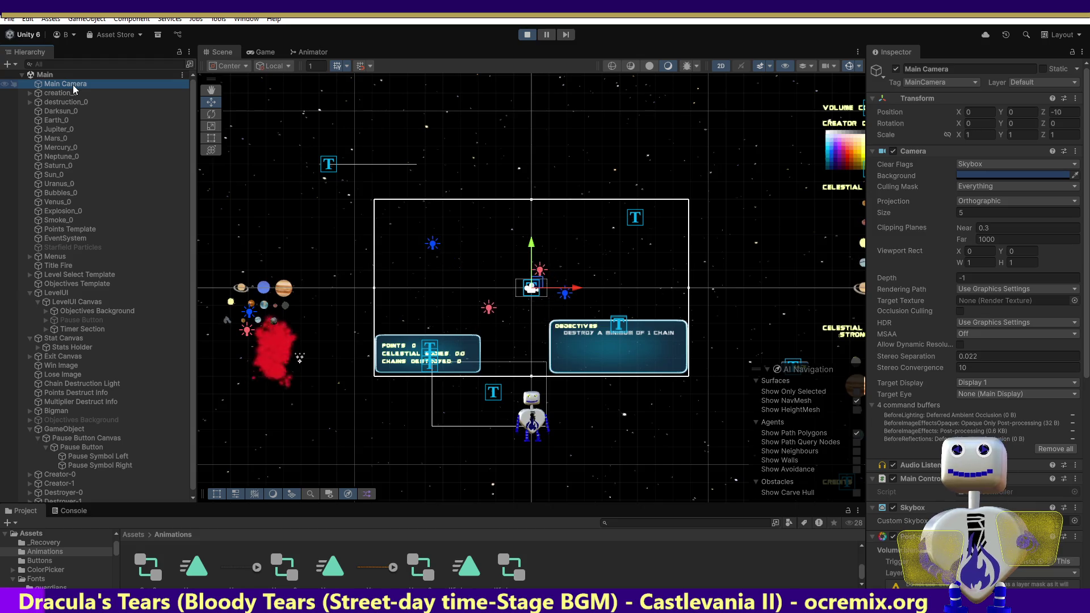
click(76, 437)
click(78, 449)
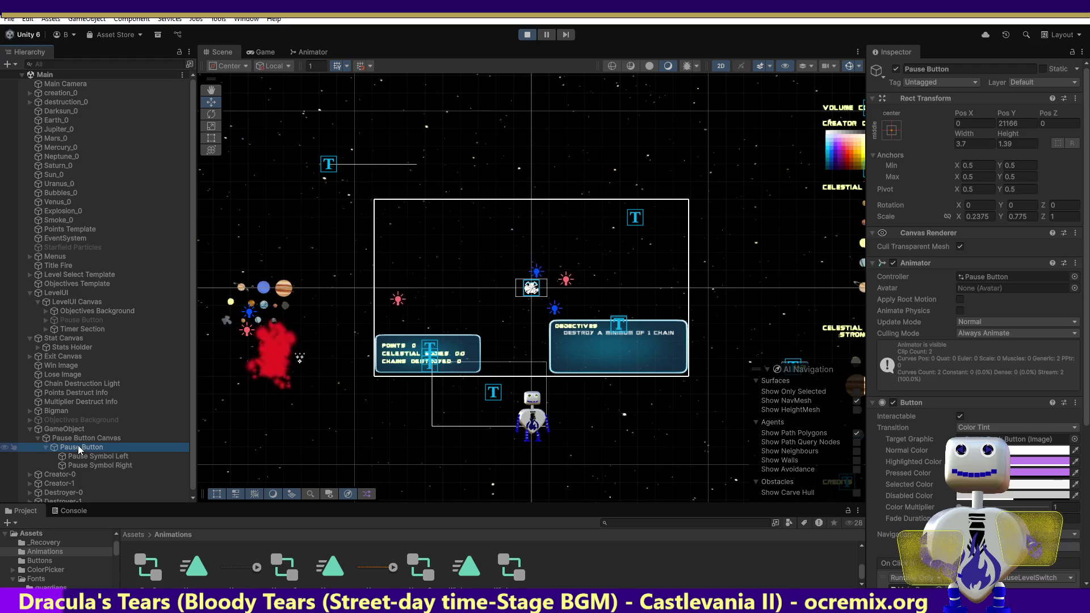
double_click(79, 447)
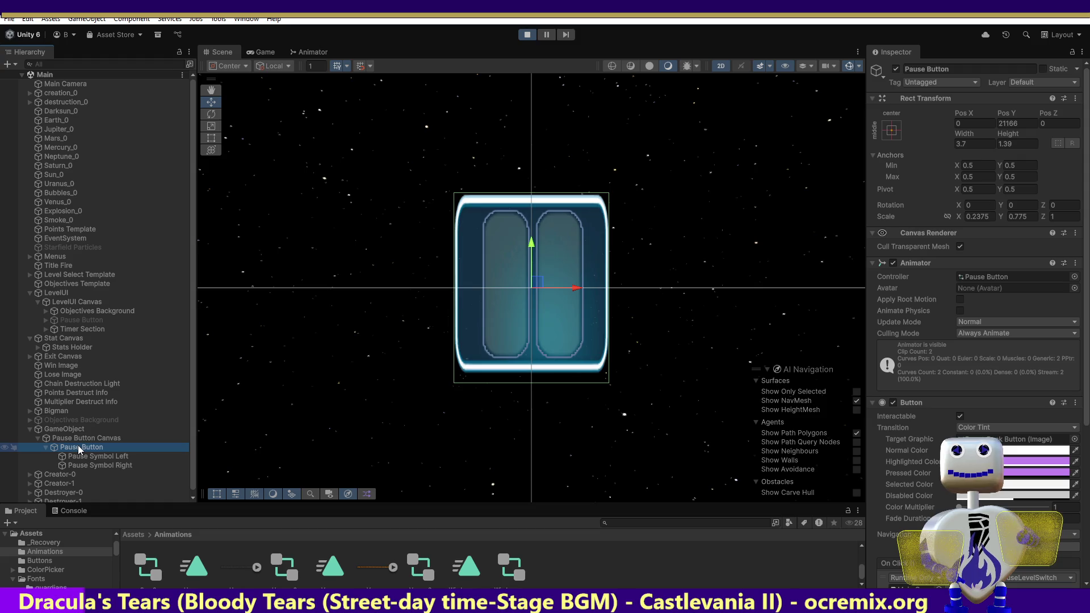
click(987, 216)
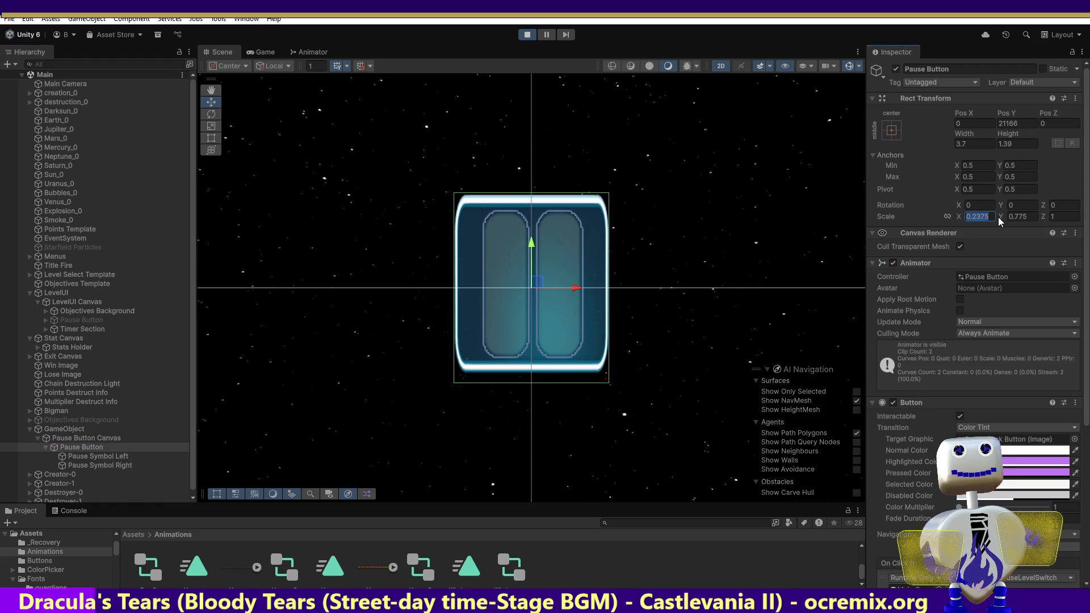
text(0)
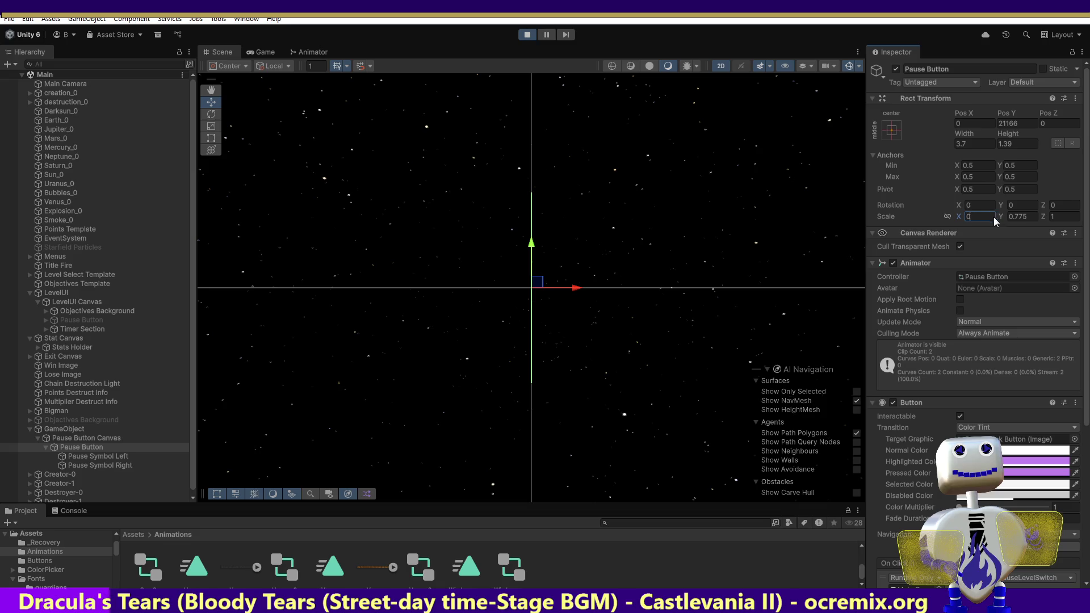
text(1)
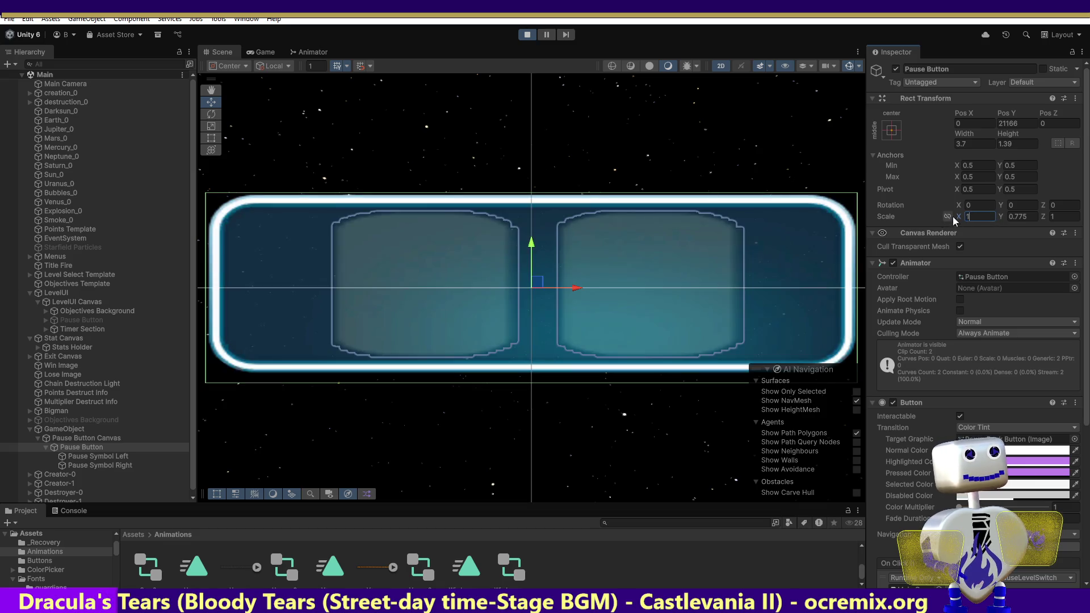
text(1)
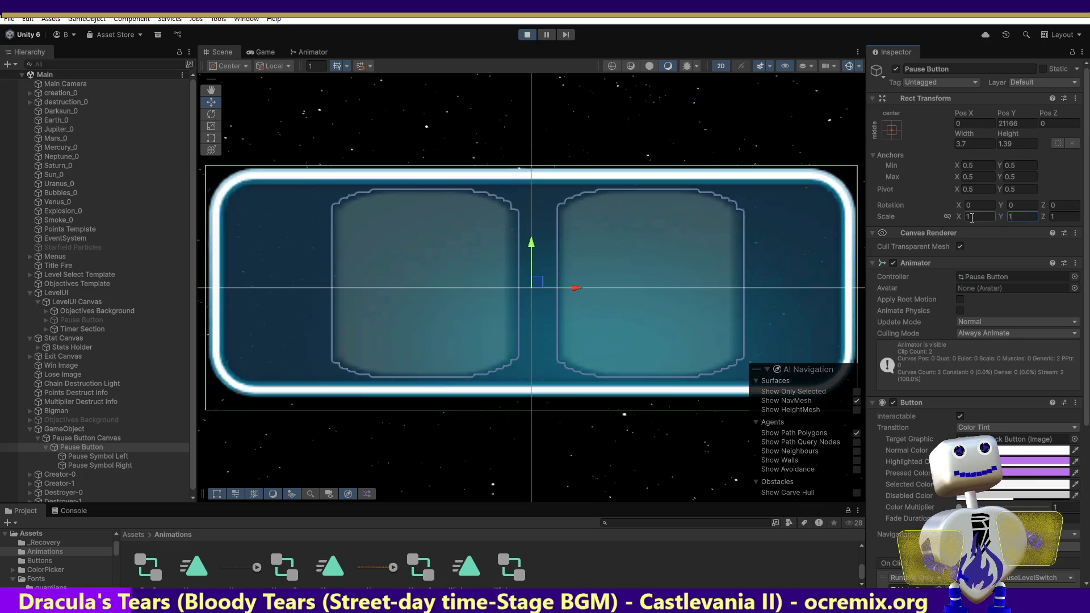
double_click(73, 448)
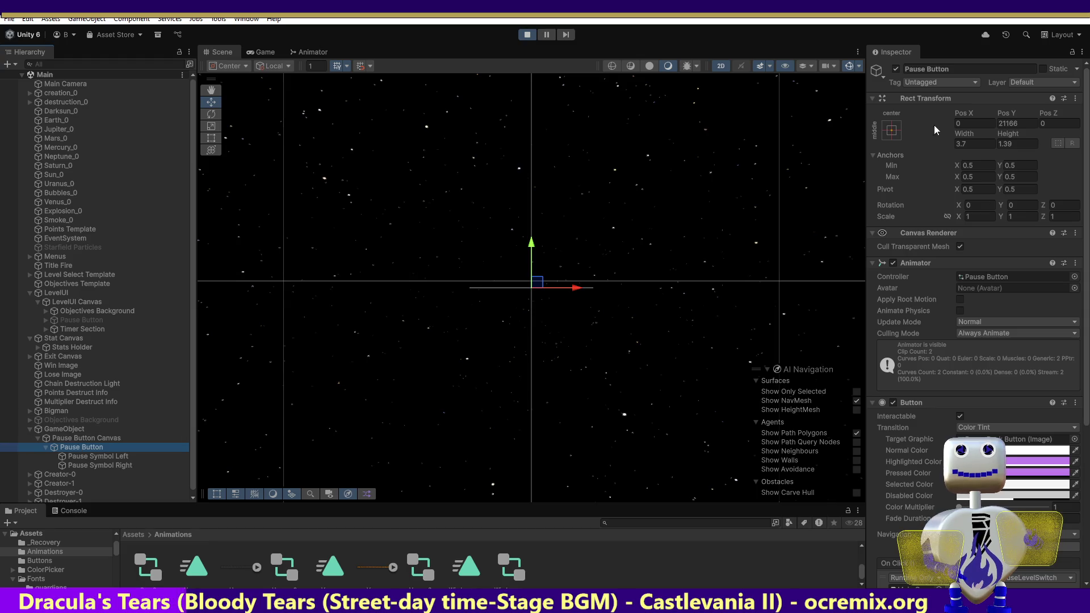
click(1026, 125)
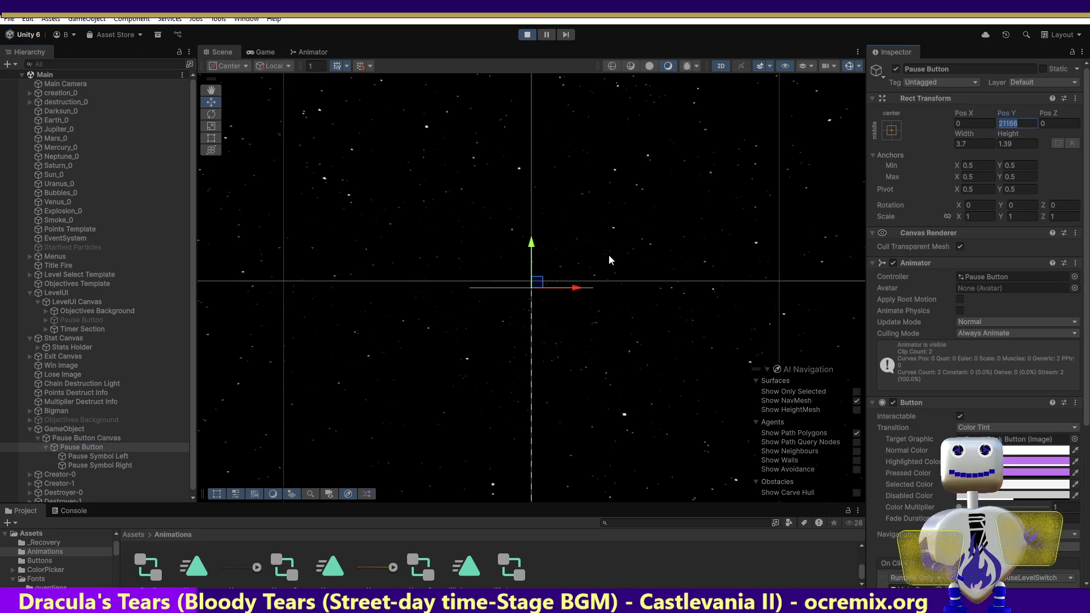
Pan the scene view and cancel the pending Pause Button position edit.
click(206, 90)
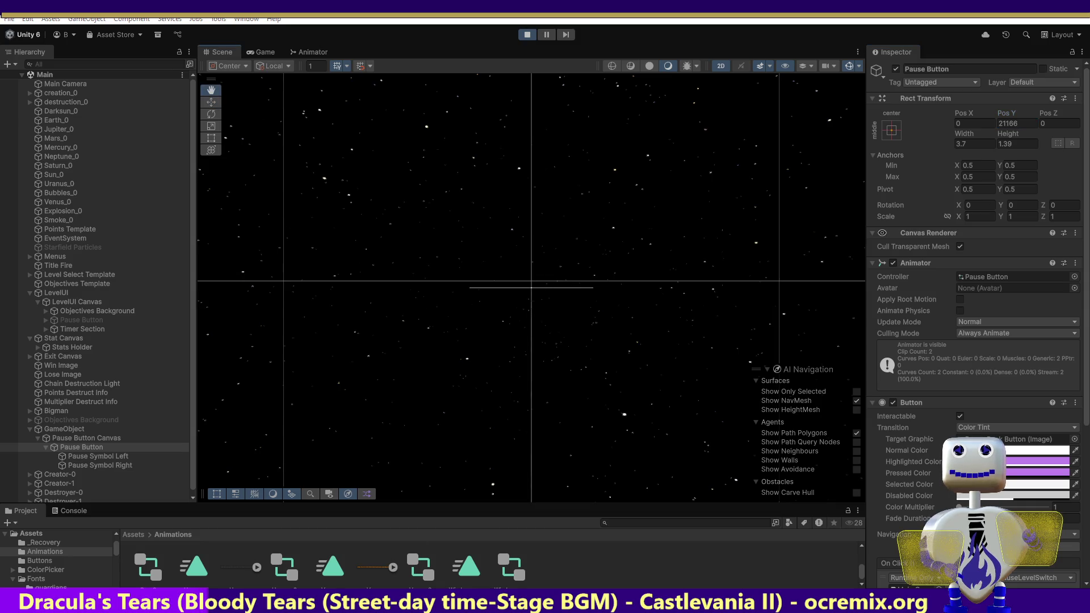
mouse_move(512, 482)
mouse_down()
mouse_move(540, 183)
mouse_move(524, 209)
mouse_move(540, 248)
mouse_move(565, 463)
mouse_move(562, 206)
mouse_up()
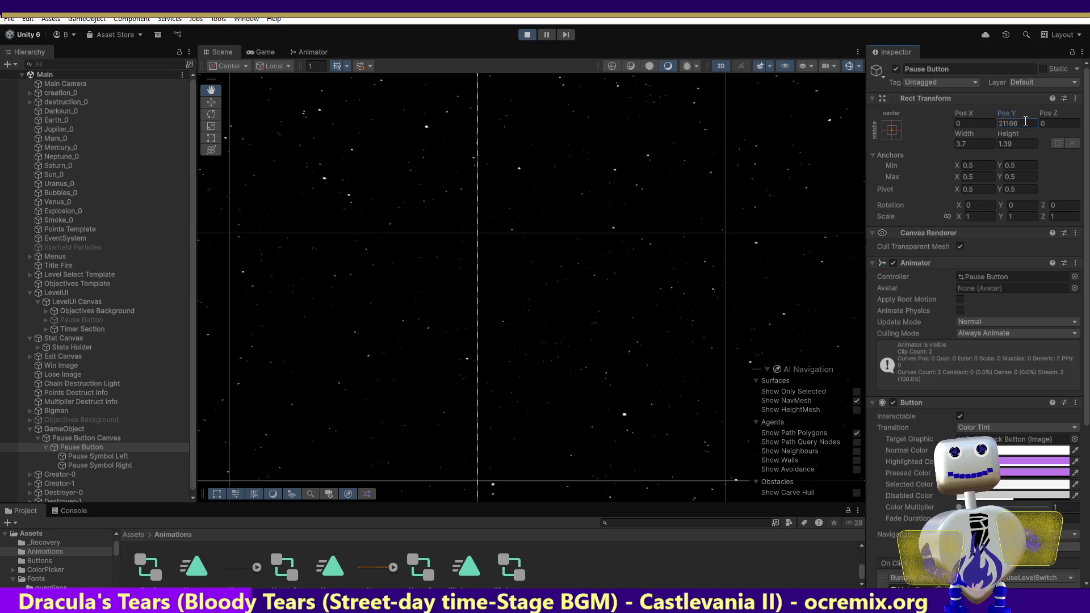
text(0)
key(Return)
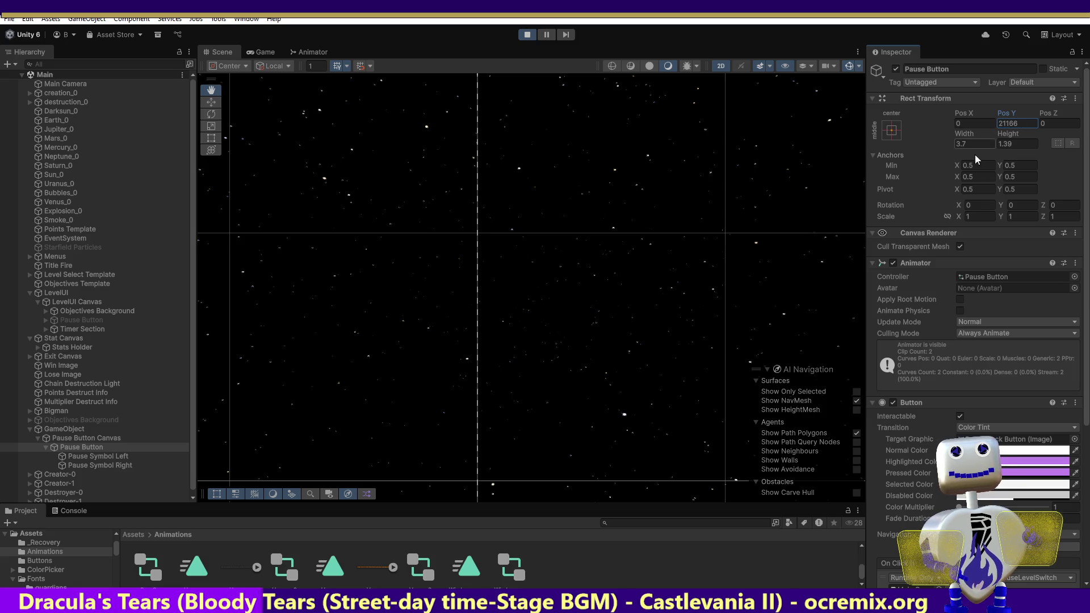
key(Escape)
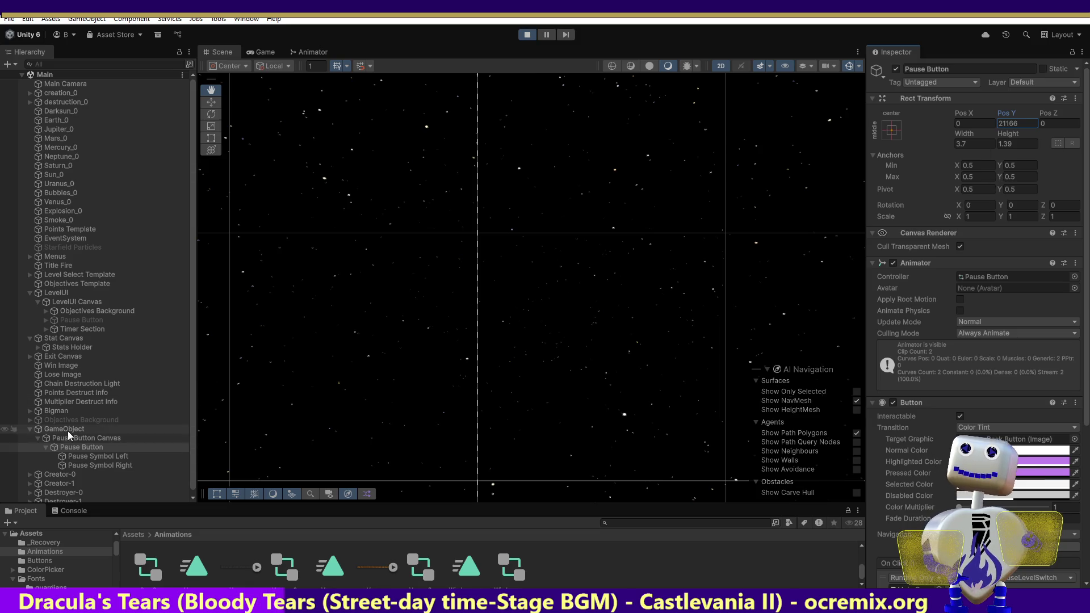
Check the Game view, then inspect the original Pause Button under LevelUI Canvas.
click(63, 429)
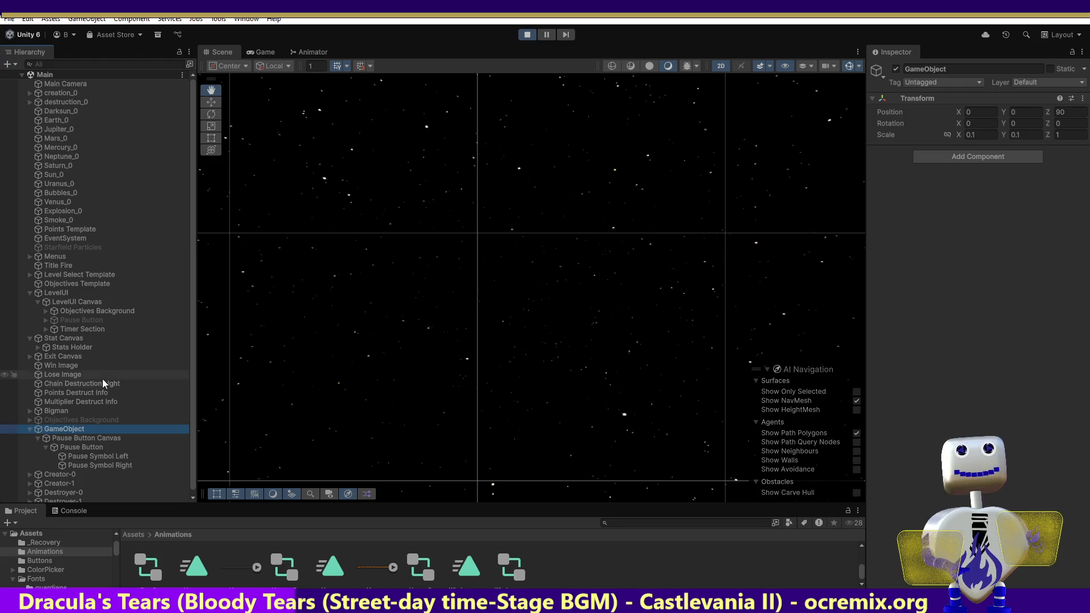
click(268, 53)
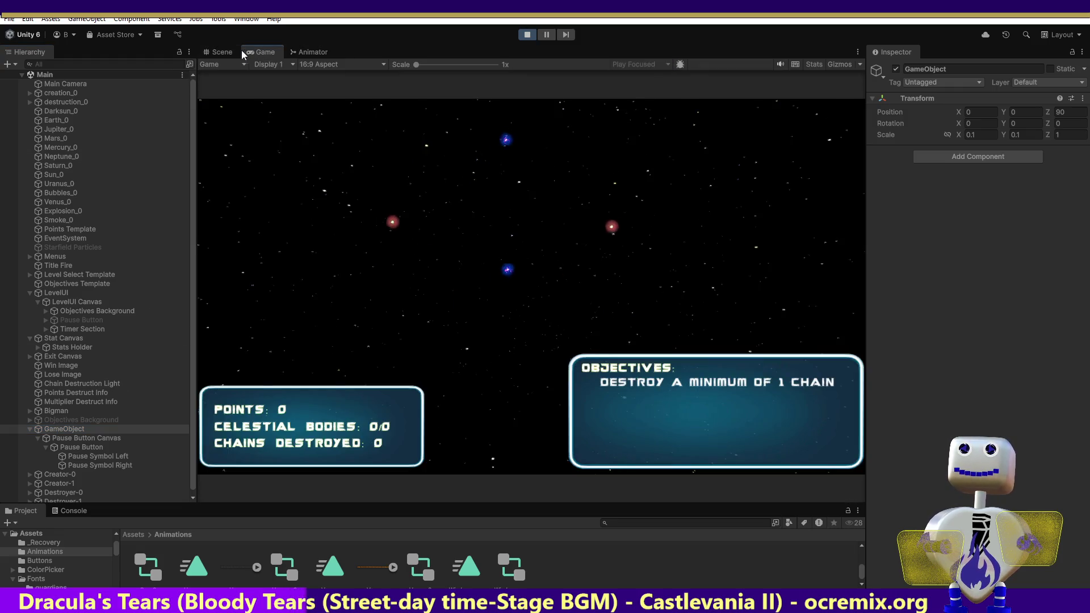
click(216, 52)
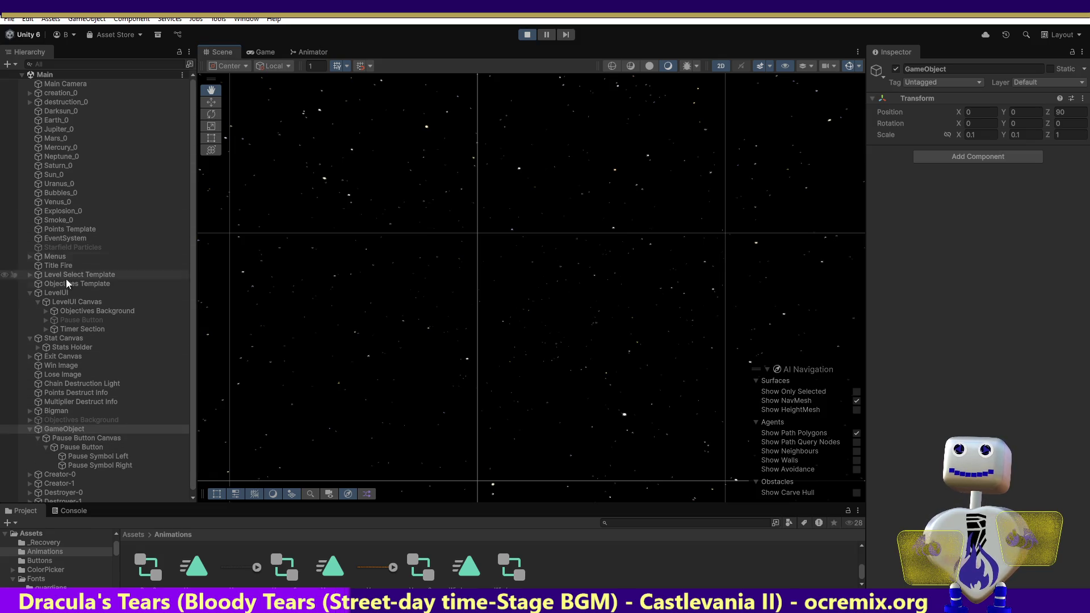
click(71, 320)
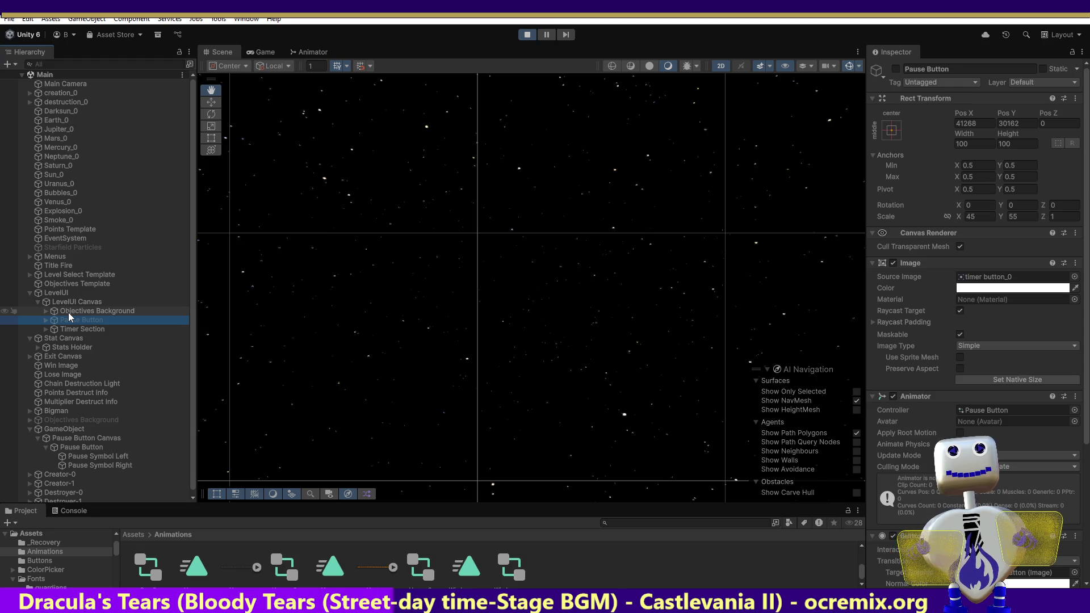
Change the new Pause Button's width, preview it in the Game view, and frame it in the scene.
click(63, 445)
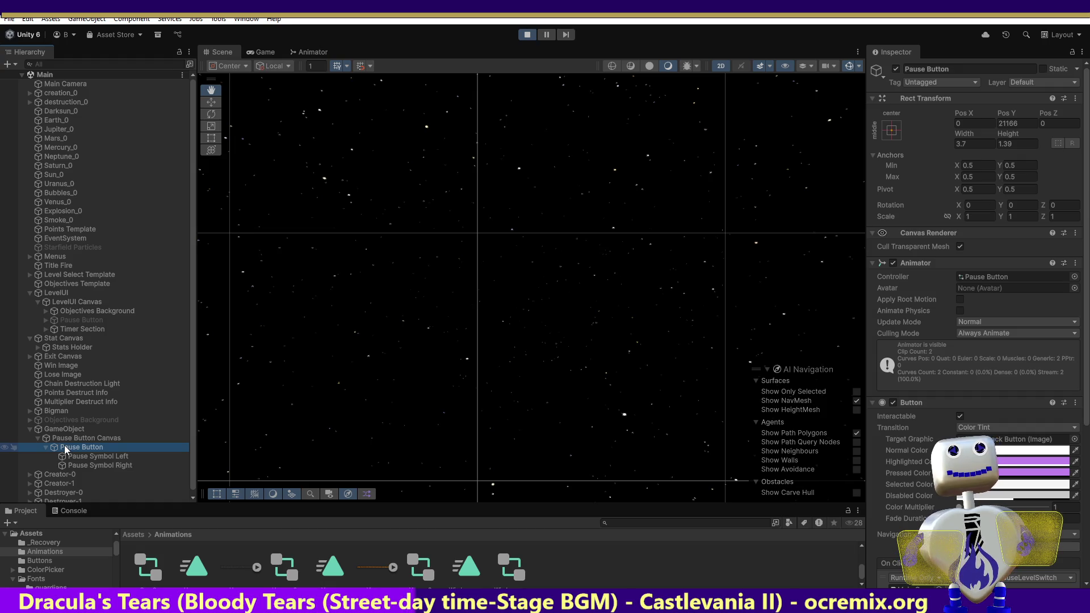
click(973, 146)
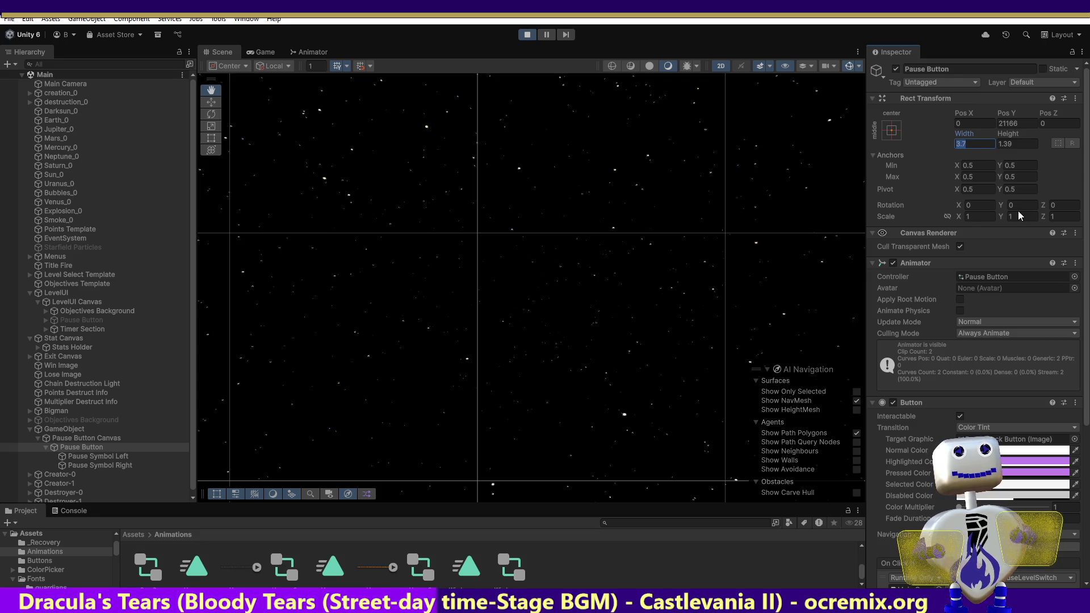
text(100)
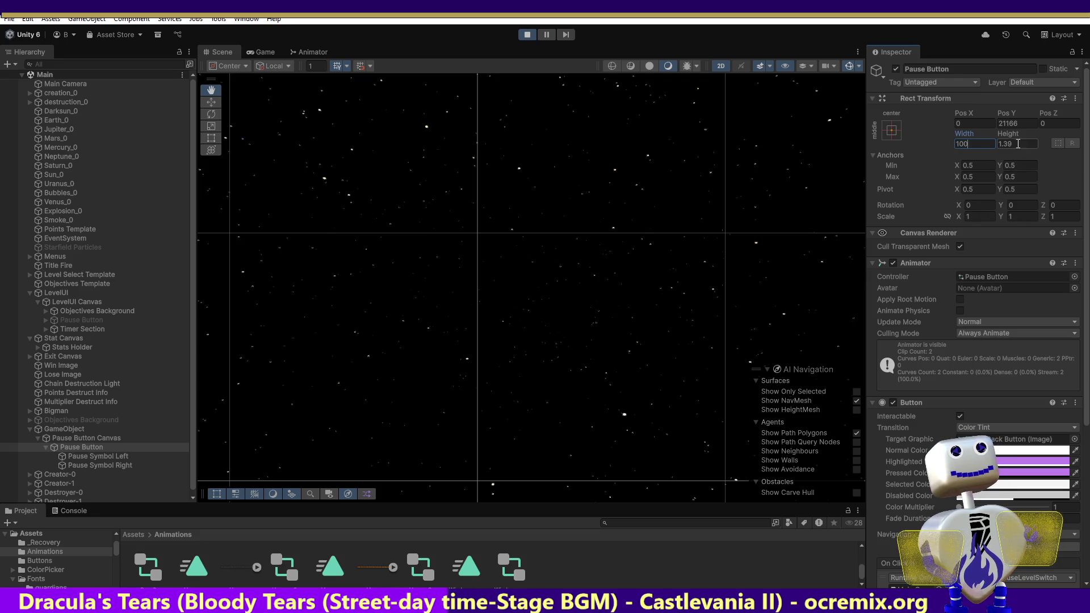
text(00)
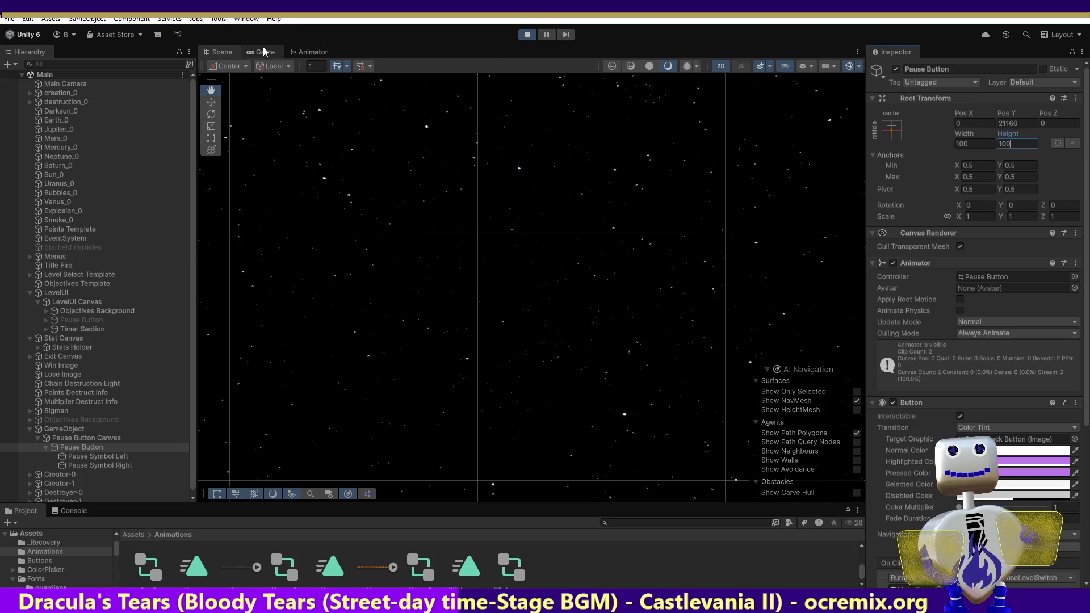
click(264, 47)
click(221, 52)
click(85, 448)
double_click(85, 447)
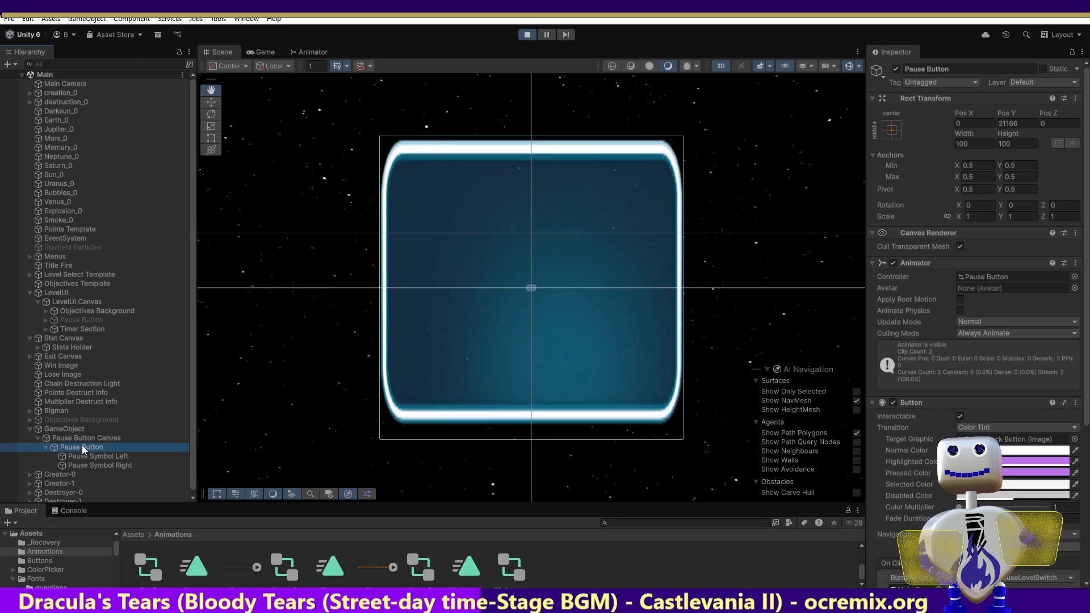
Set the Pause Button's width and height to 1000 and check the result in the Game view.
click(972, 143)
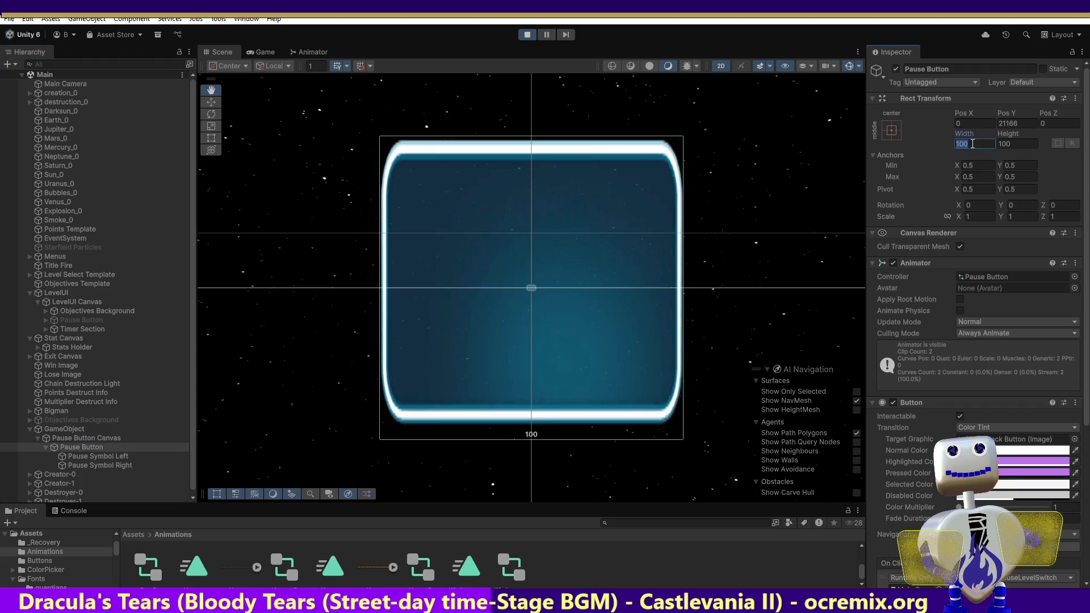
text(1000)
click(1014, 145)
text(1000)
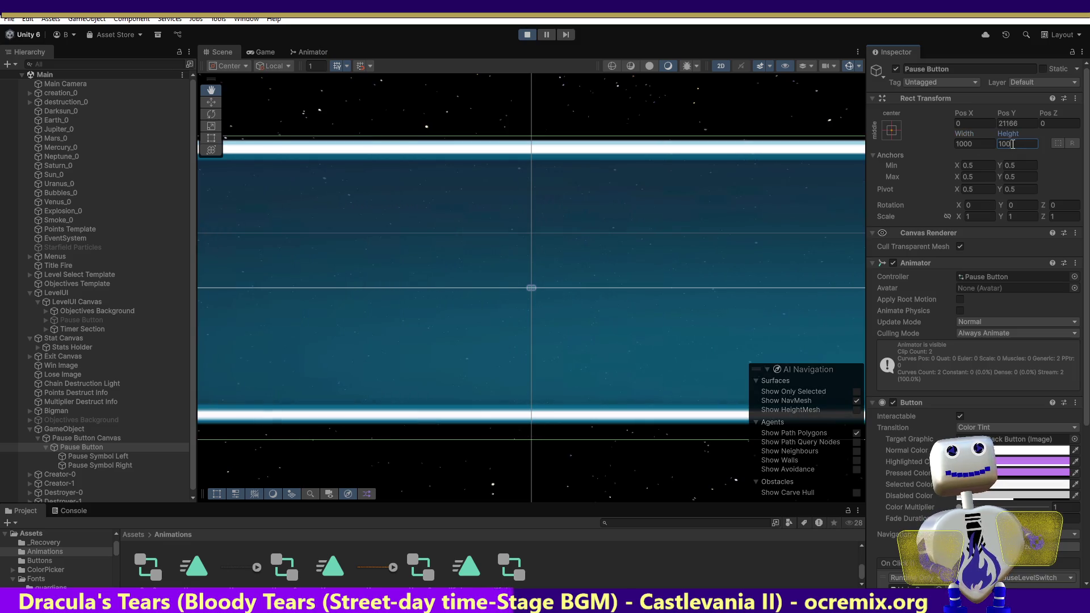
key(Return)
click(253, 55)
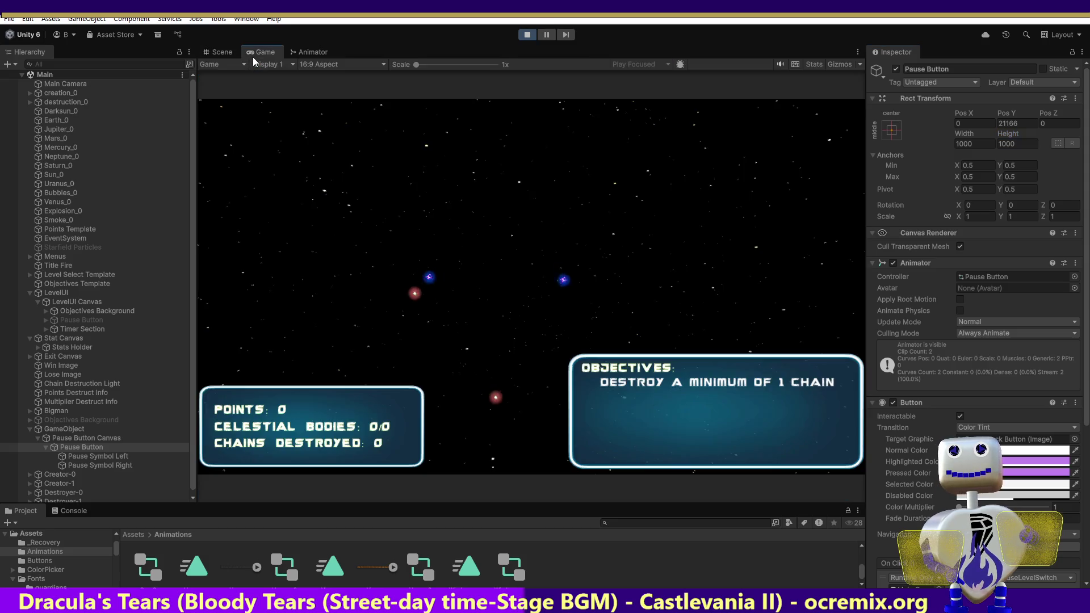
click(75, 446)
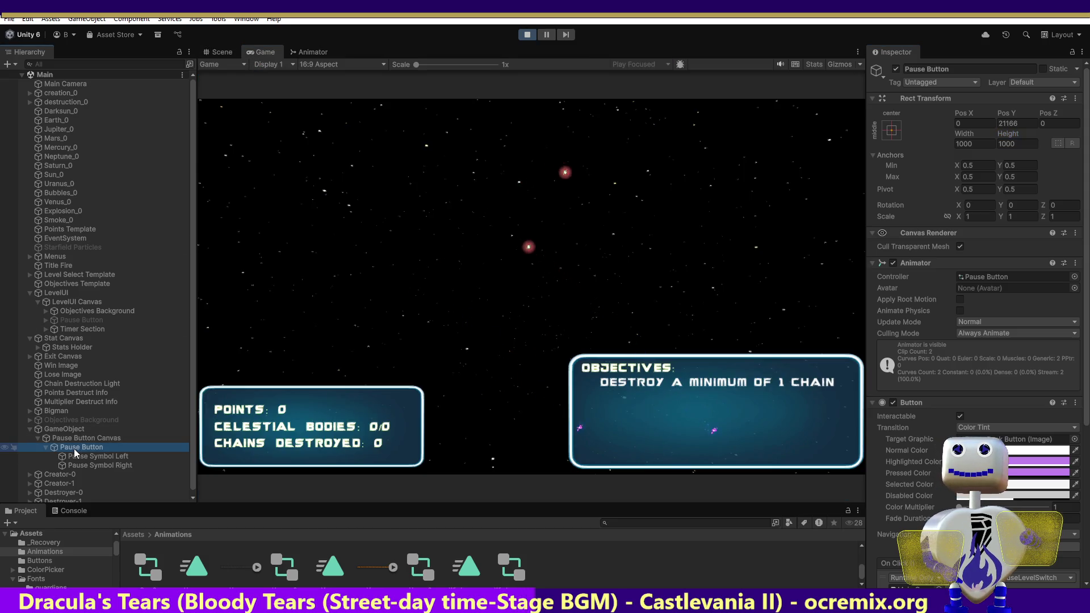
click(219, 52)
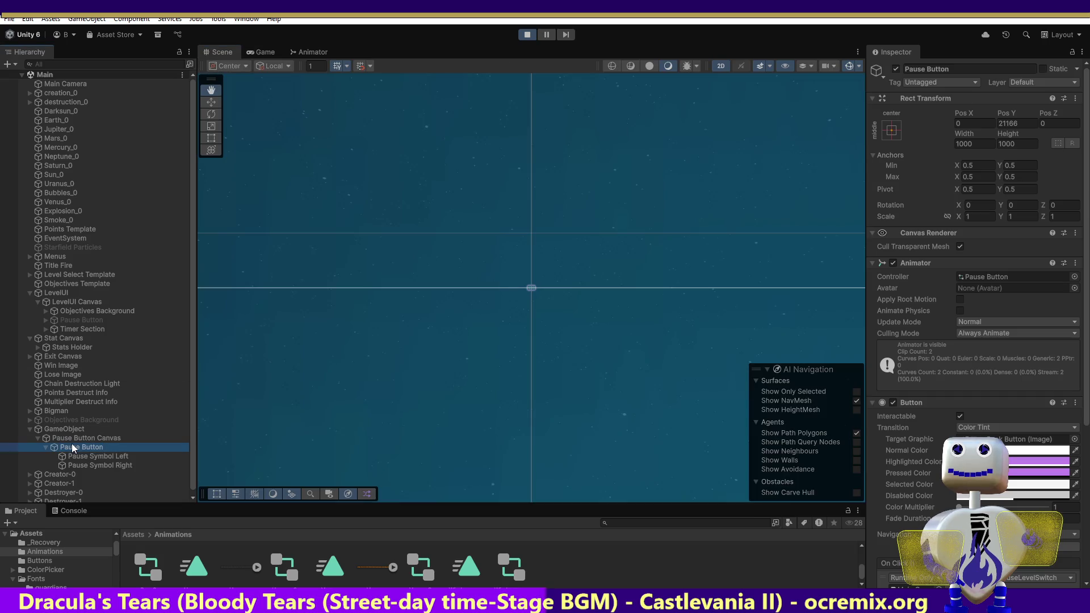
double_click(72, 446)
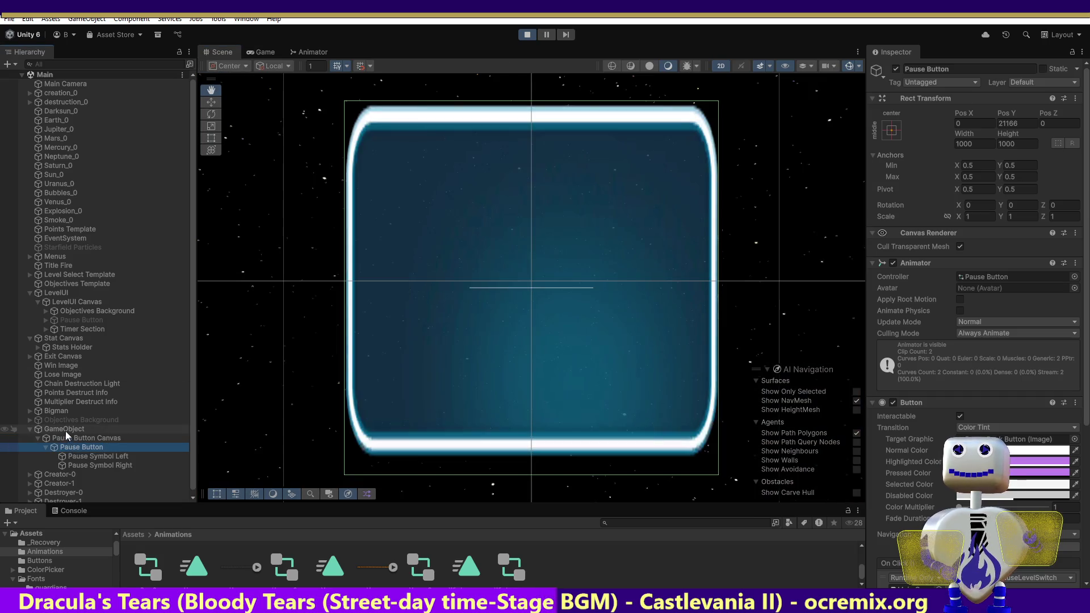
double_click(65, 431)
click(64, 430)
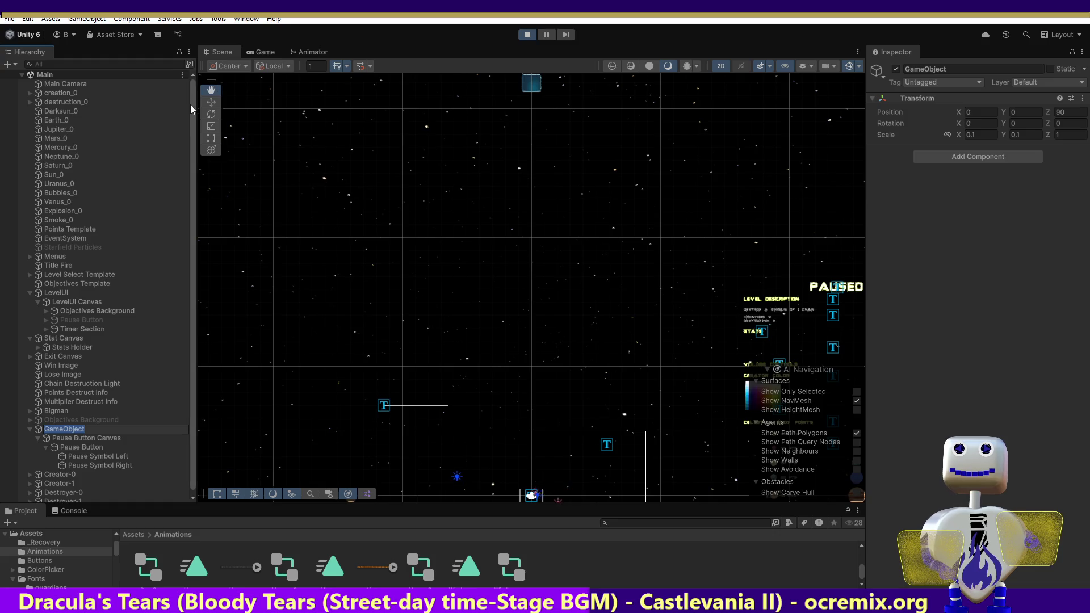
Undo a stray drag, then give the GameObject scale 1 by 1, position Z 1 and X -600.
click(209, 102)
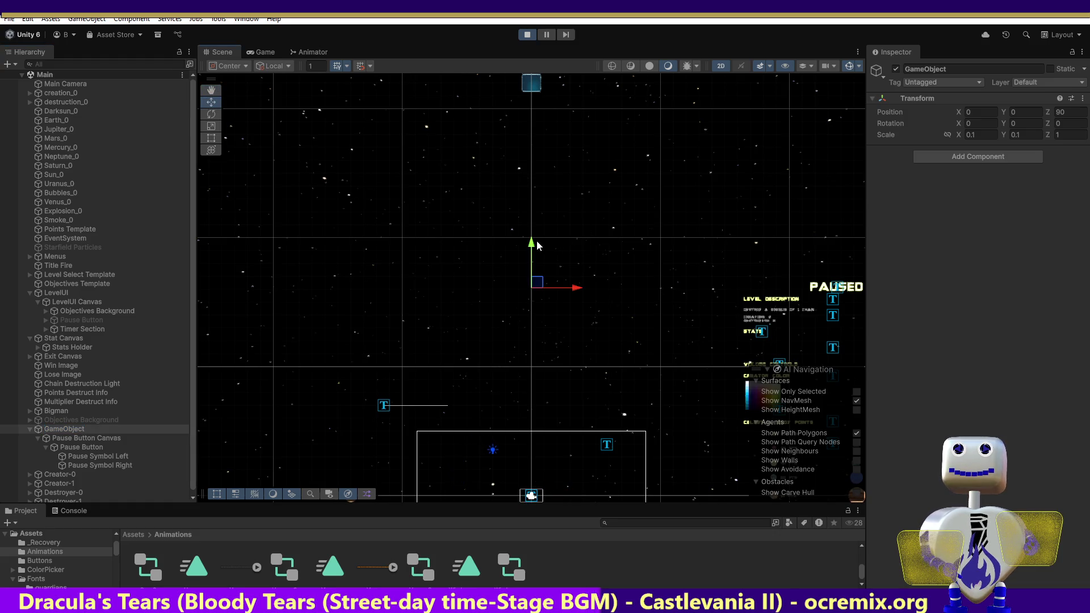
mouse_move(532, 244)
mouse_down()
mouse_move(526, 325)
mouse_move(513, 316)
mouse_up()
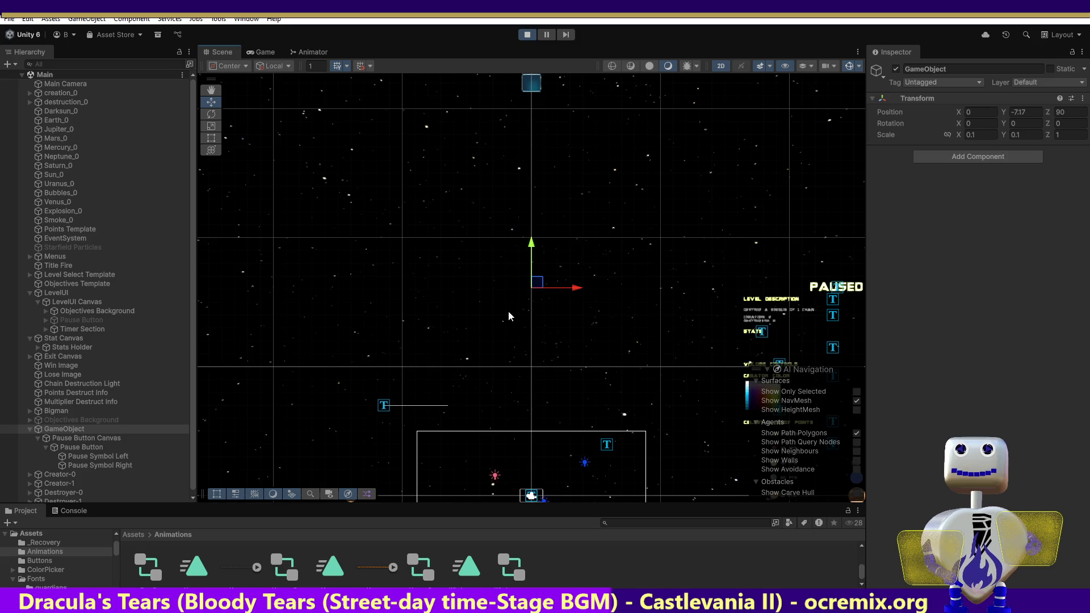
key(ctrl+z)
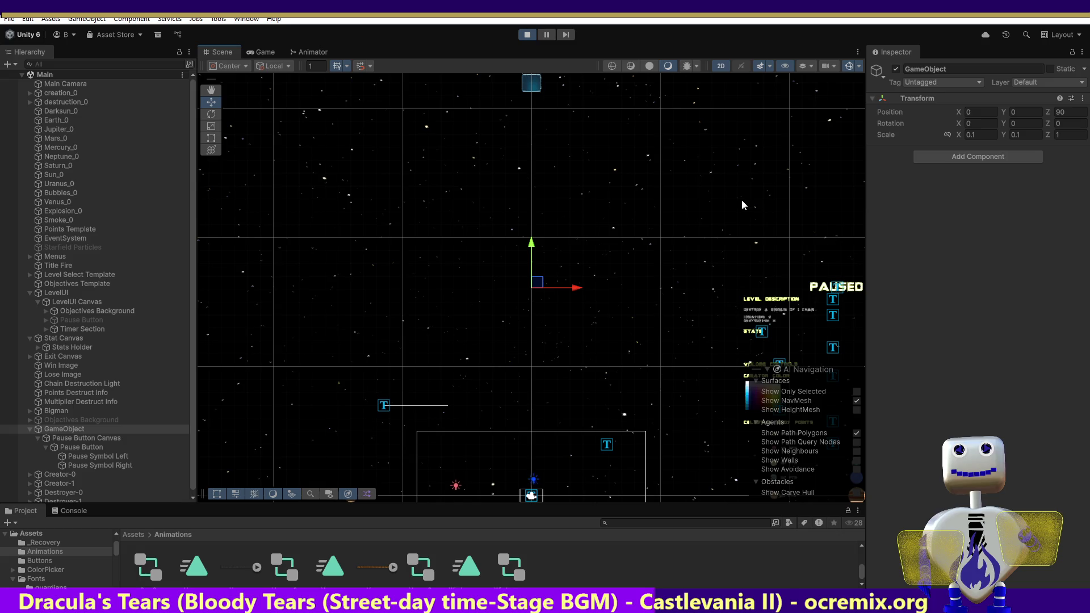
click(47, 431)
click(996, 134)
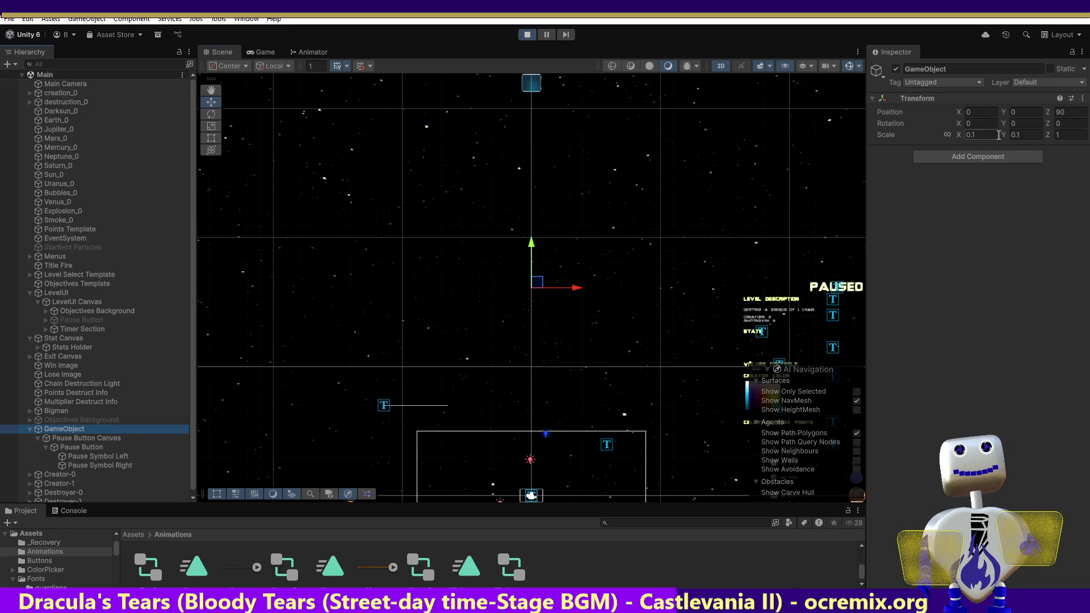
text(1)
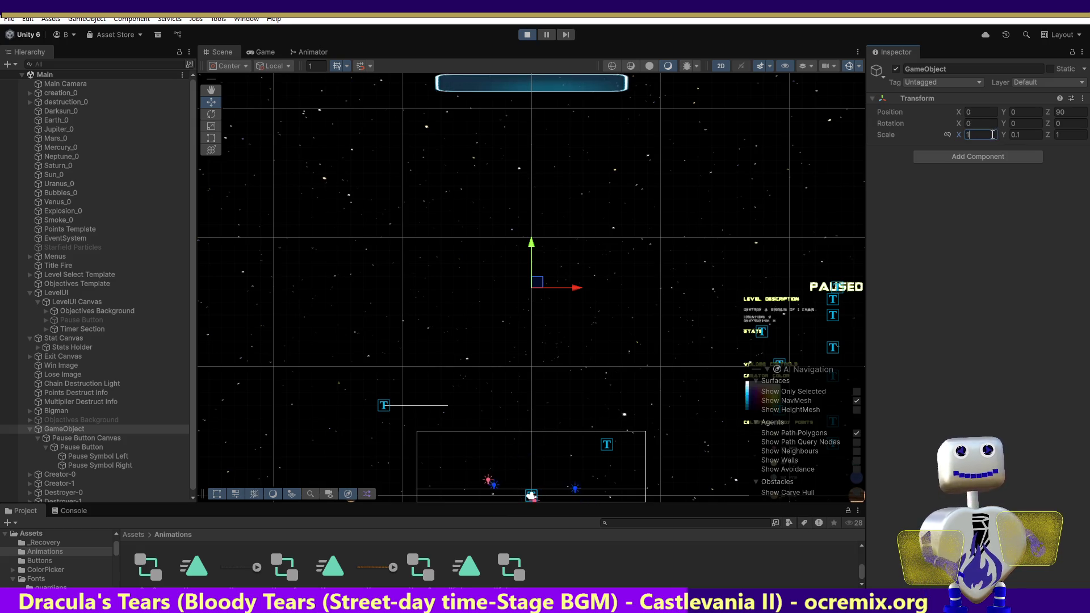
click(1026, 135)
text(1)
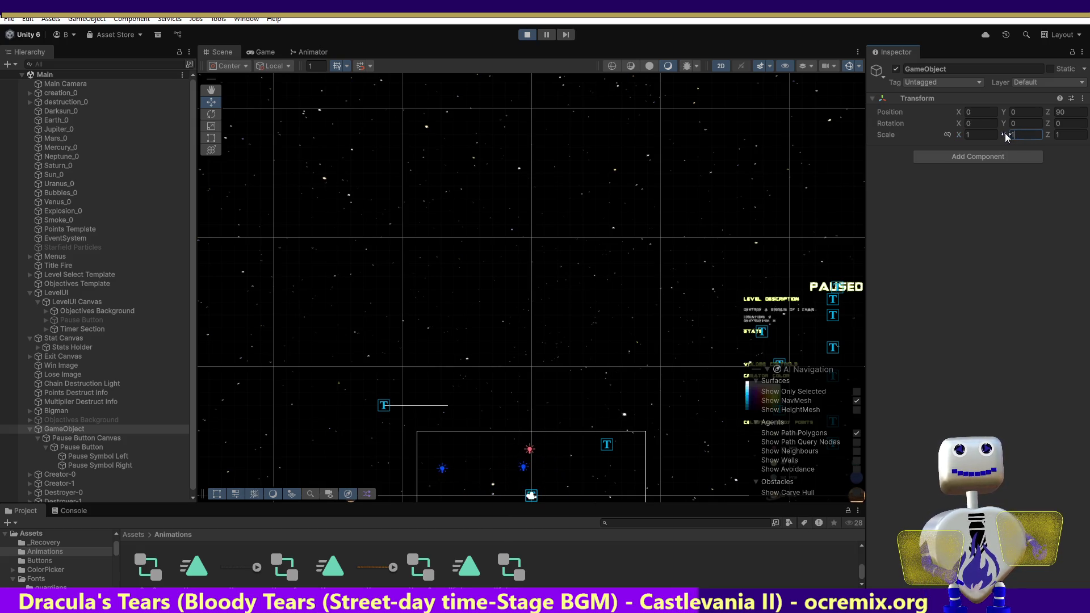
click(1061, 111)
text(1)
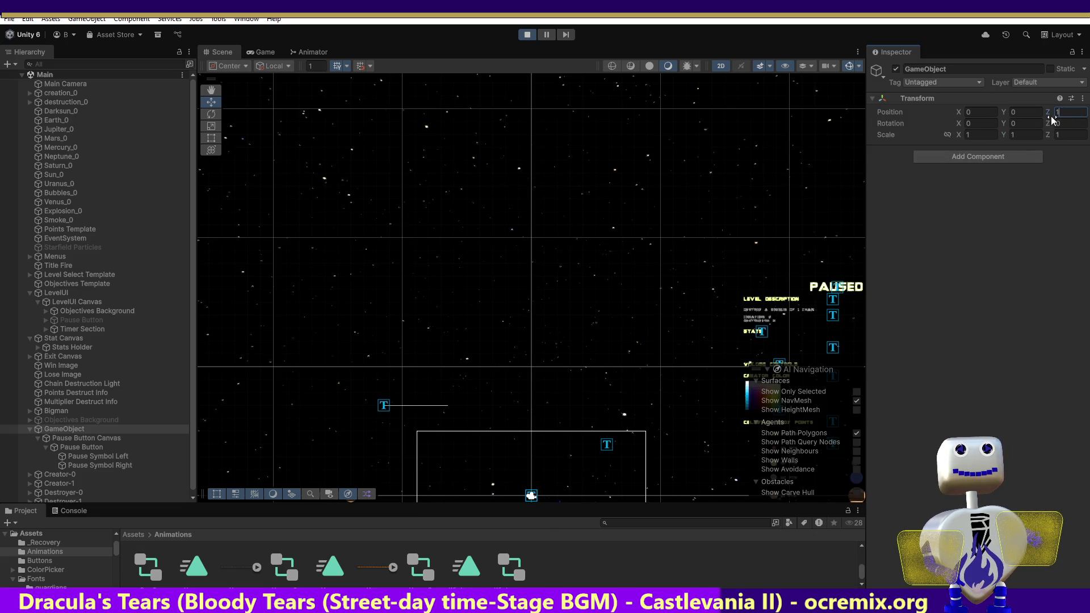
click(978, 112)
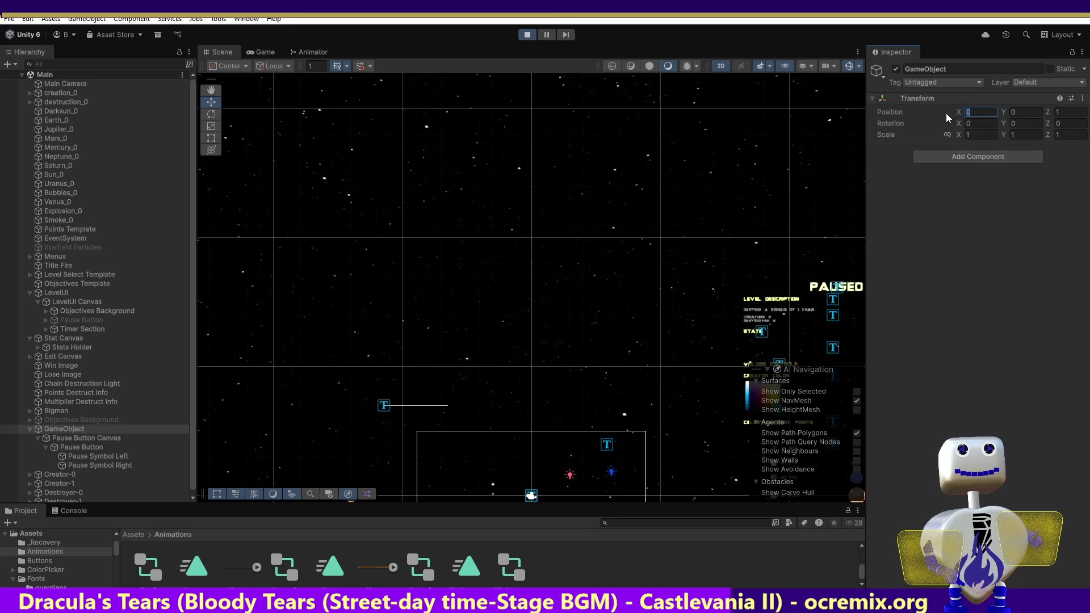
text(-600)
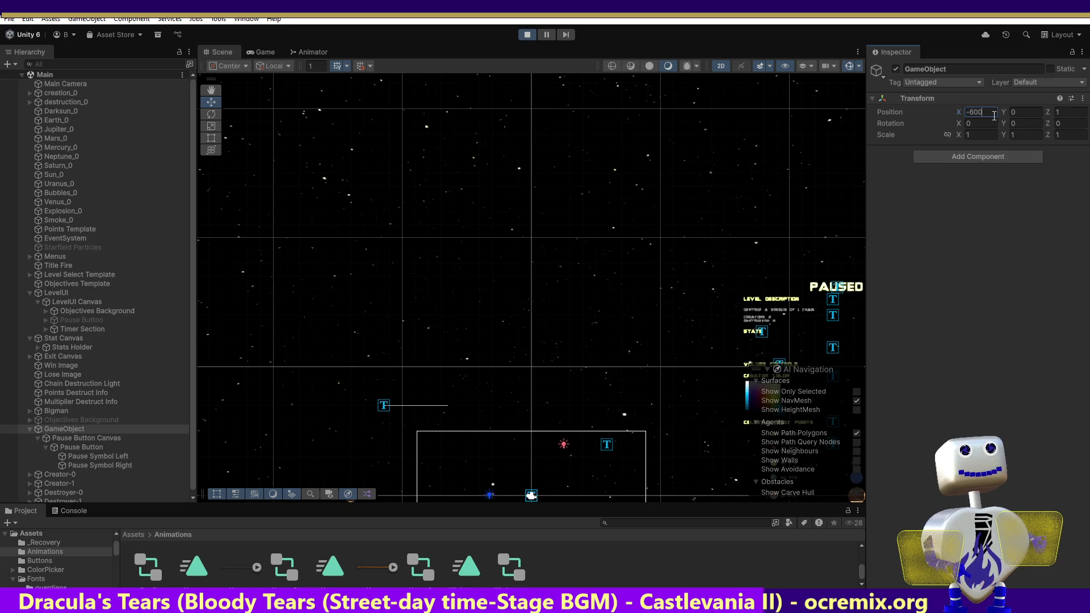
Adjust the GameObject's Y position via -500 and -1000 to 5000, then inspect the Pause Button Canvas.
click(1013, 112)
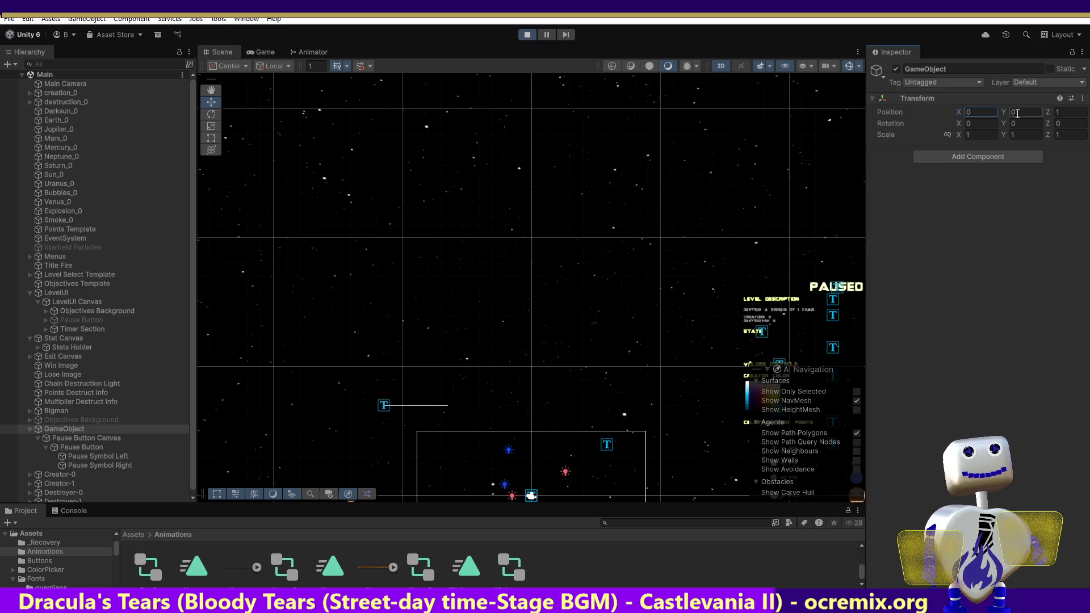
text(-500)
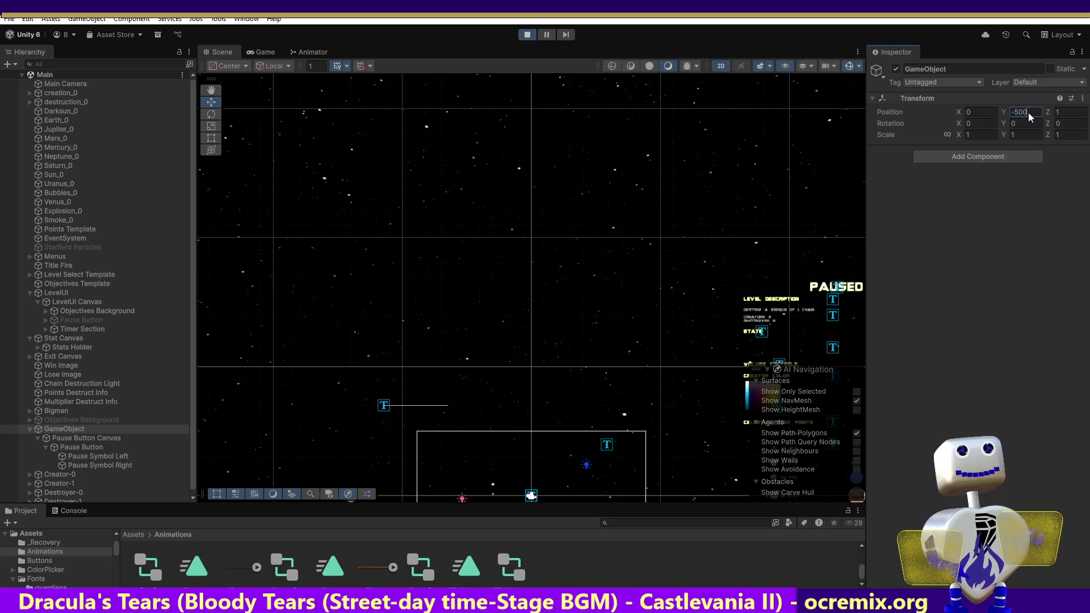
double_click(1011, 111)
text(-1000)
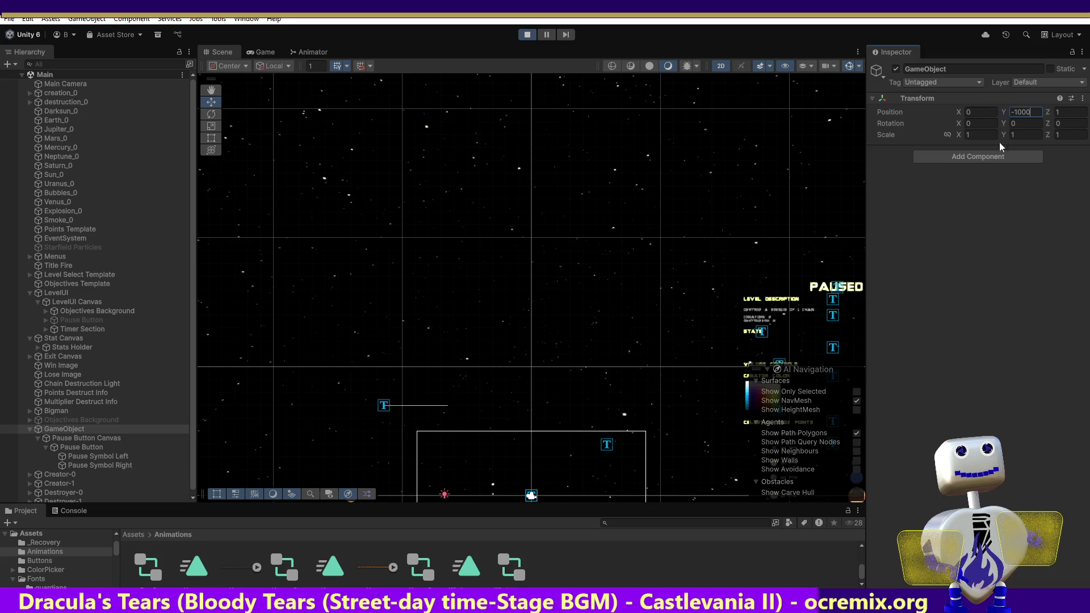
double_click(70, 430)
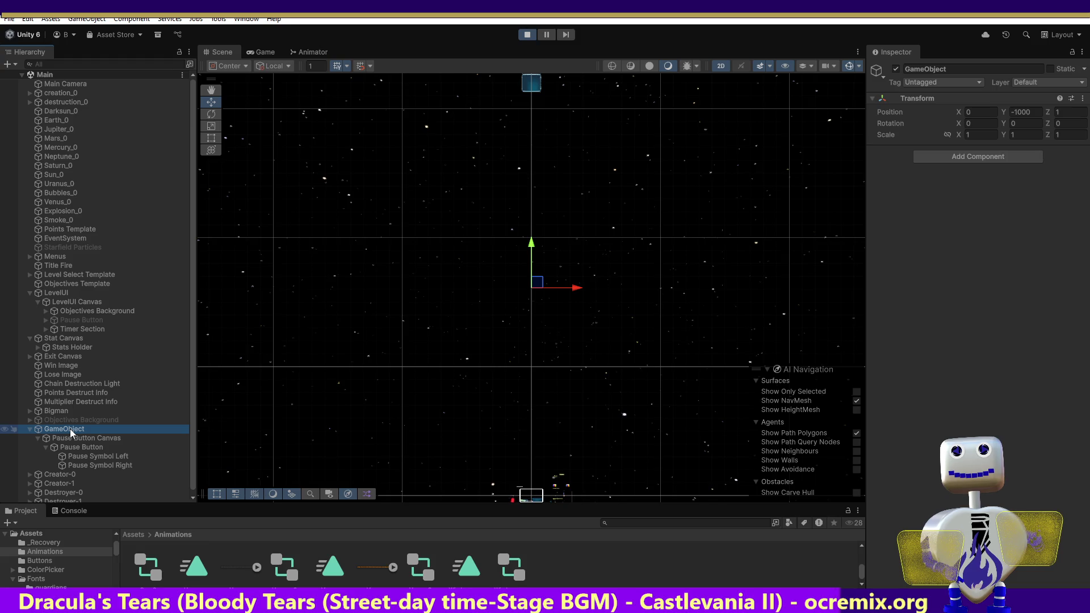
click(1016, 112)
click(1017, 111)
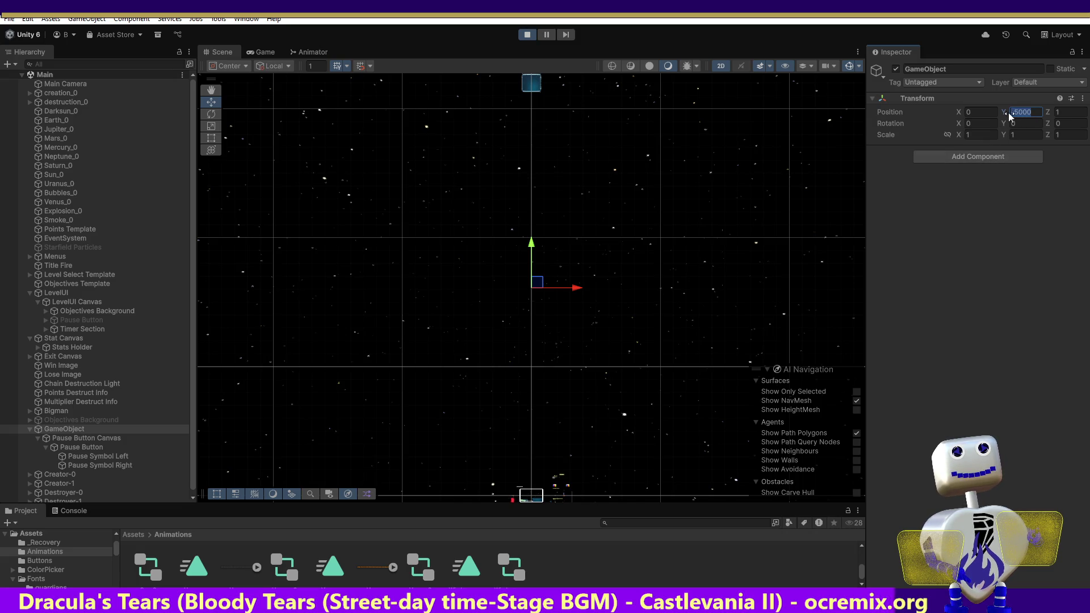
text(5)
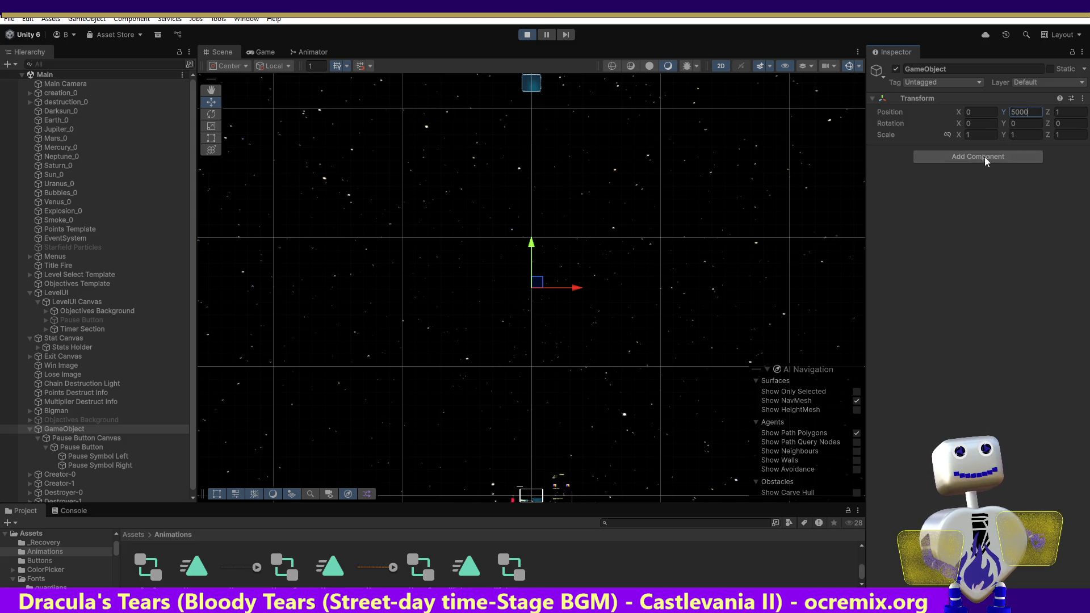
click(101, 438)
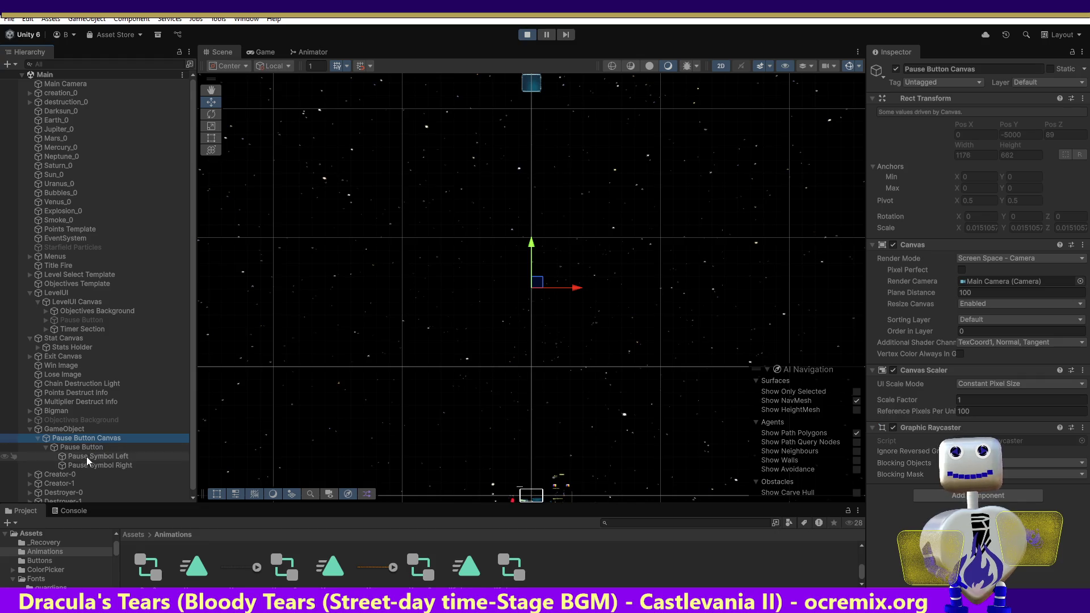
Apply the stretch-stretch anchor preset to the Pause Button and undo a stray gizmo drag.
click(87, 448)
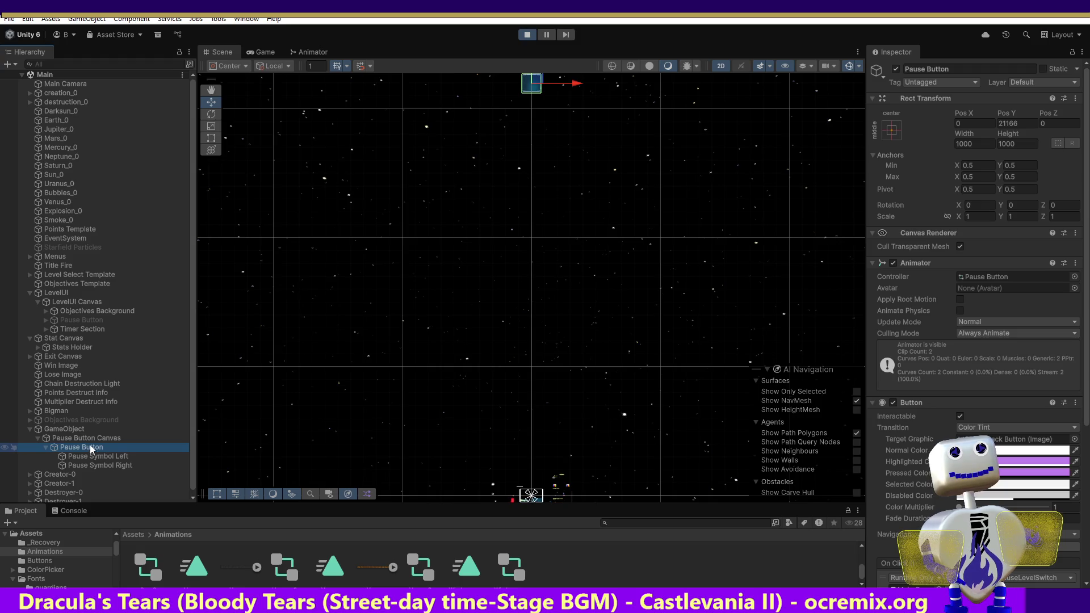
click(892, 132)
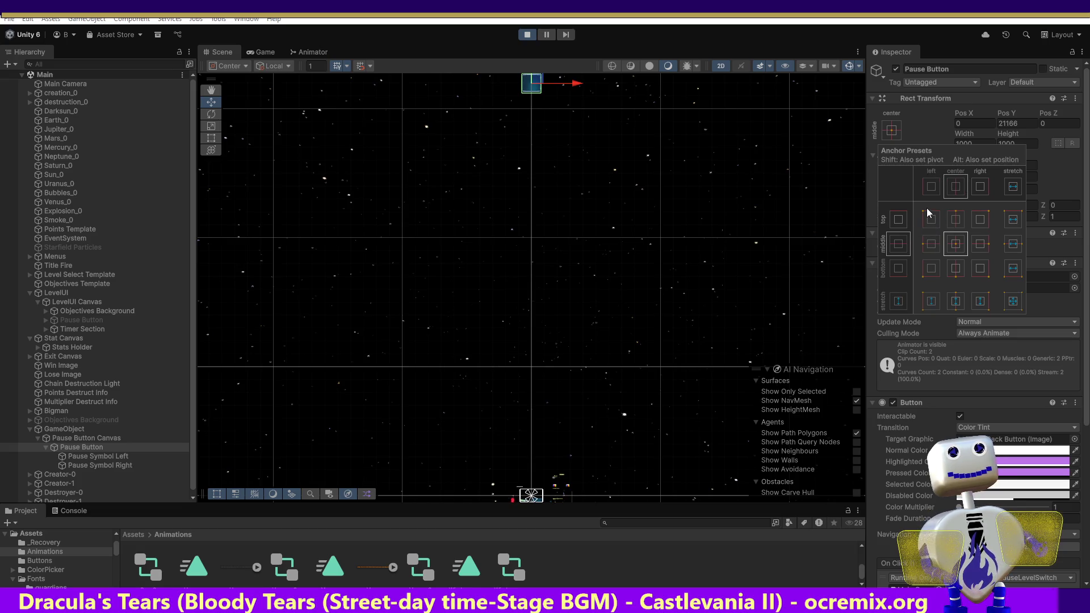
click(1013, 188)
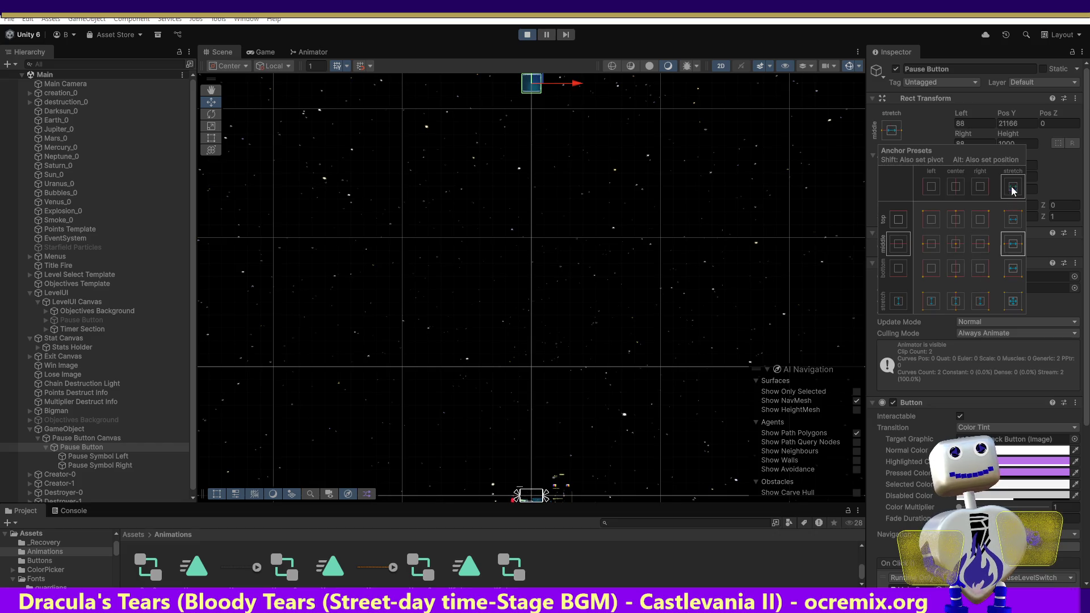
click(1014, 300)
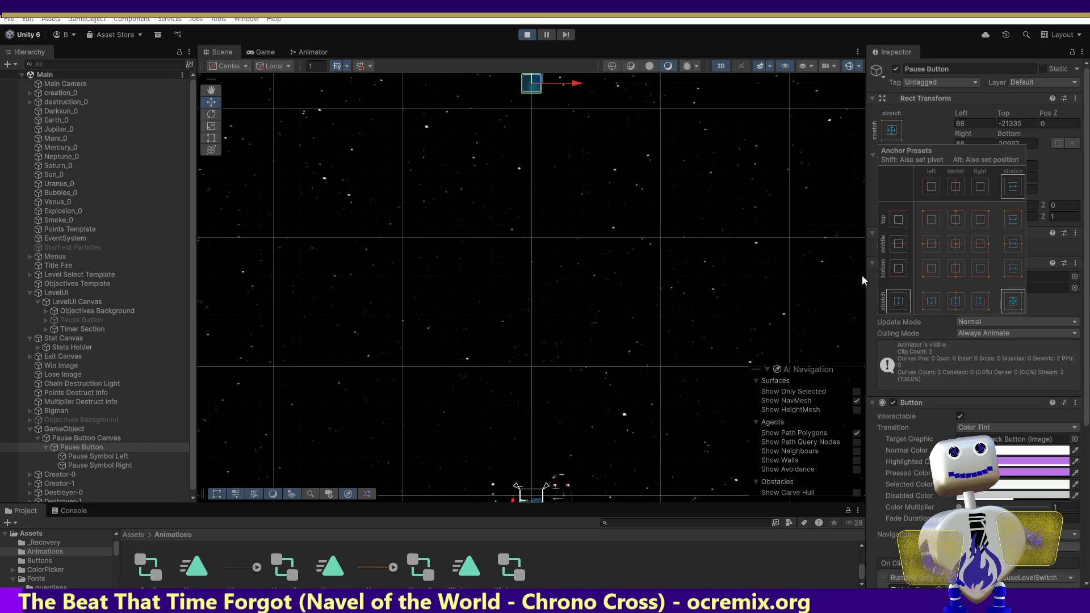
mouse_move(544, 84)
mouse_down()
mouse_move(533, 111)
mouse_move(609, 132)
mouse_move(476, 139)
mouse_move(539, 141)
mouse_up()
key(ctrl+z)
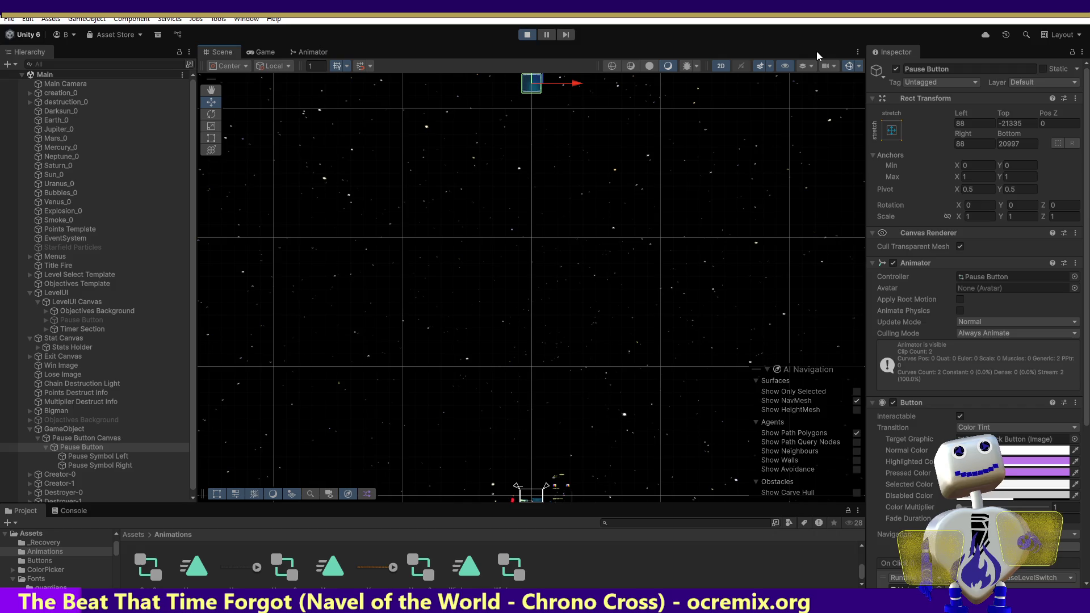
Set the parent GameObject's Position Y to 0, then view the Pause Button Canvas settings.
click(74, 439)
click(73, 429)
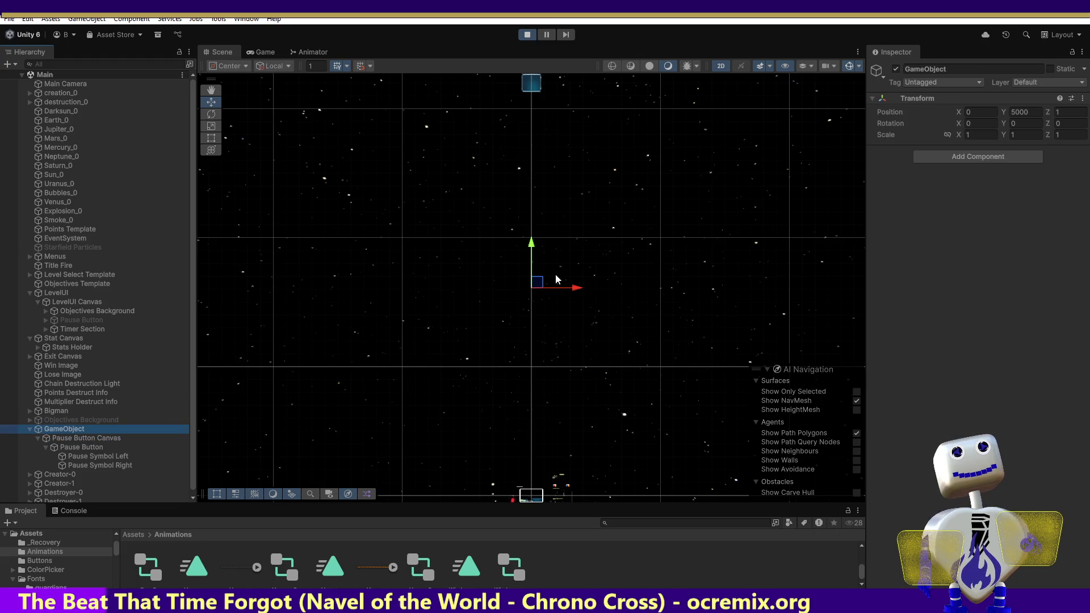
click(1032, 112)
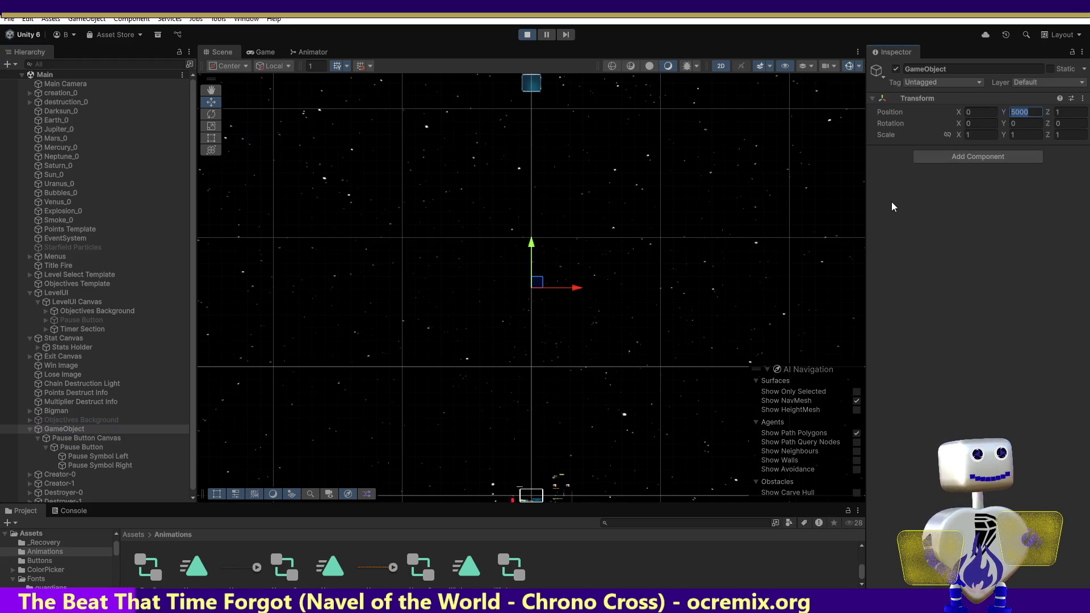
text(0)
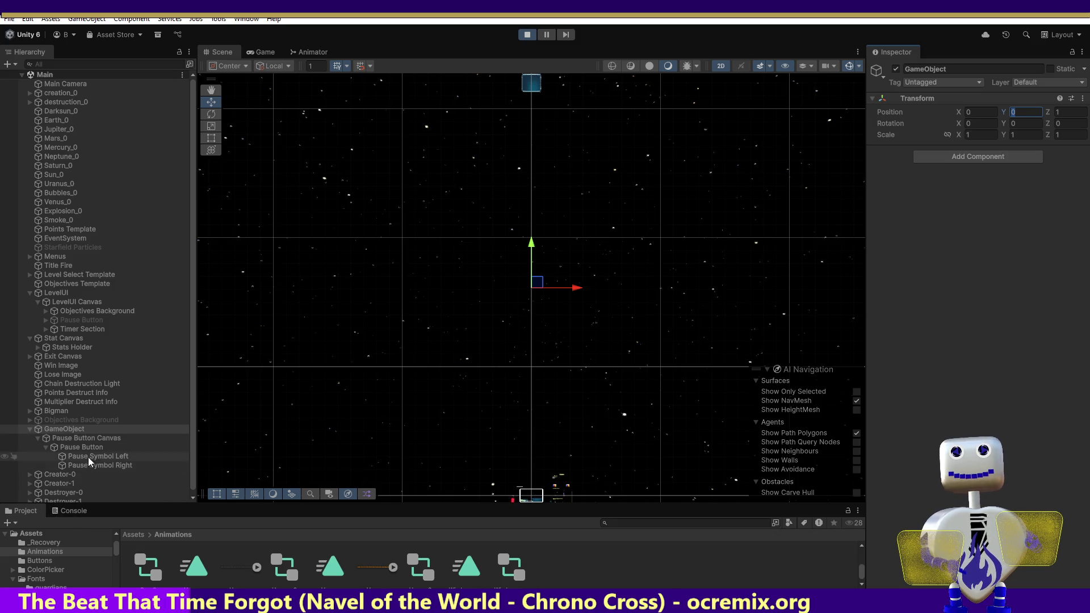
click(87, 437)
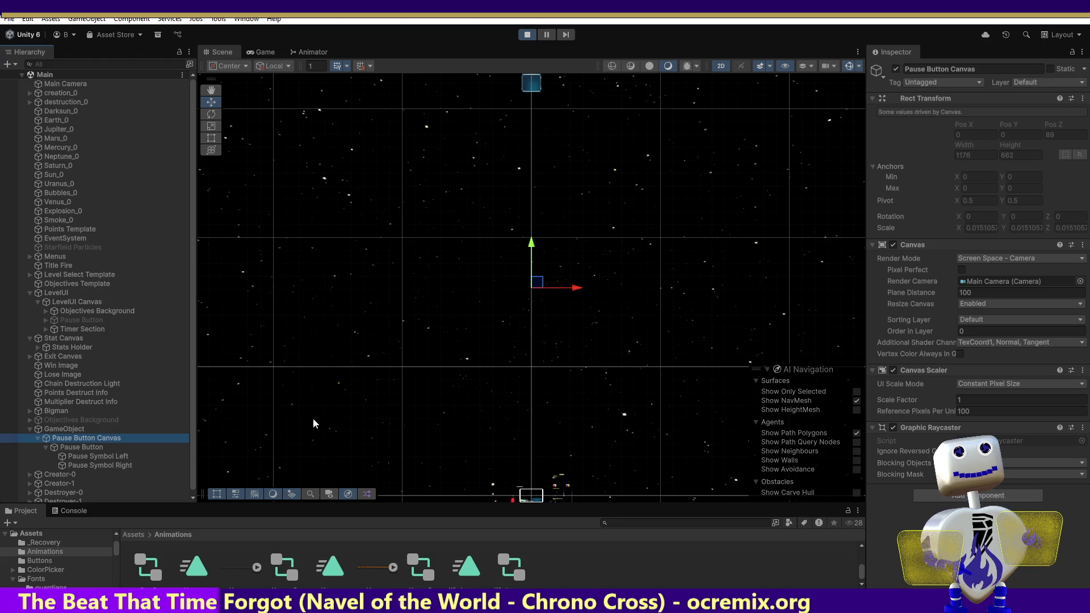
Put the Pause Button Canvas and its children on the UI layer.
click(892, 245)
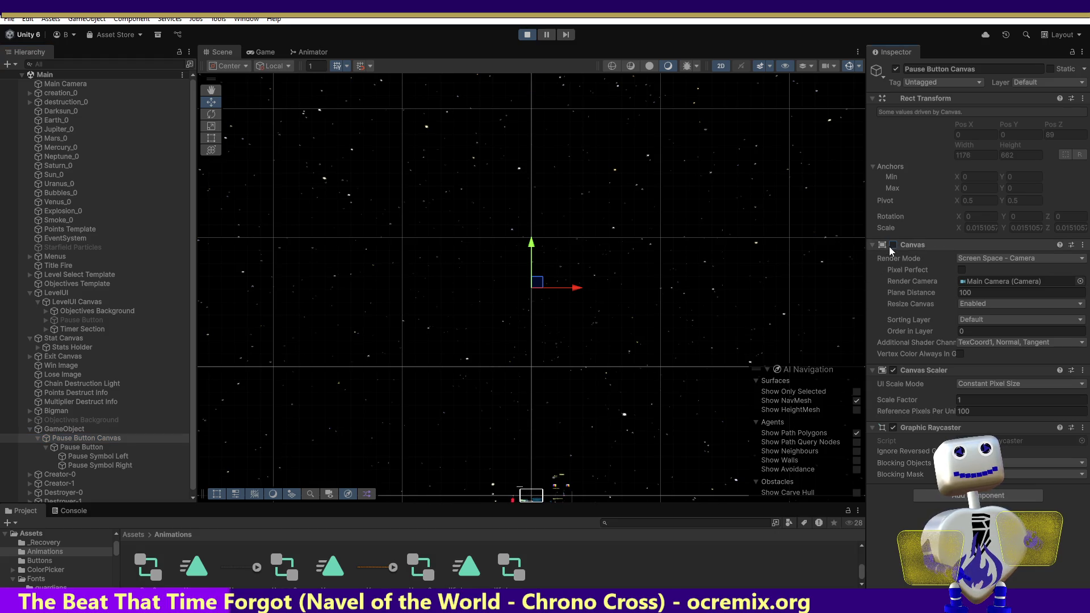
click(892, 244)
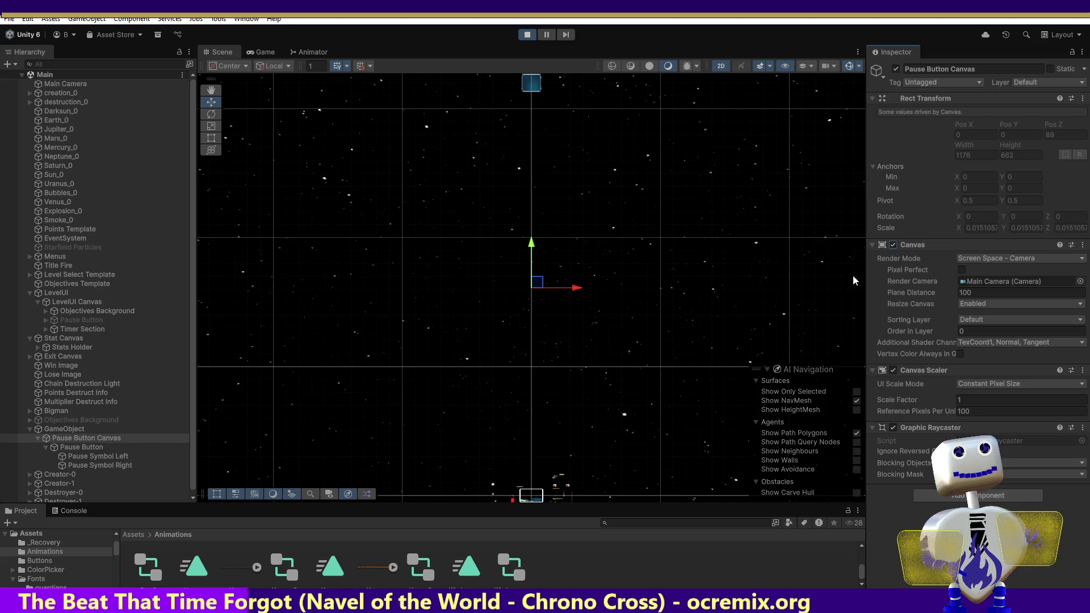
click(1008, 261)
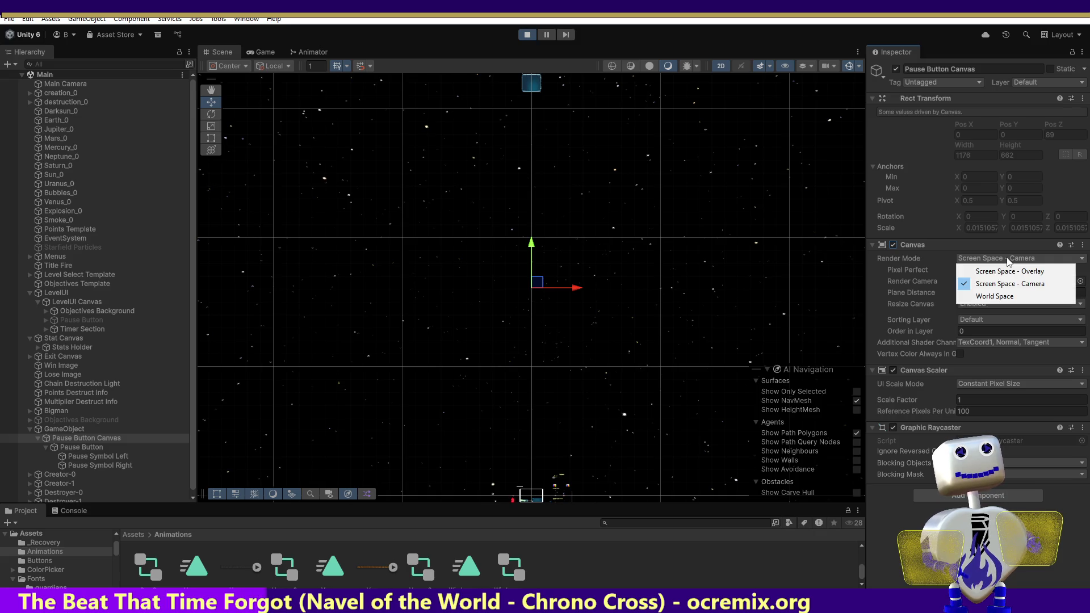
click(1047, 82)
click(1018, 158)
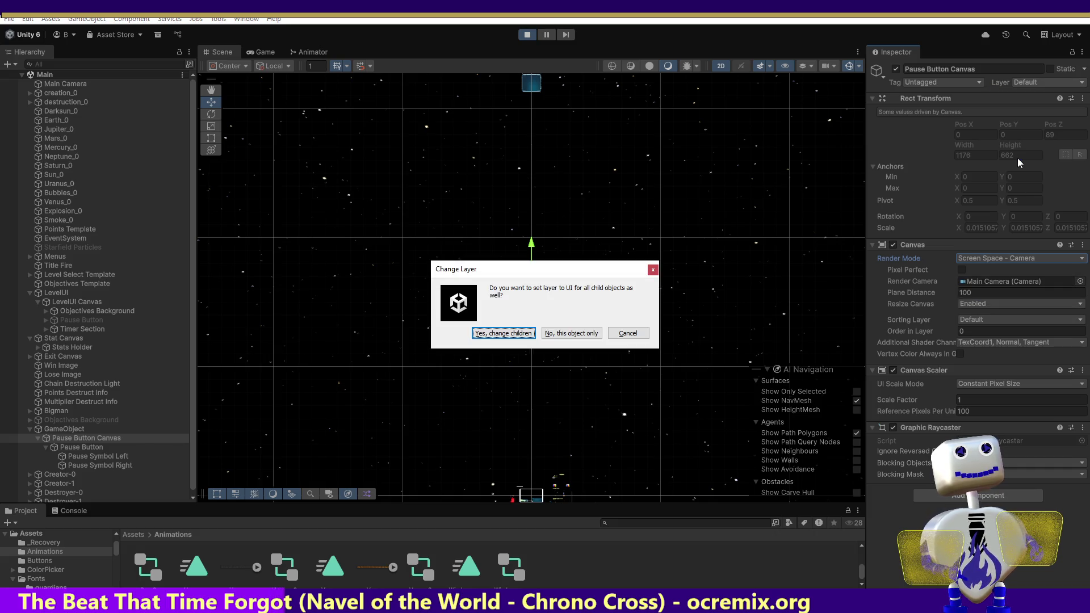
click(486, 337)
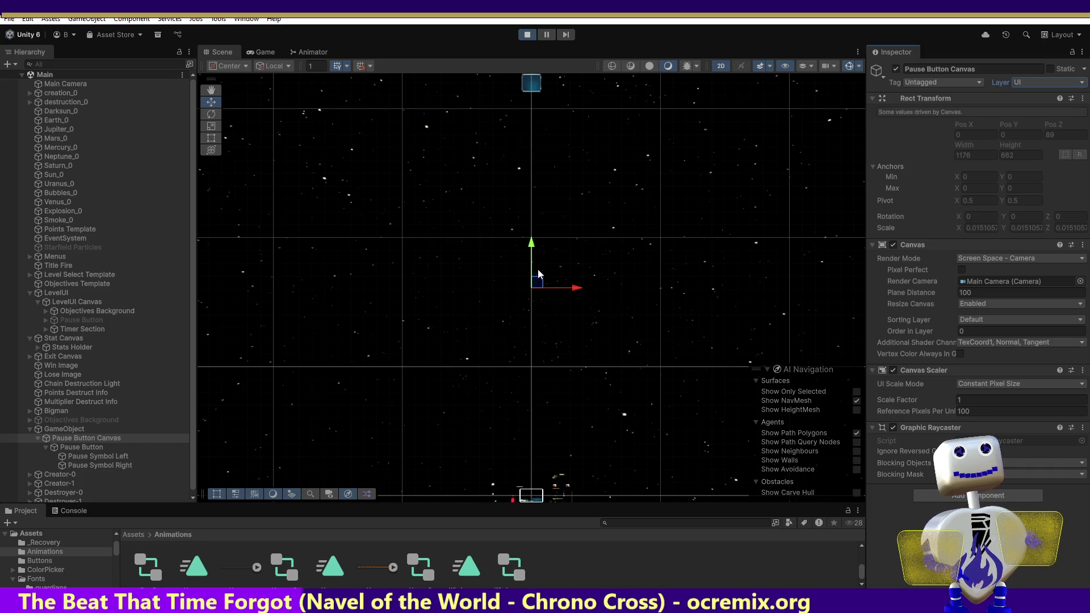
drag(535, 249, 535, 276)
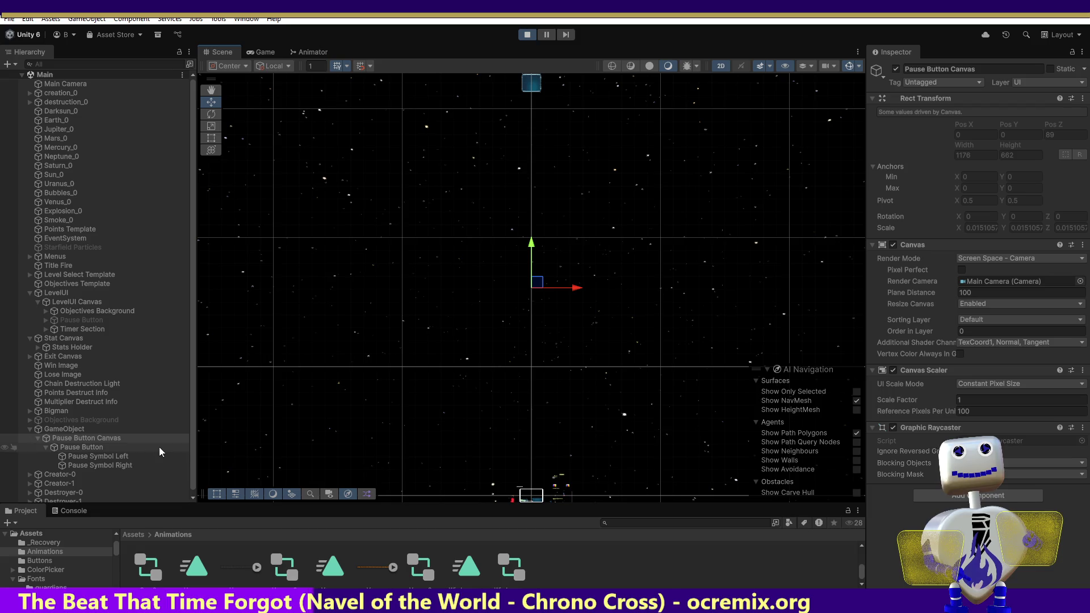
Put the parent GameObject and all its children on the UI layer, then reset Position Y to 0.
click(81, 429)
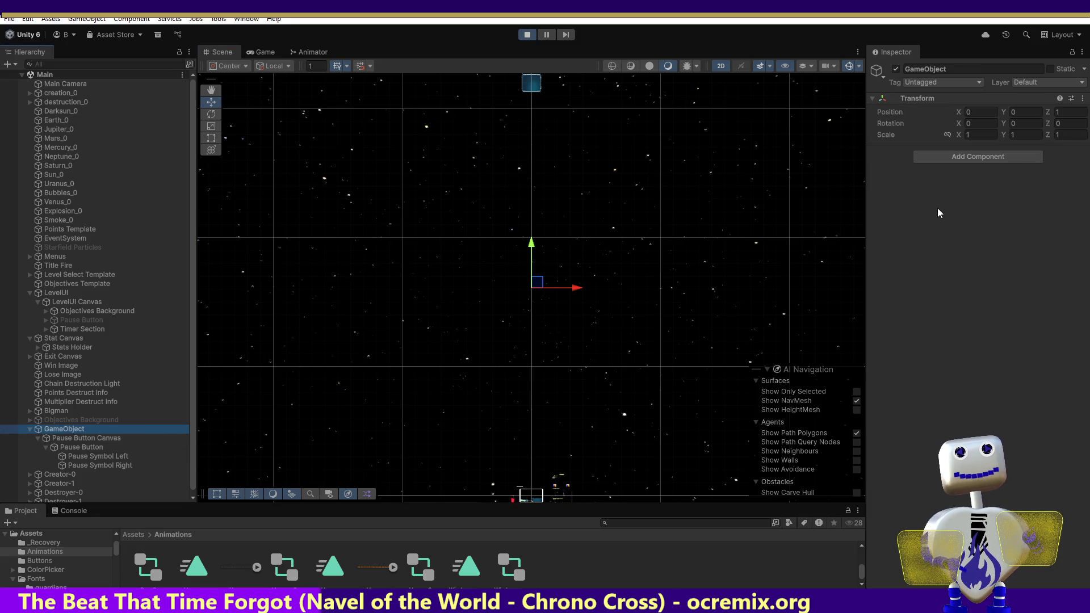
click(1011, 84)
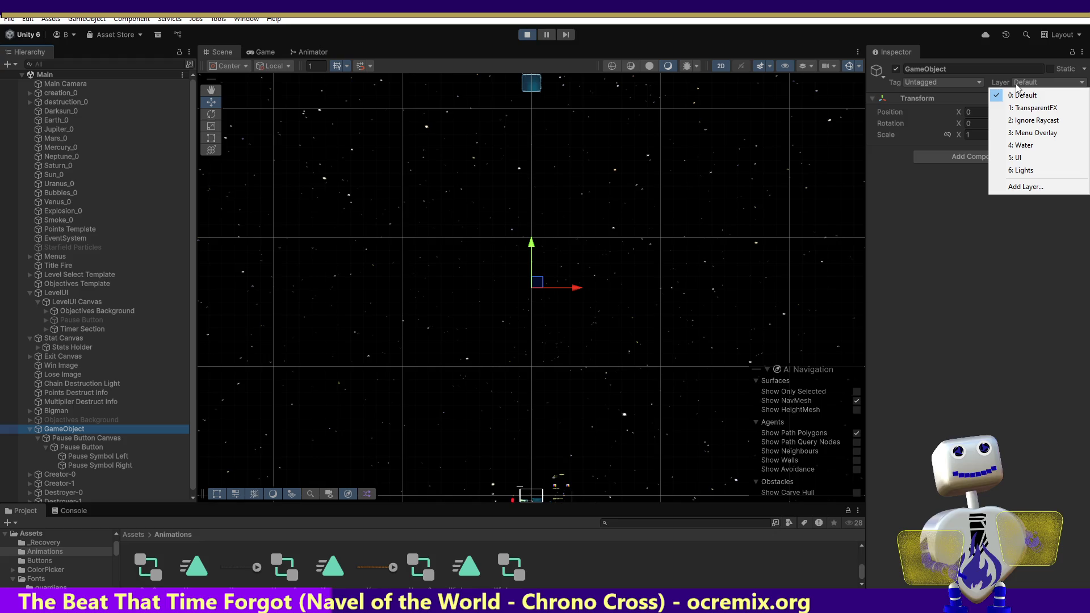
click(1008, 157)
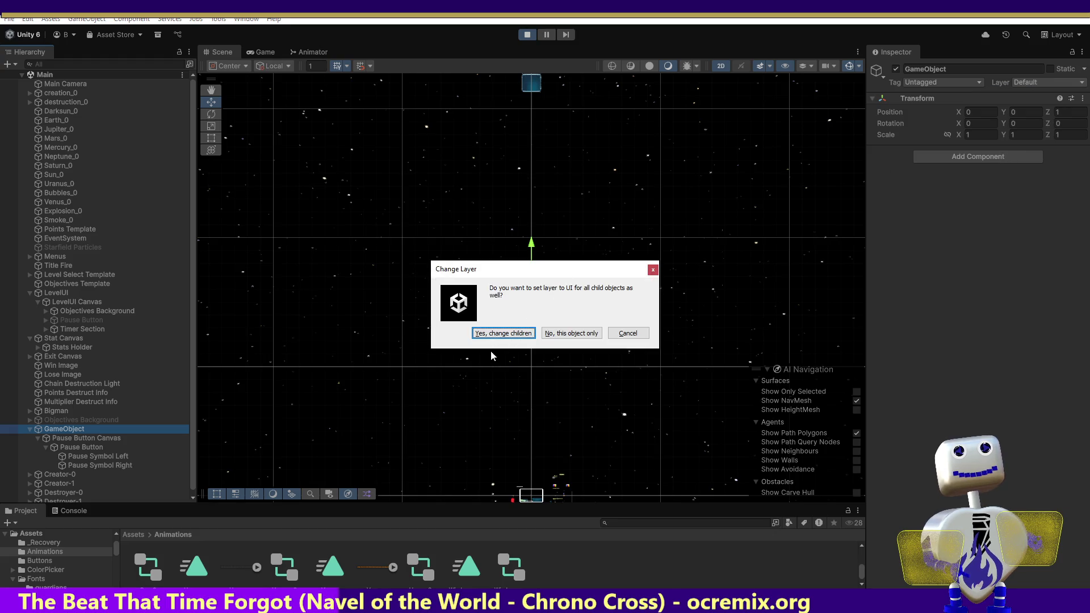
click(492, 332)
drag(536, 251, 533, 256)
click(977, 114)
key(Tab)
text(0)
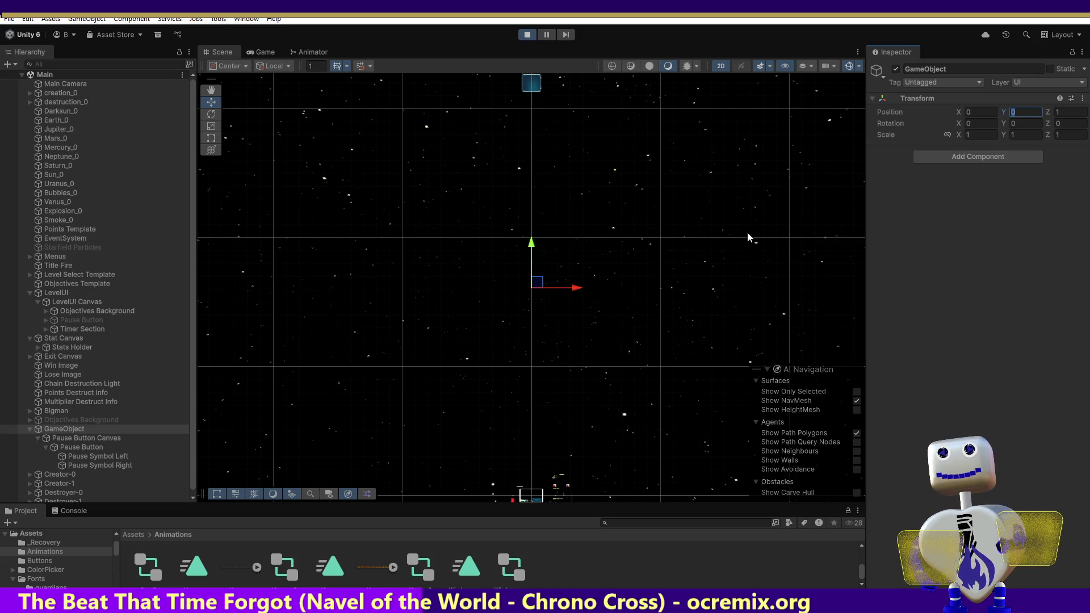
drag(537, 282, 533, 309)
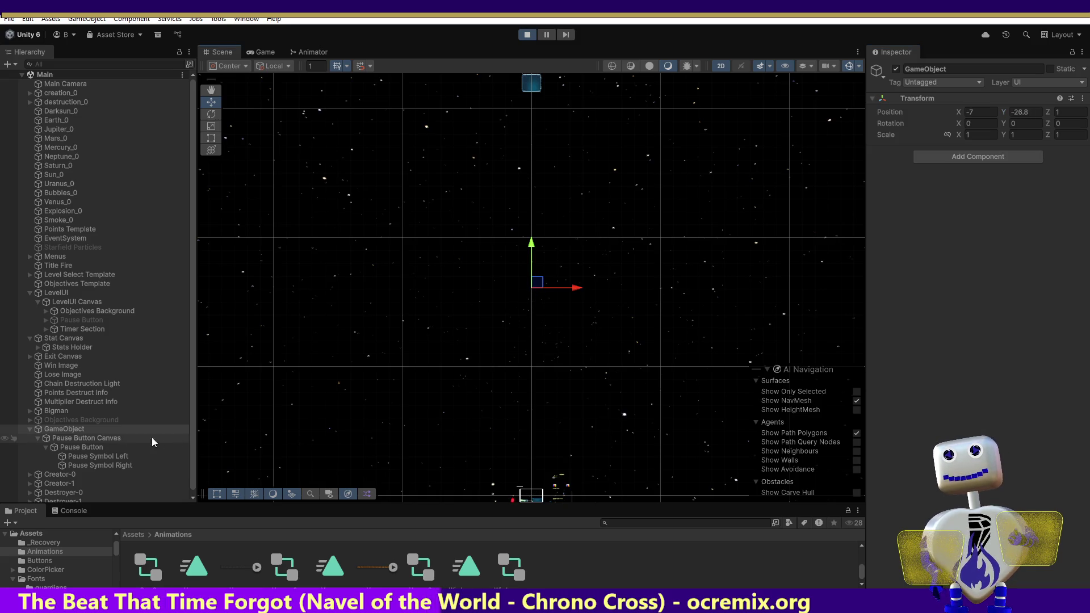
click(76, 430)
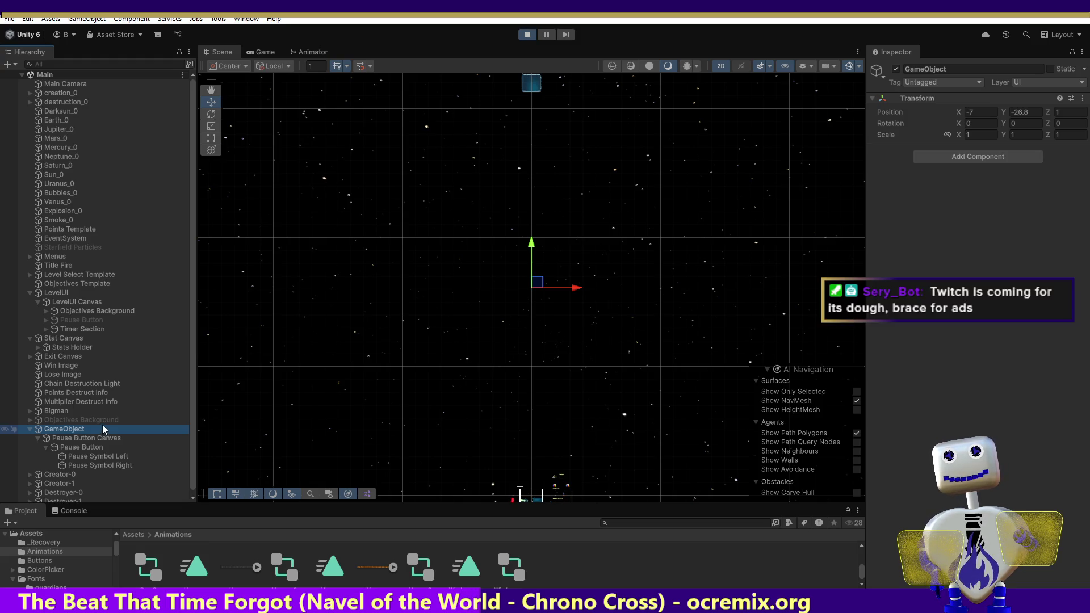
click(981, 111)
text(0)
key(Tab)
text(-555)
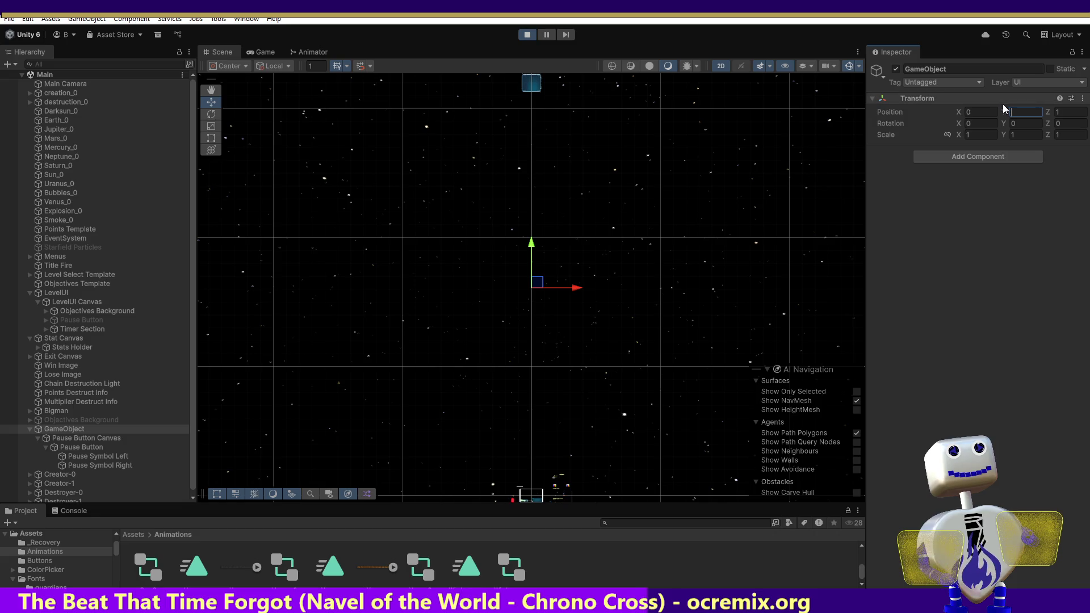
click(1011, 189)
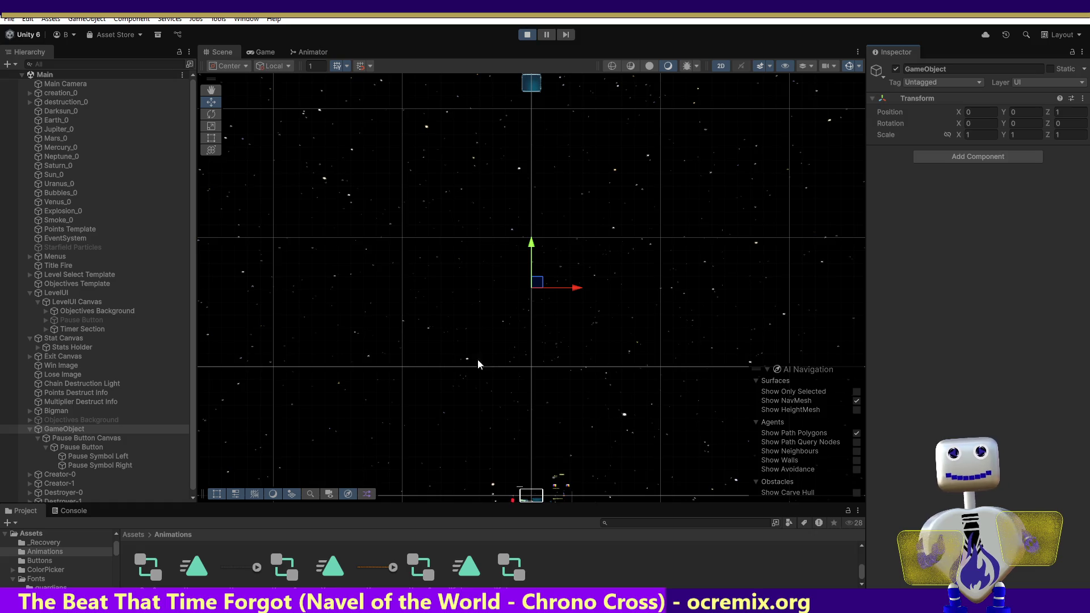
Compare the Pause Button Canvas with LevelUI Canvas and LevelUI transforms, then reselect the Pause Button.
click(73, 440)
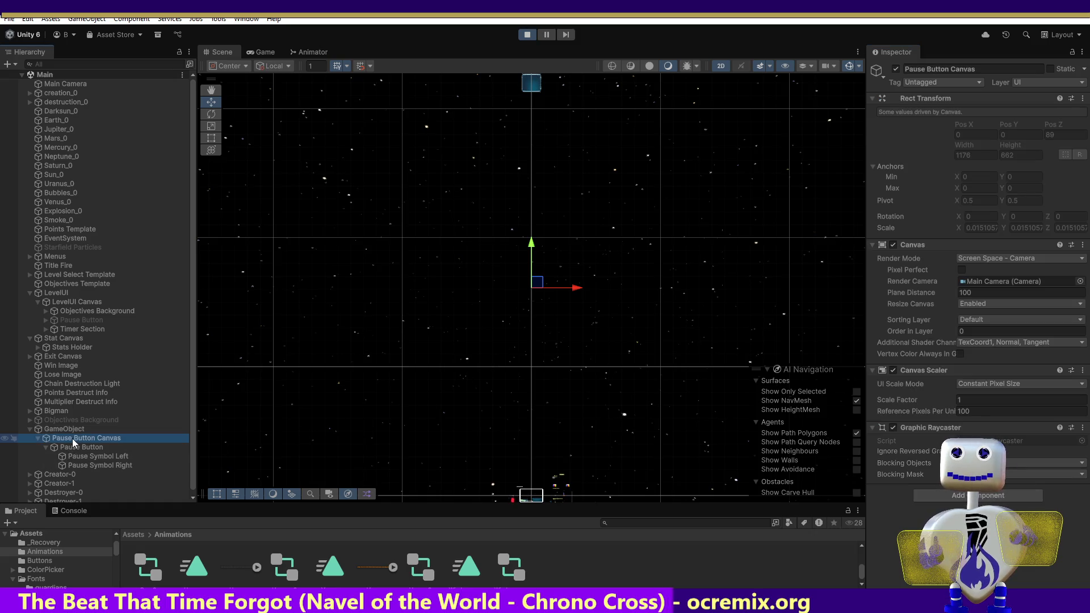
click(67, 300)
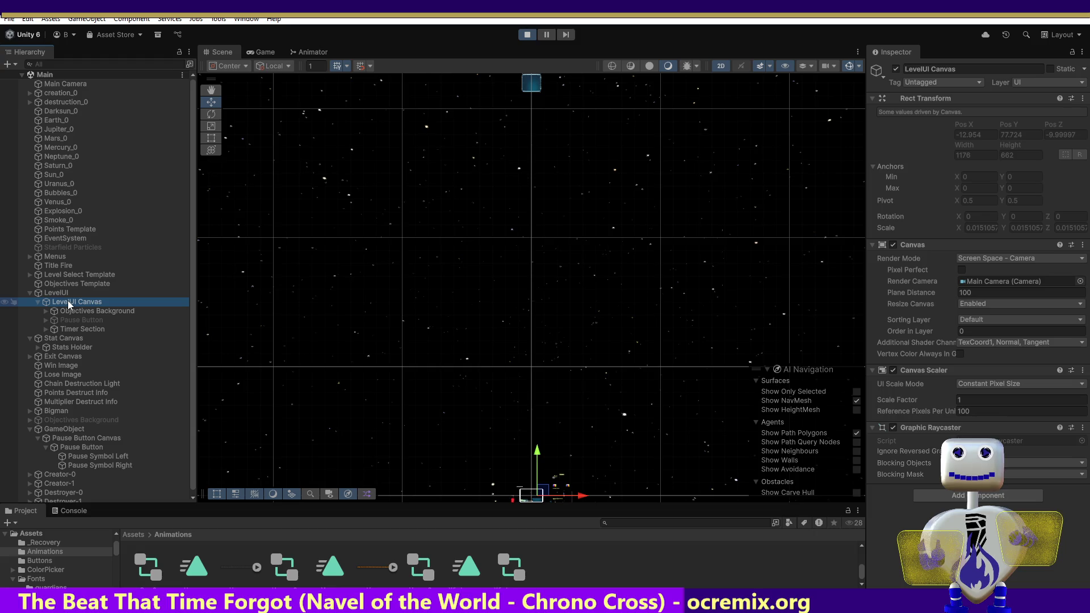
click(62, 293)
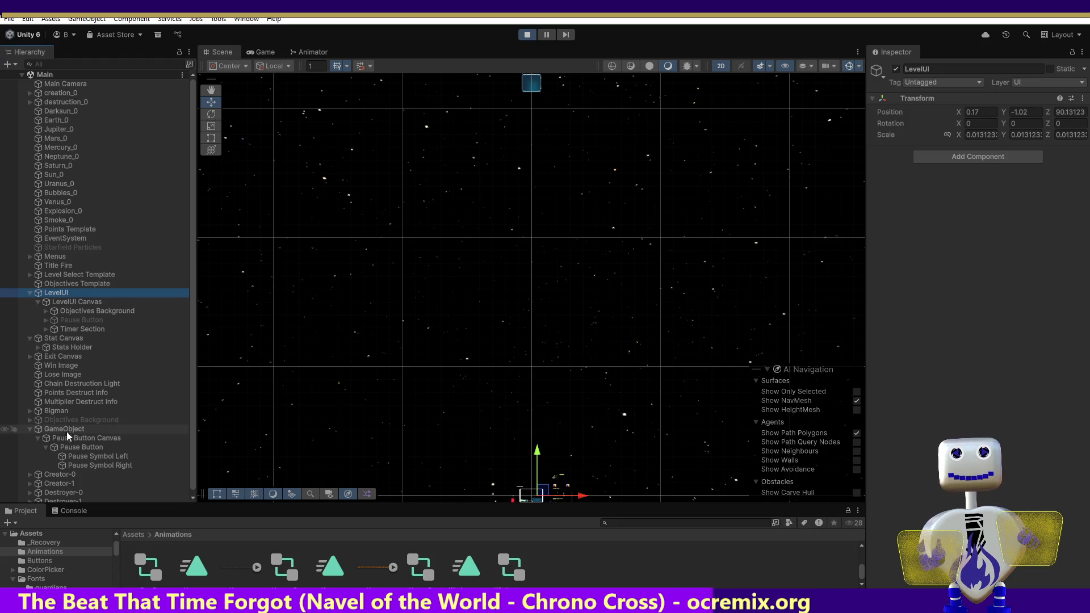
click(66, 447)
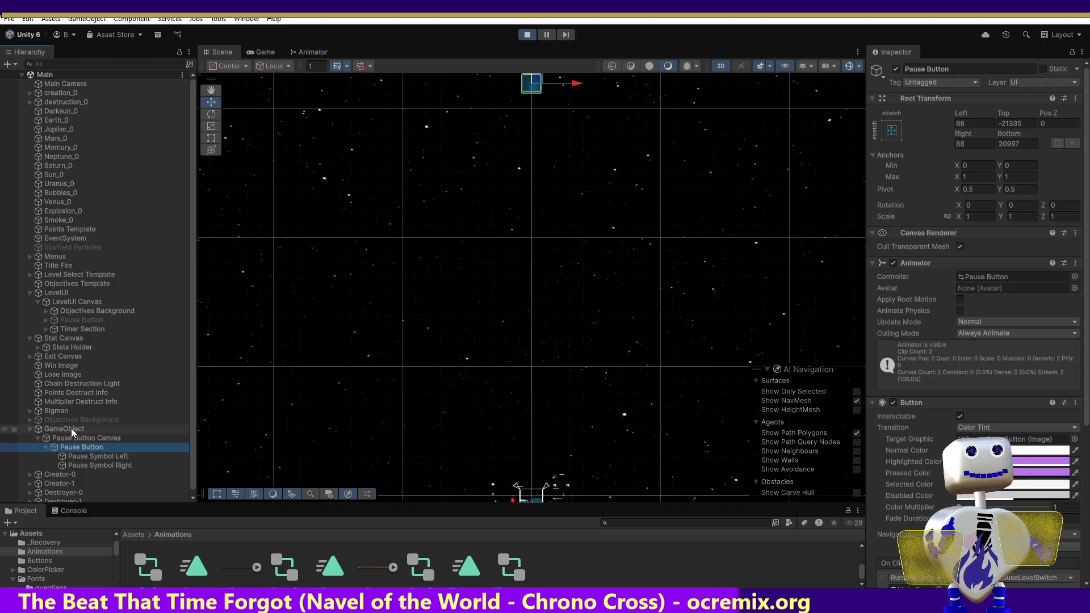
Anchor the Pause Button at bottom centre (0.5, 0), undoing a trial sideways move.
click(890, 130)
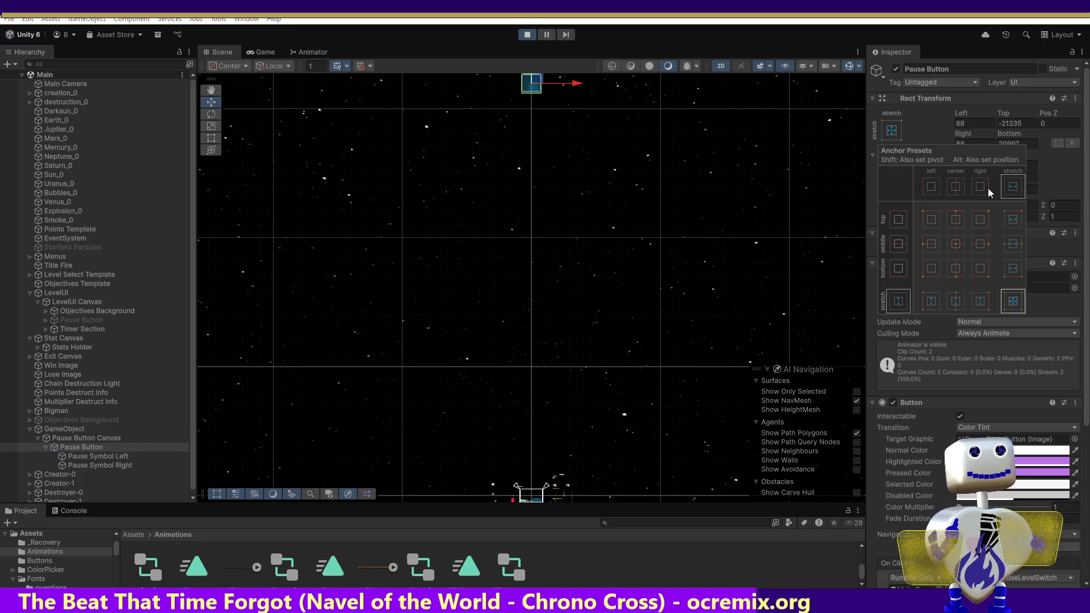
click(949, 187)
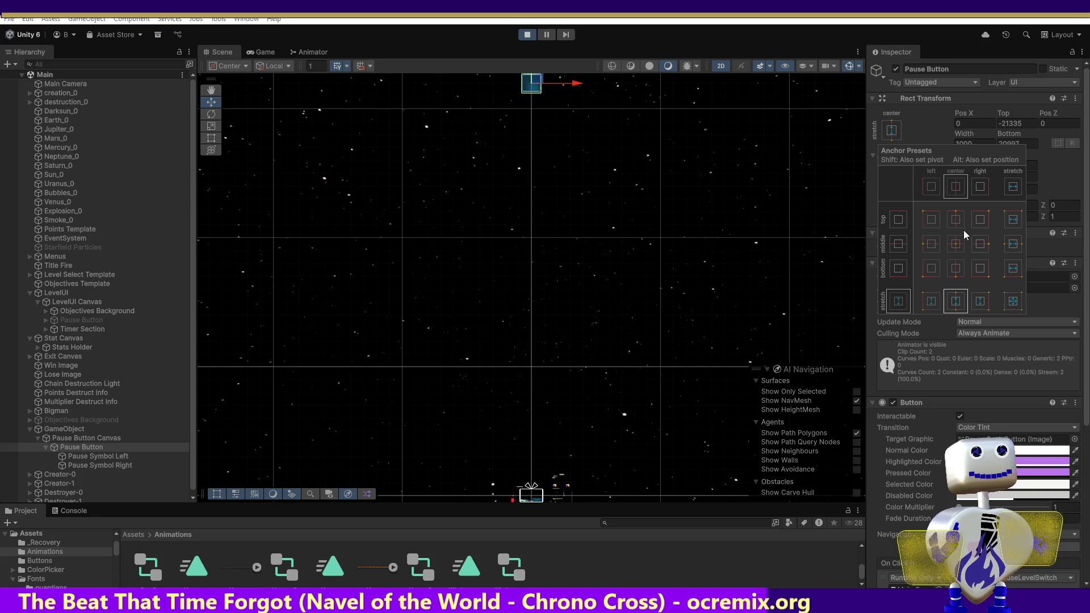
click(959, 245)
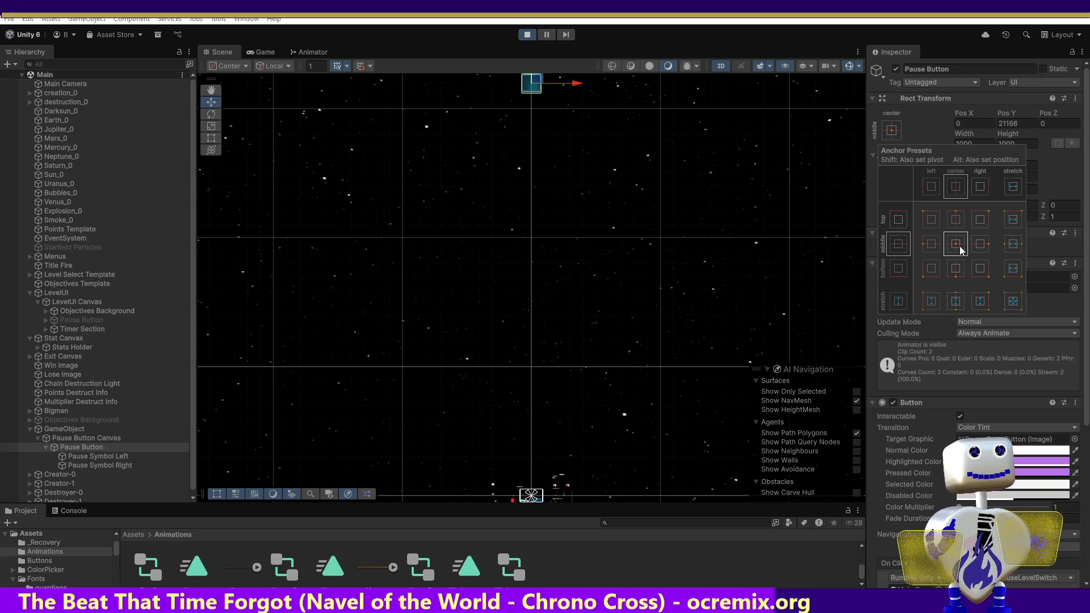
click(959, 271)
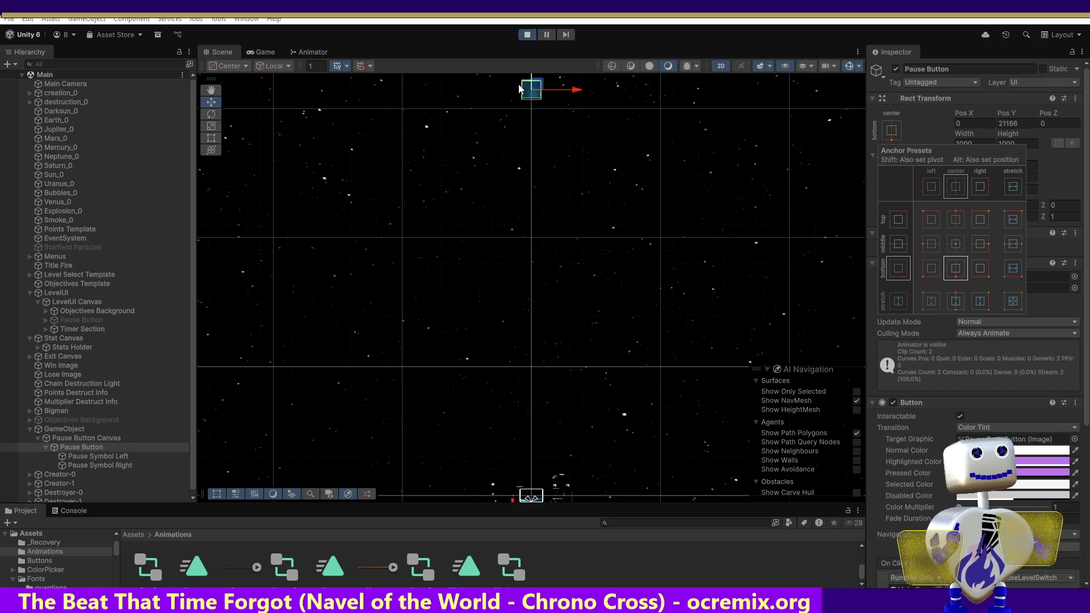
drag(519, 88, 557, 124)
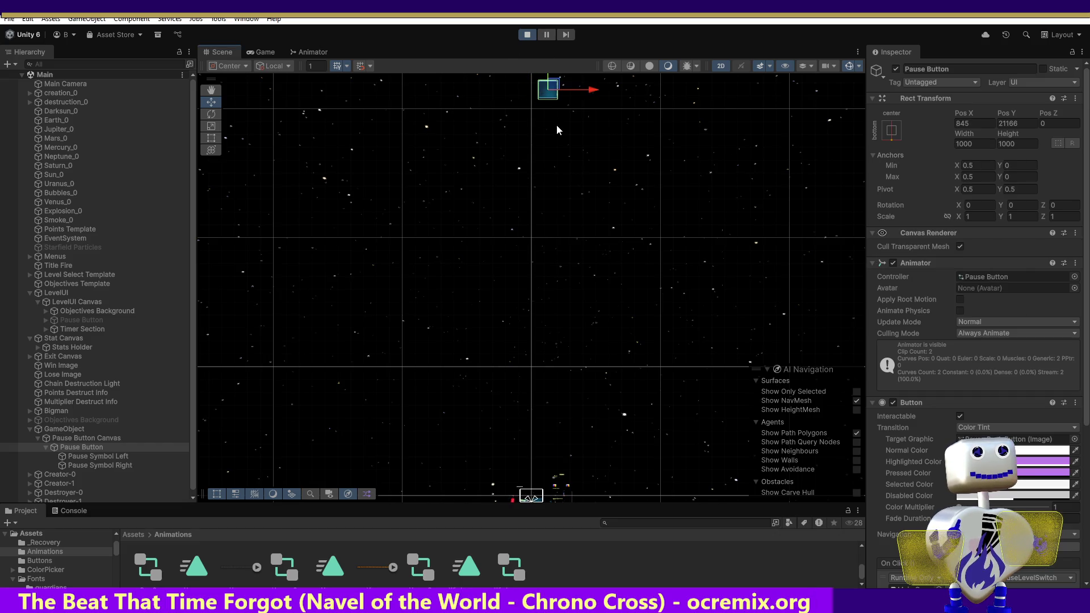
key(ctrl+z)
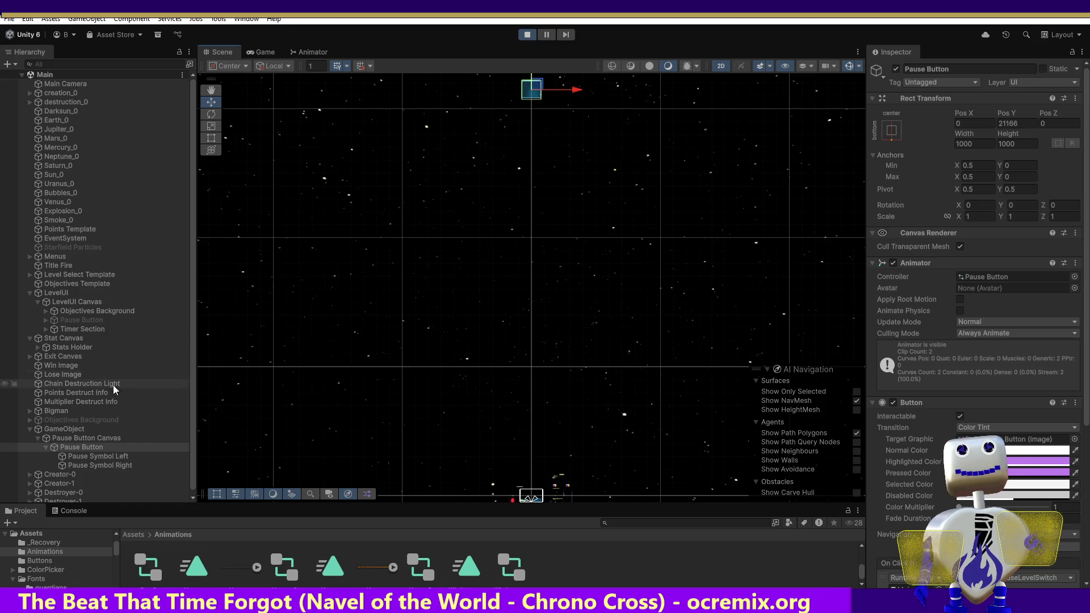
Add a Canvas Group component to the parent GameObject.
click(77, 437)
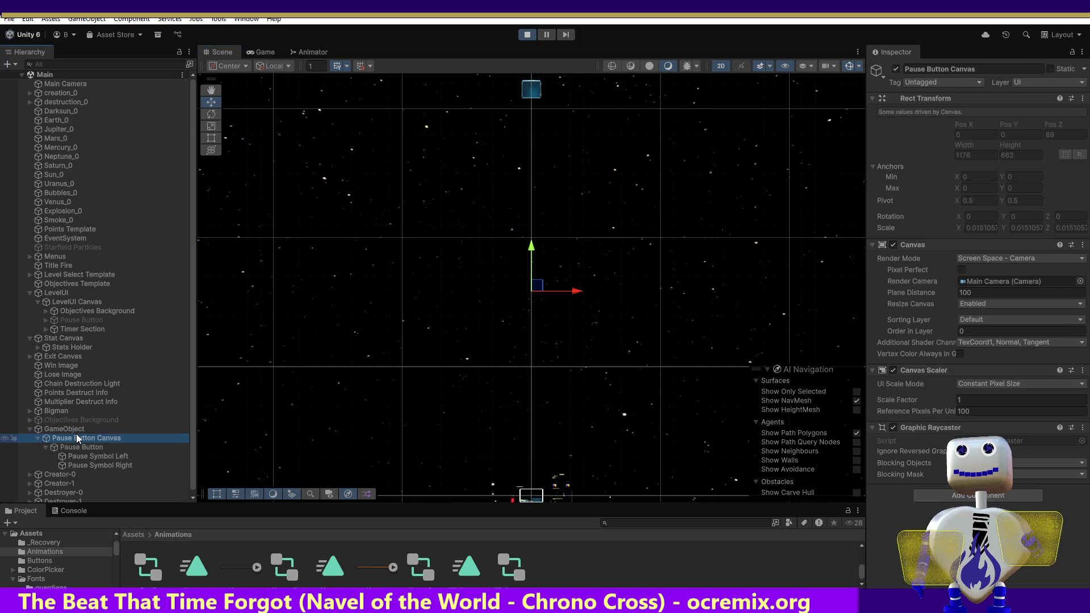
click(65, 429)
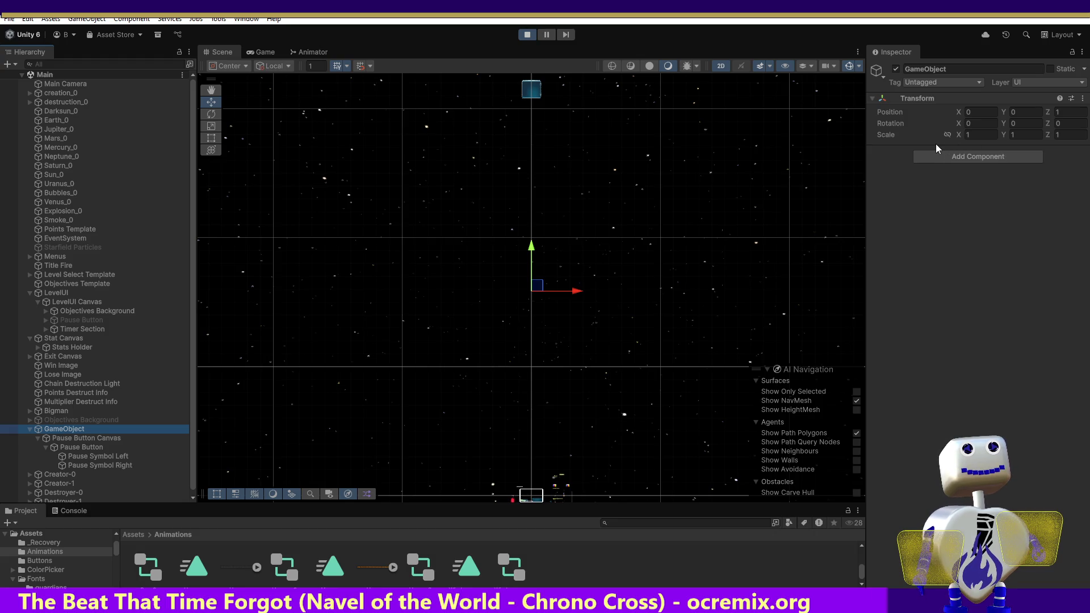
click(973, 156)
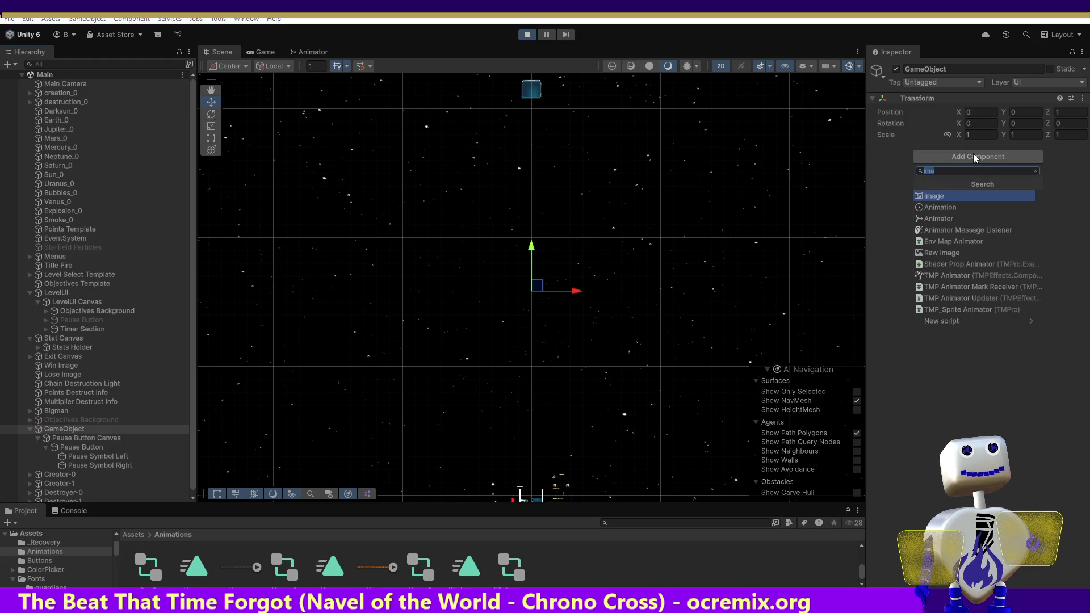
text(ca)
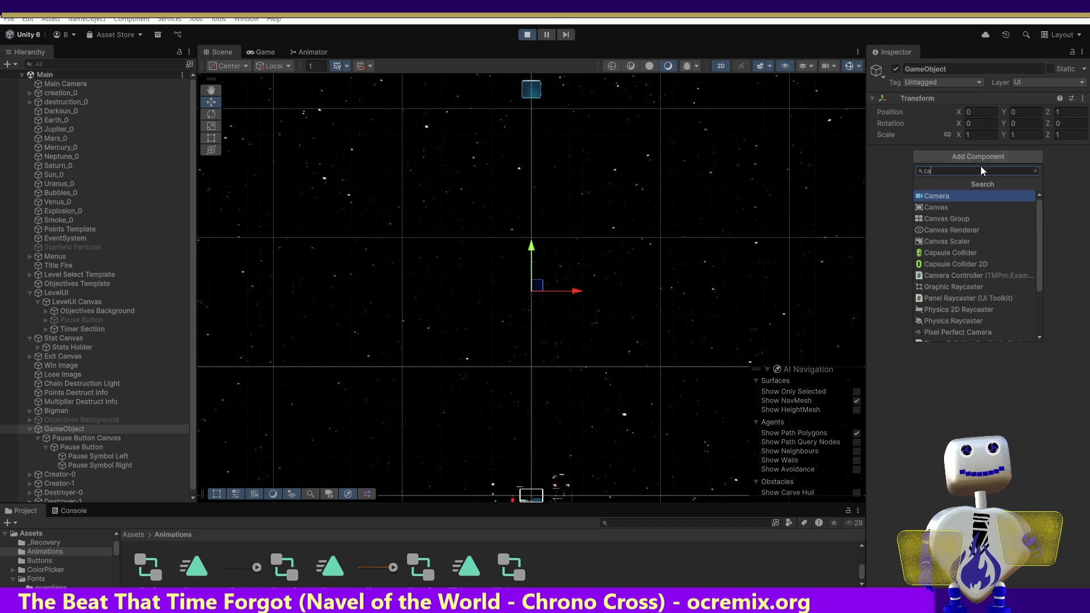
click(947, 218)
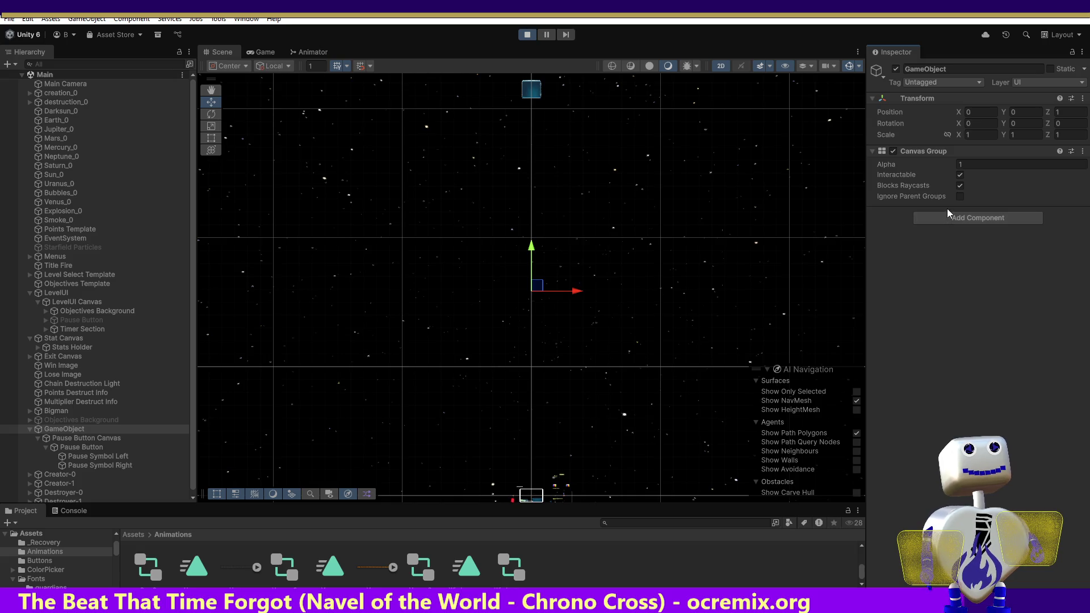
Undo the Canvas Group on GameObject and select the Pause Button Canvas instead.
key(ctrl+z)
click(941, 156)
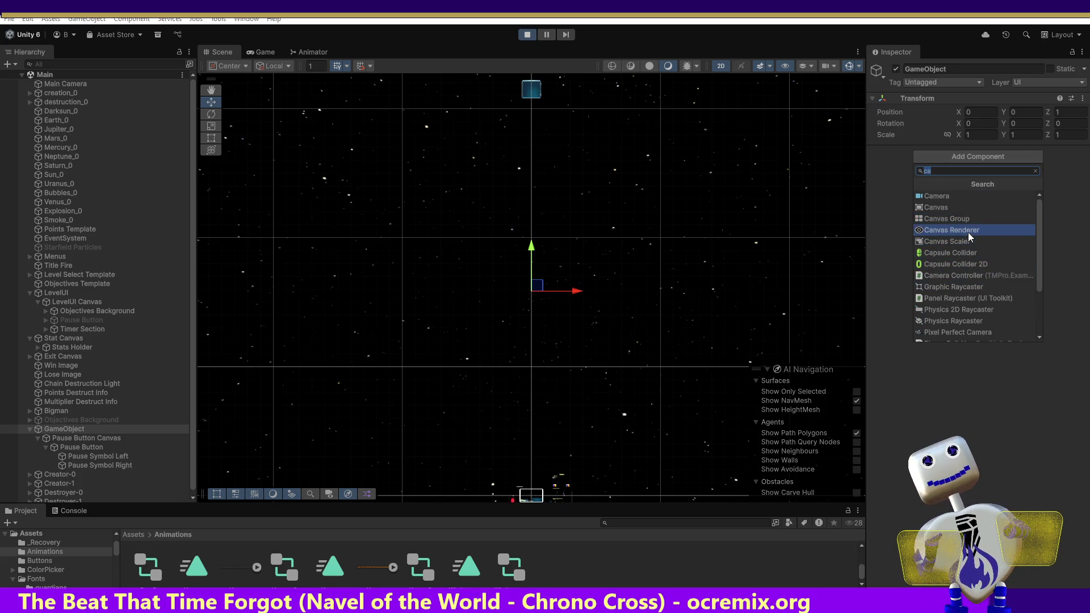
click(84, 438)
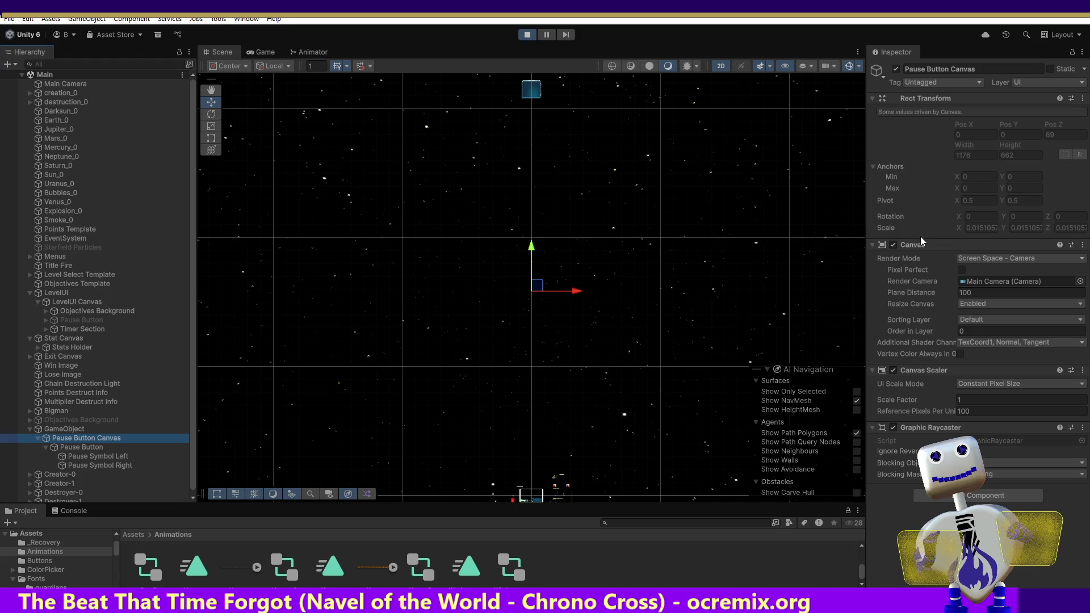
Select the Pause Button, return the Inspector to its Rect Transform, and show the anchor presets.
click(90, 448)
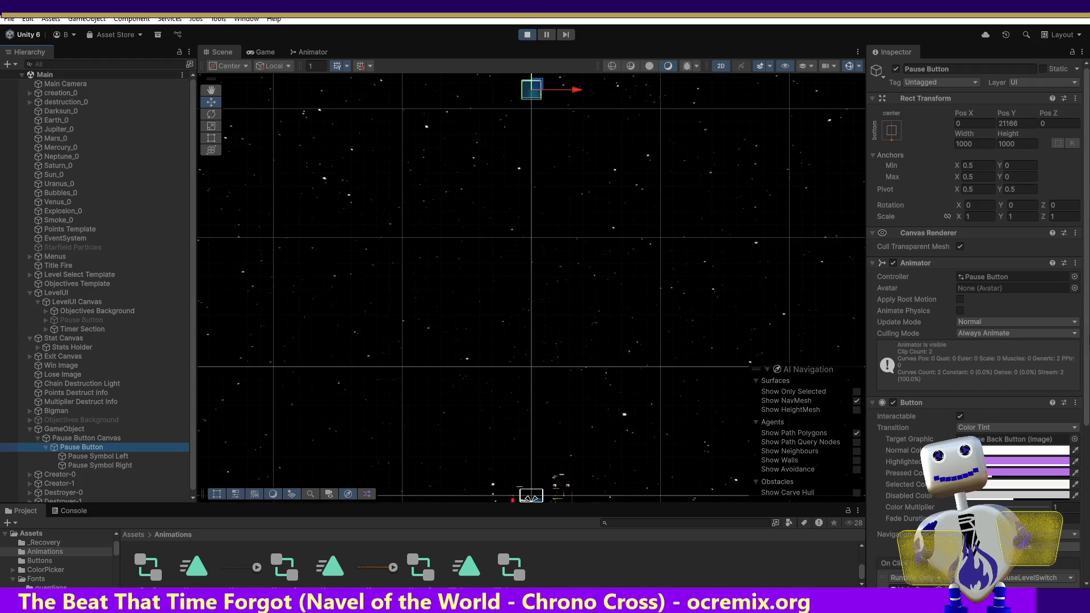
mouse_move(1085, 344)
mouse_down()
mouse_move(1085, 480)
mouse_move(1088, 366)
mouse_up()
scroll(1089, 366, up, 5)
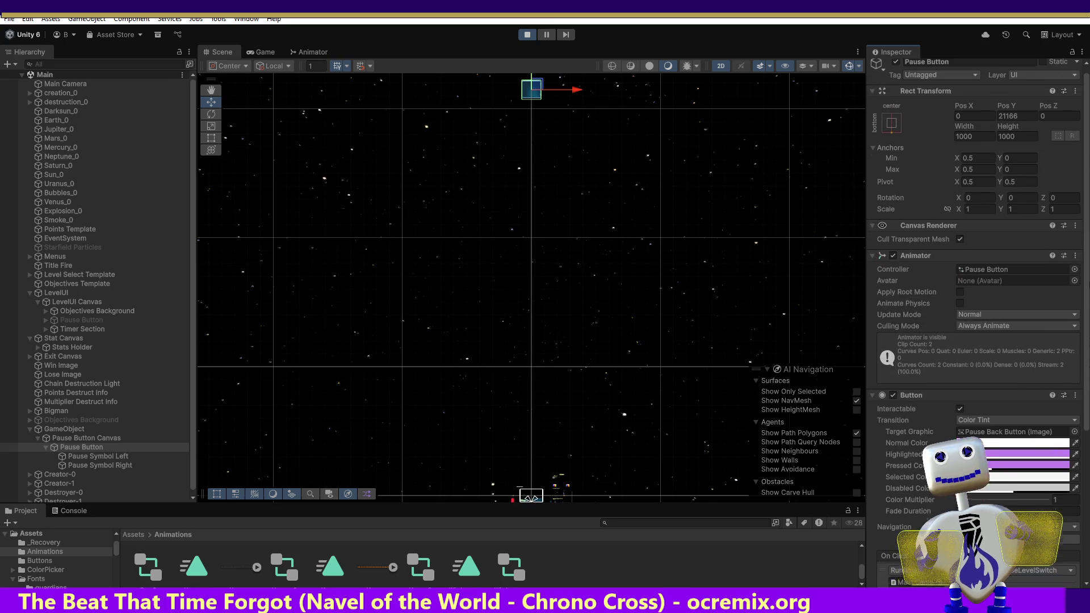
scroll(1089, 290, up, 1)
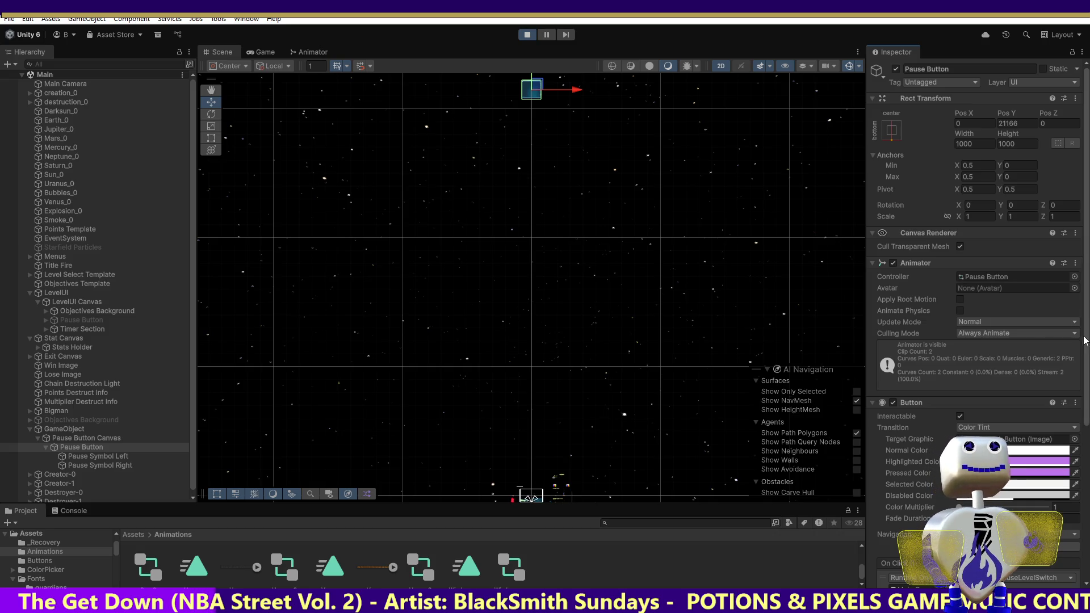
click(891, 134)
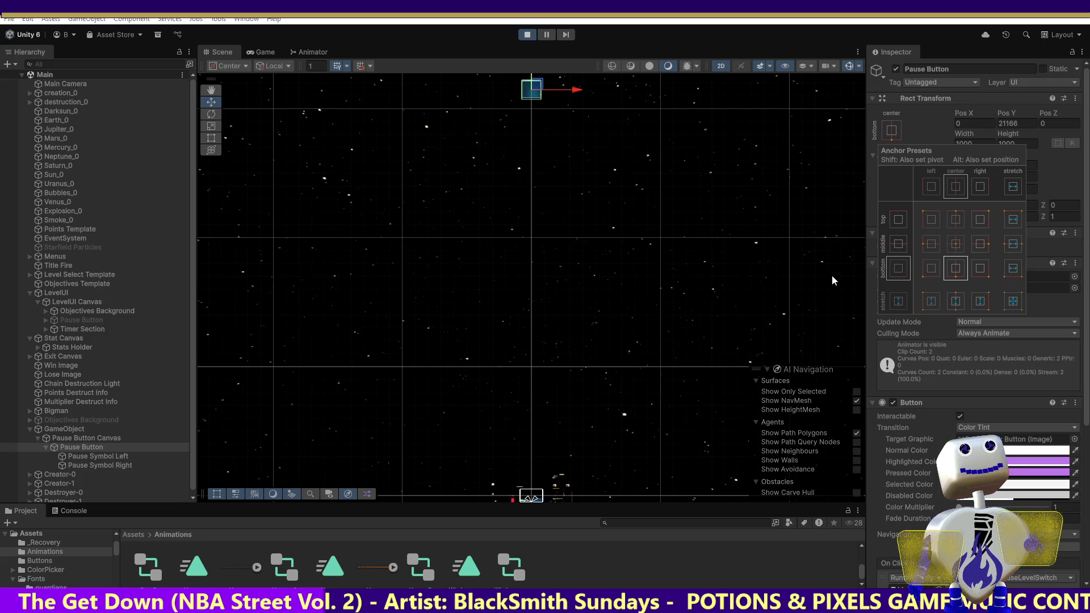
Switch Pause Button anchors via top-centre and top-stretch to full stretch, nudge it, then select GameObject.
click(956, 219)
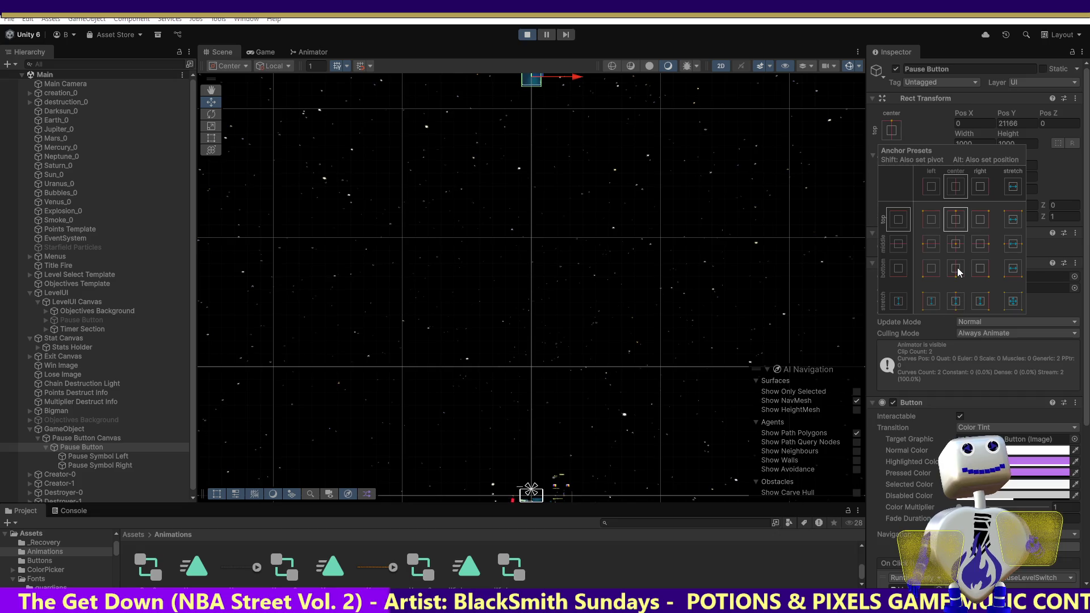
click(1014, 190)
click(1013, 301)
mouse_move(523, 107)
mouse_down()
mouse_move(542, 111)
mouse_move(547, 138)
mouse_up()
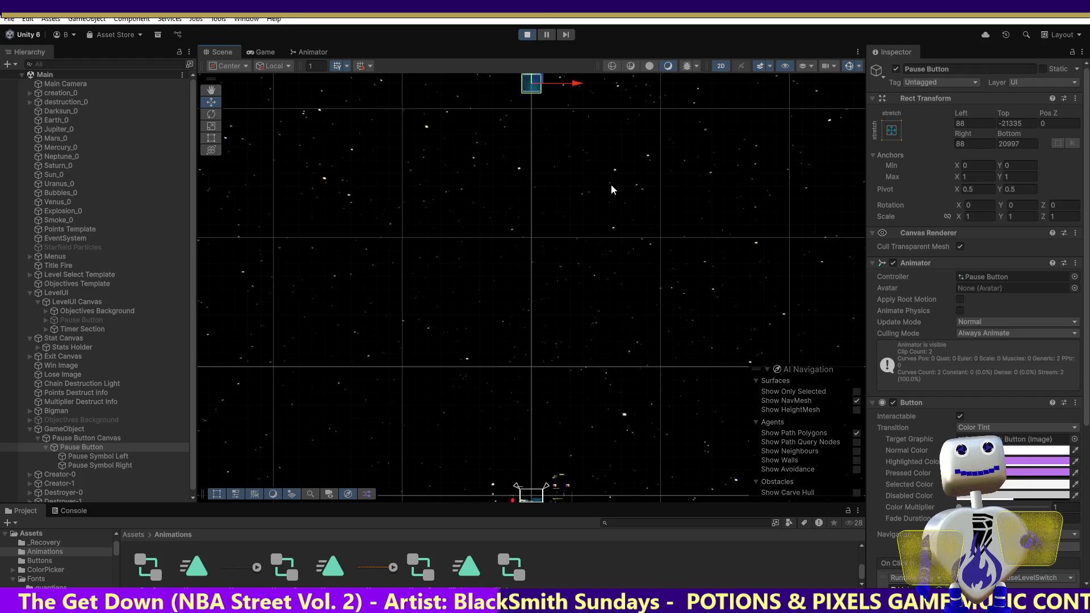
mouse_move(527, 83)
mouse_down()
mouse_move(529, 69)
mouse_move(554, 67)
mouse_up()
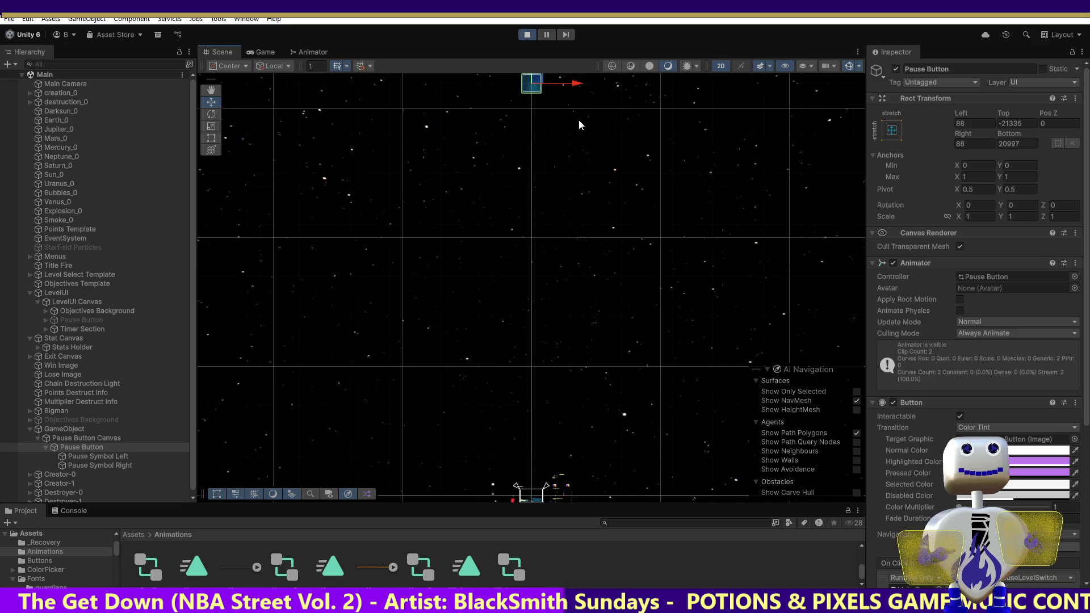
click(60, 430)
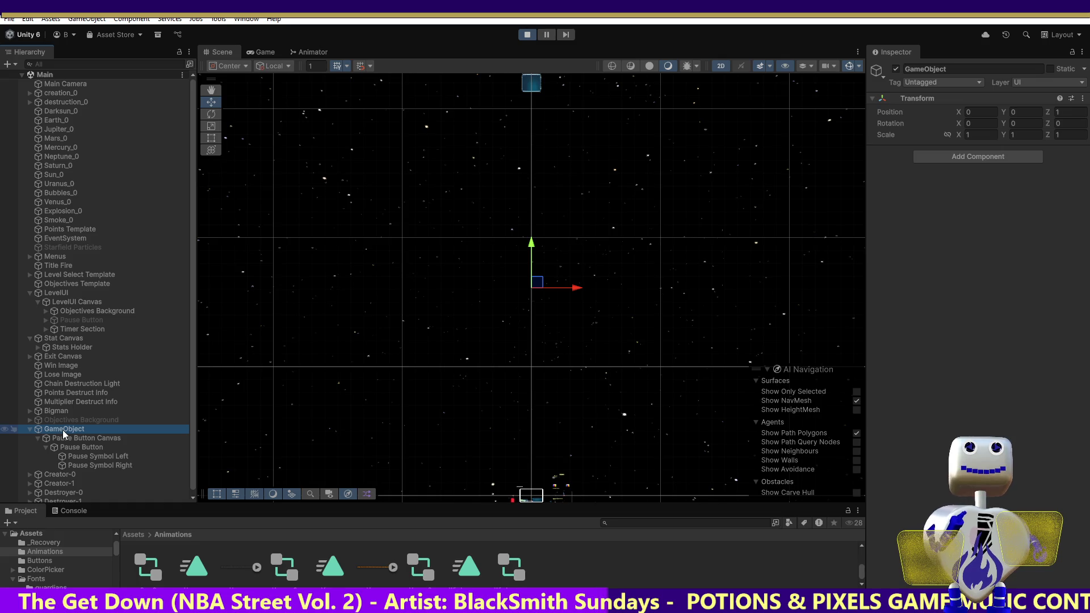
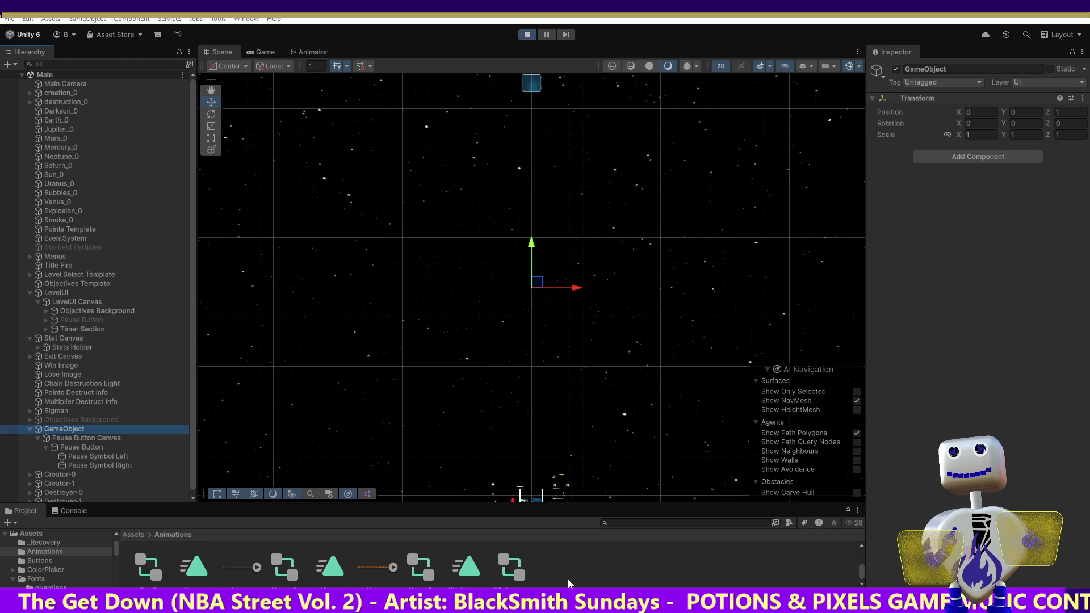
During Play mode, clear the selection, pick the Pause Button and drag it sideways along X.
click(539, 288)
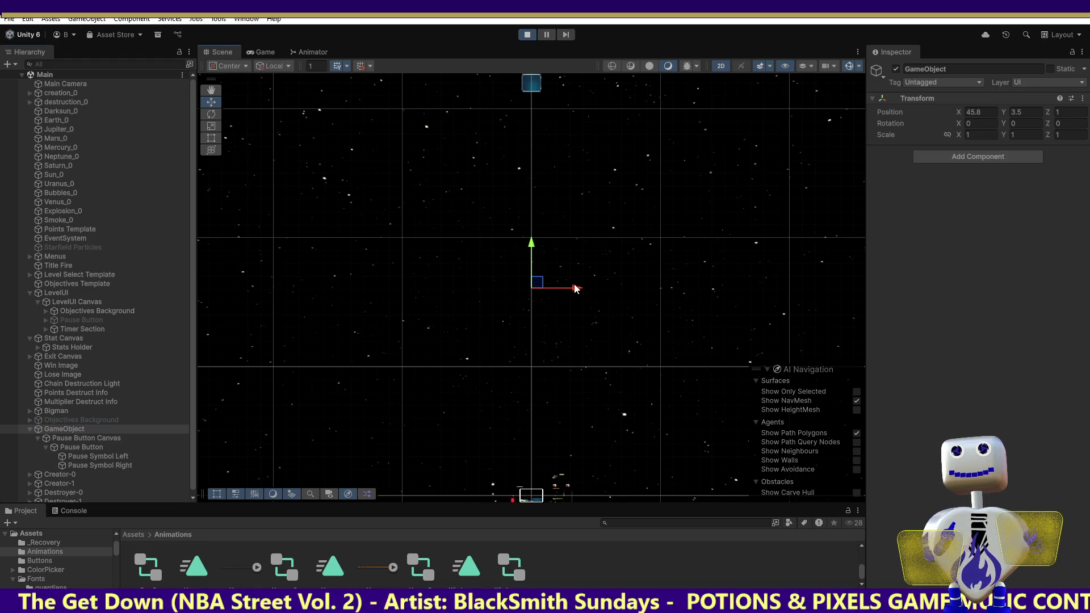
click(537, 241)
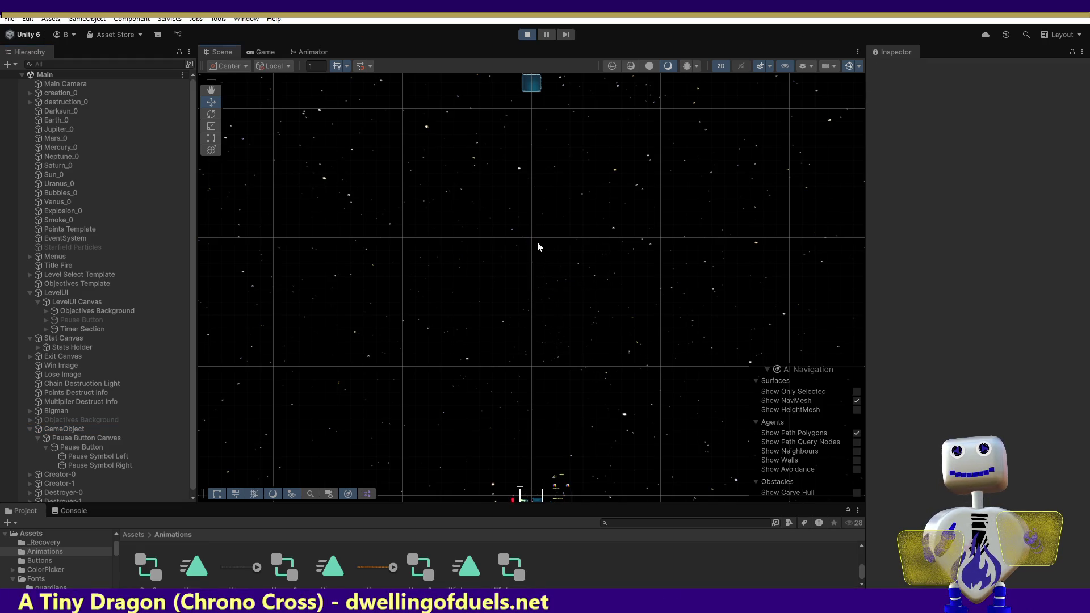
click(531, 86)
mouse_move(532, 86)
mouse_down()
mouse_move(609, 103)
mouse_move(533, 172)
mouse_move(511, 298)
mouse_move(411, 439)
mouse_move(483, 434)
mouse_up()
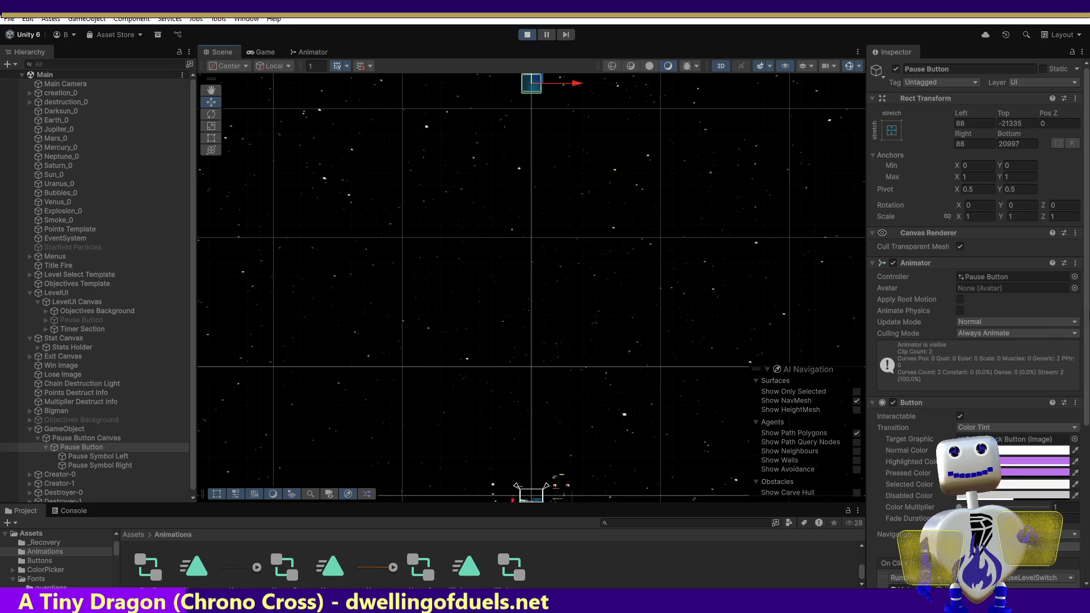
Browse the Animator's Avatar picker, leave Avatar as None, and exit Play mode.
click(1075, 288)
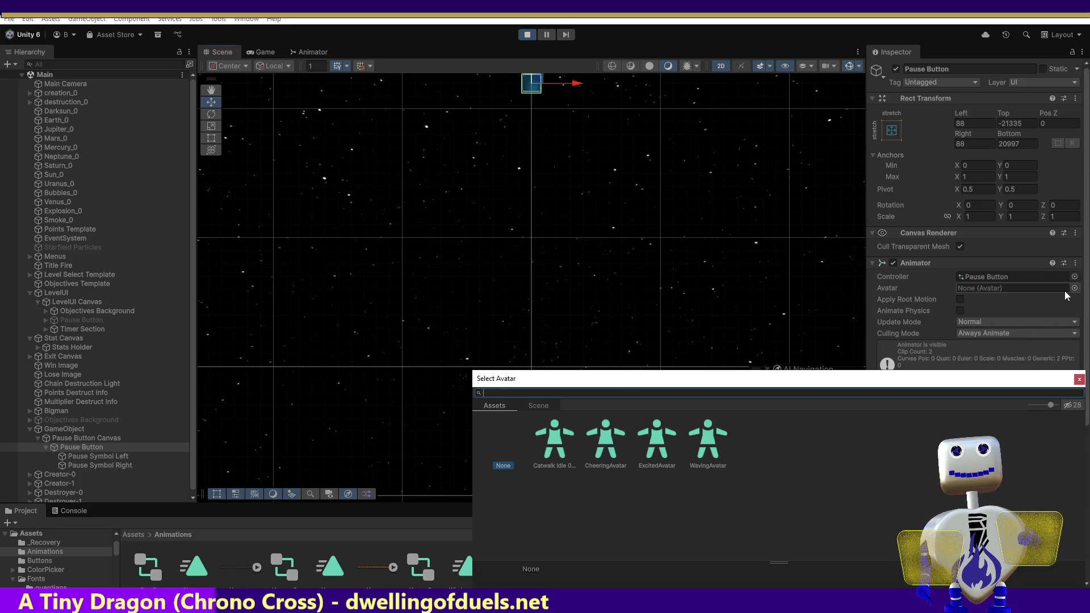
click(538, 405)
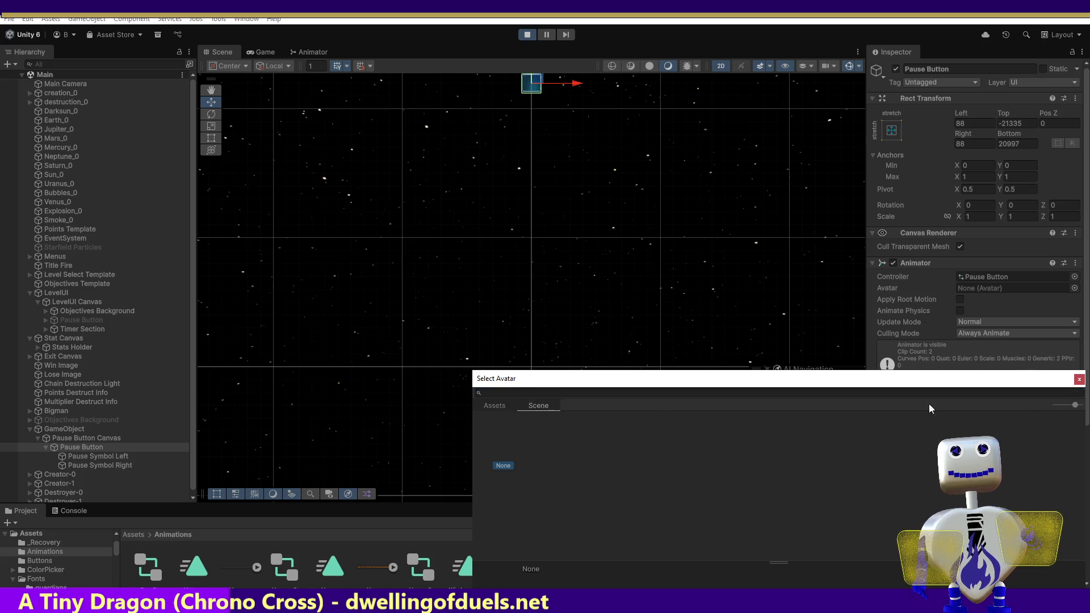
click(1079, 379)
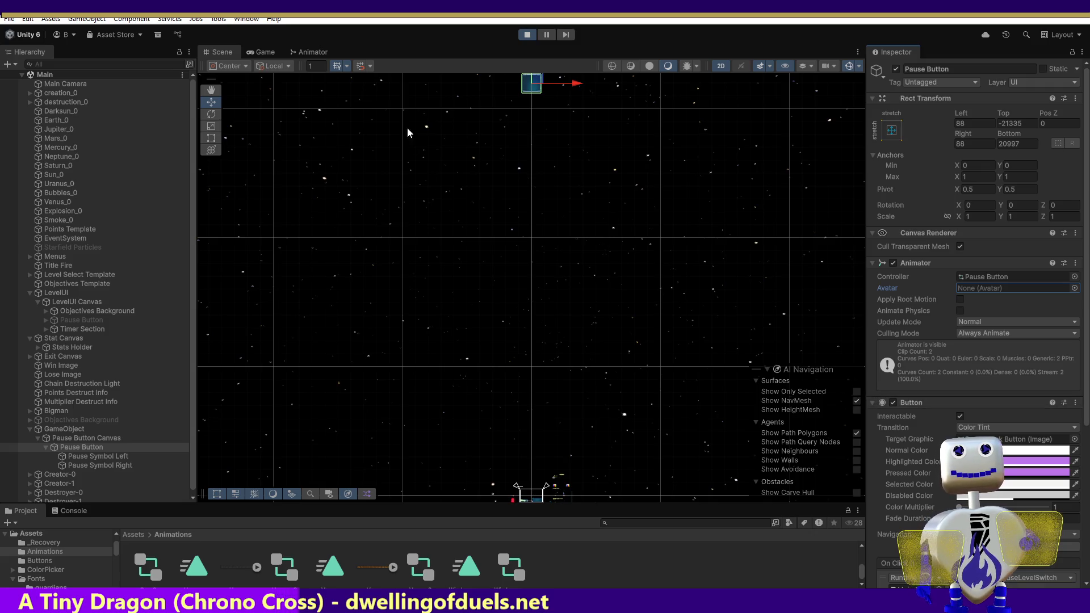
click(527, 35)
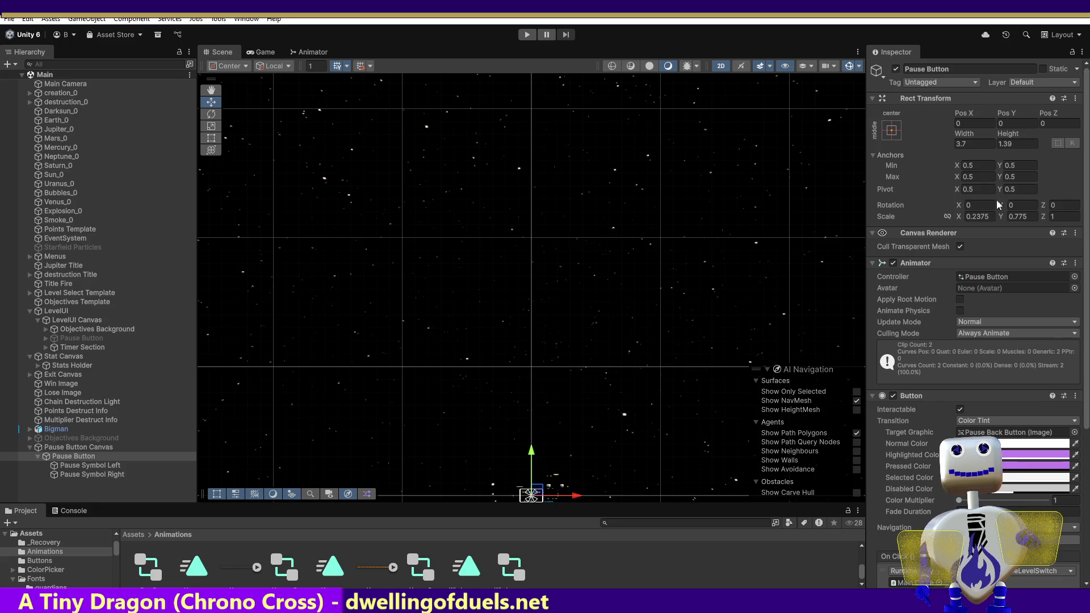
Give the Pause Button Canvas a new empty parent GameObject using Create Empty Parent.
click(71, 448)
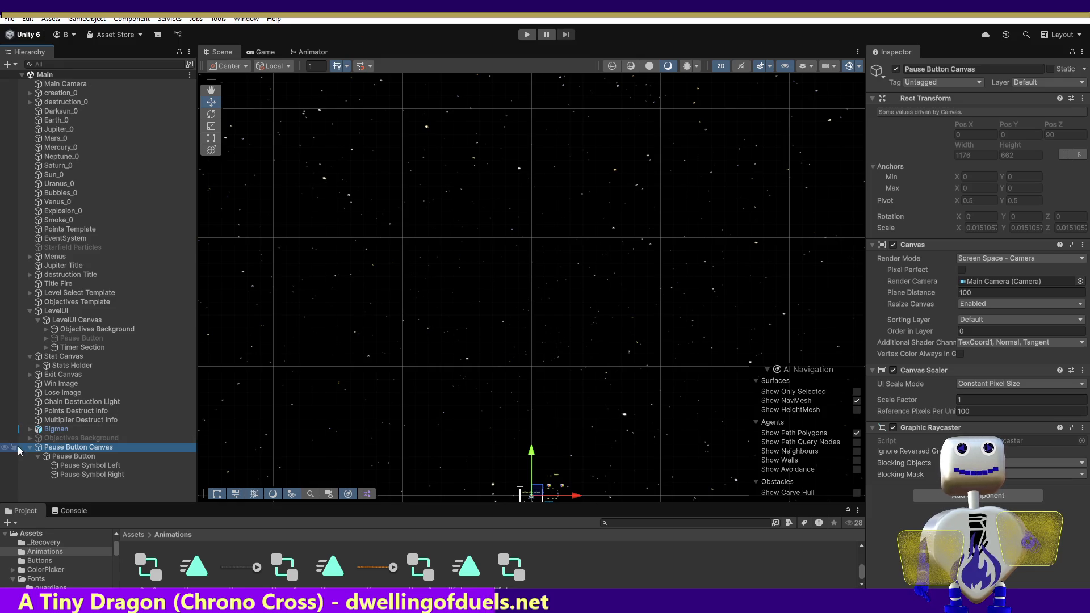
right_click(48, 448)
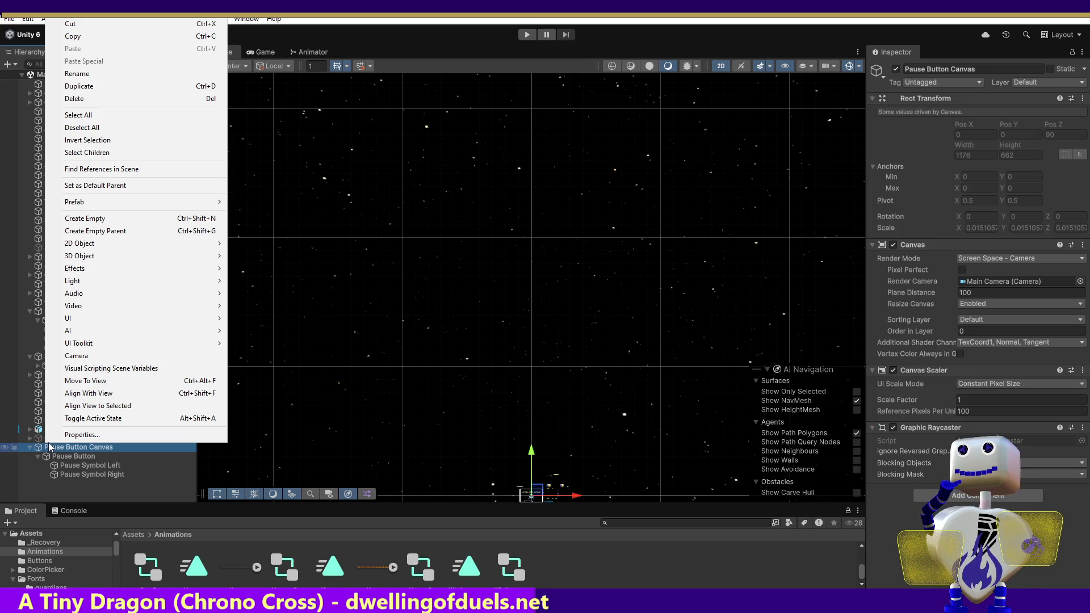
mouse_move(132, 295)
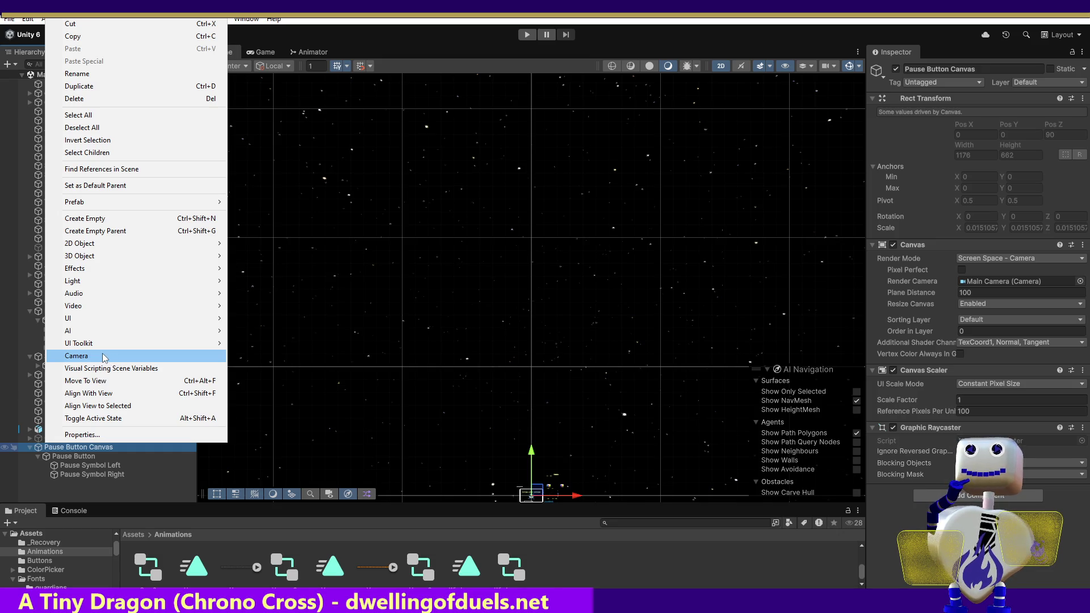
mouse_move(91, 282)
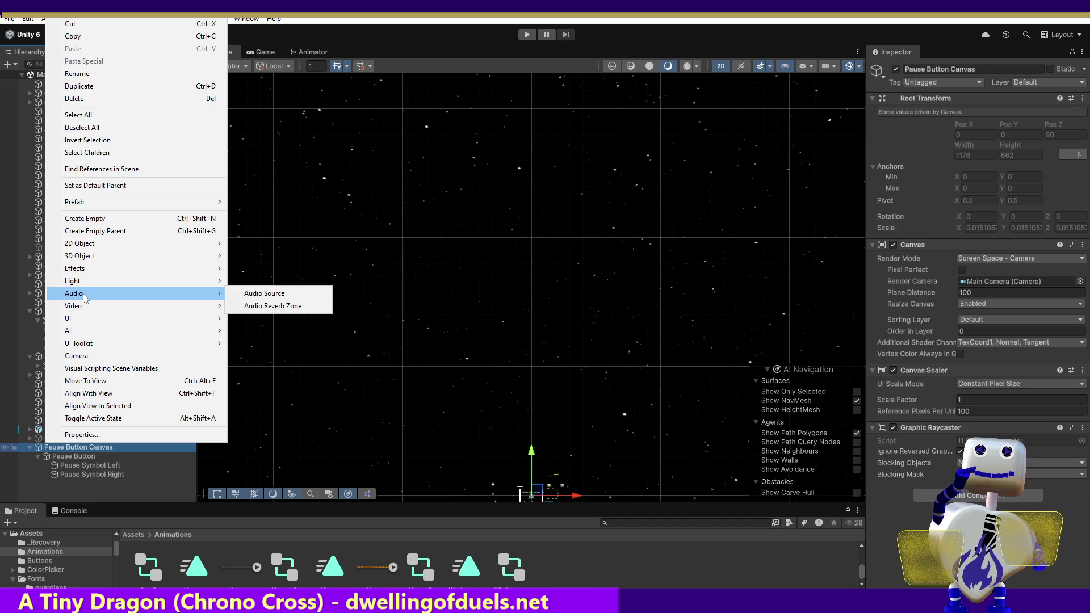
mouse_move(85, 326)
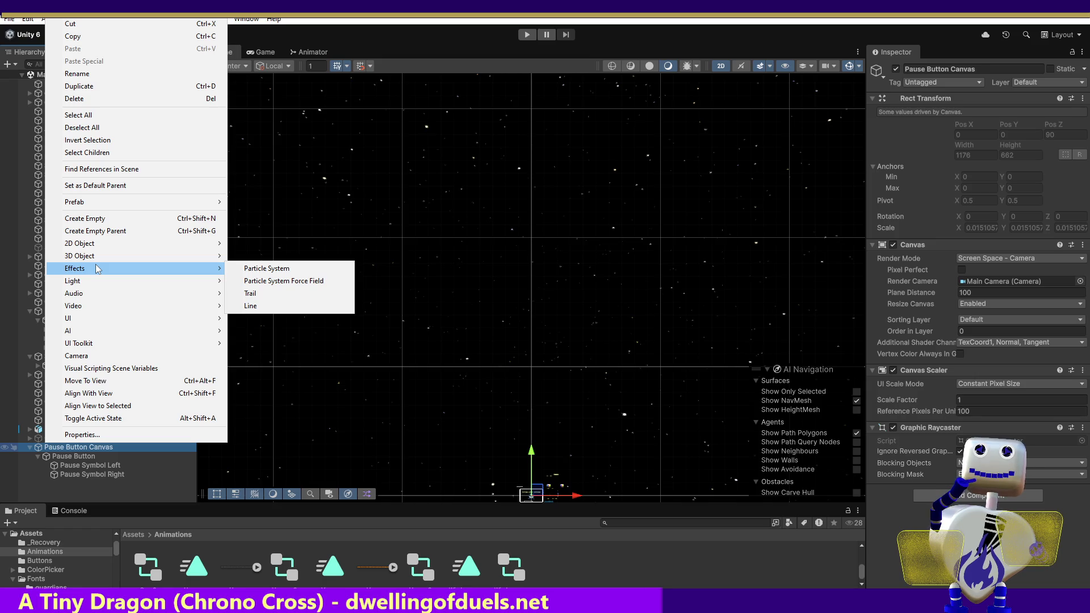
click(111, 233)
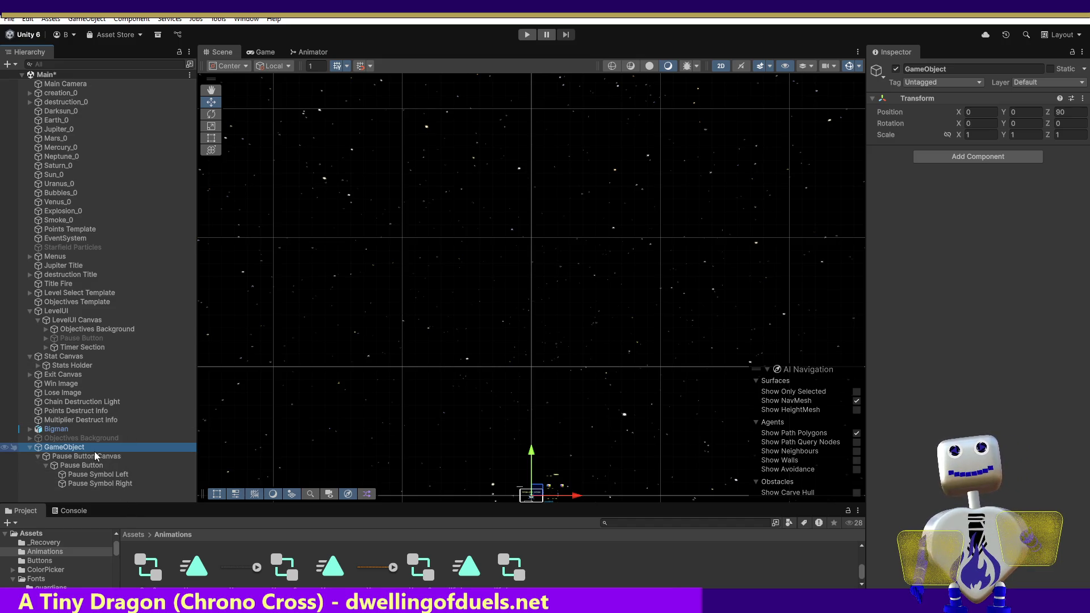
Frame the new GameObject and Pause Button, then set the parent's Scale X and Y to 10.
double_click(63, 446)
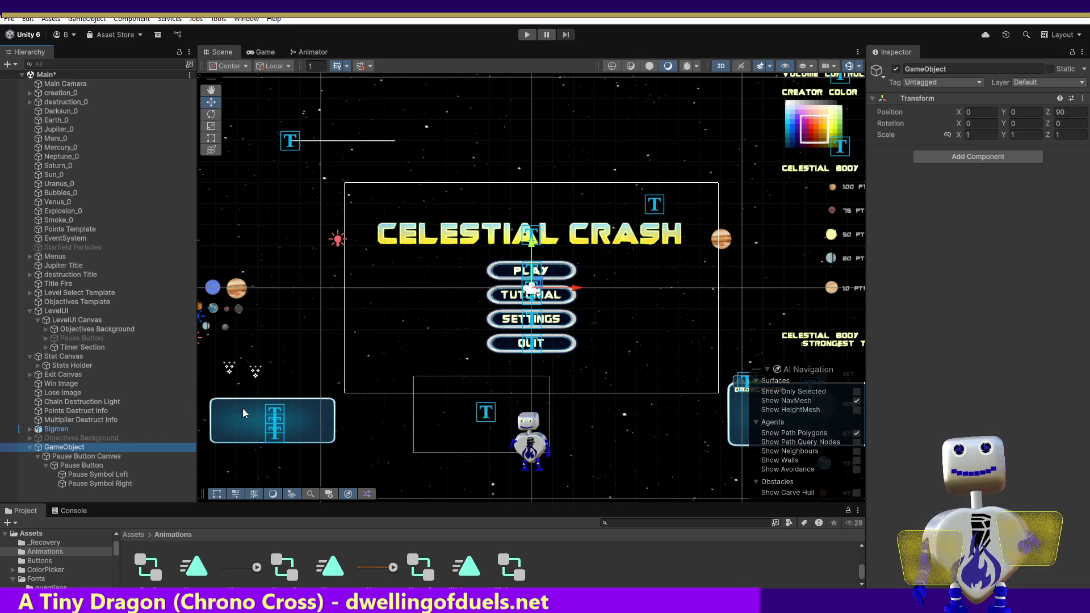
click(110, 456)
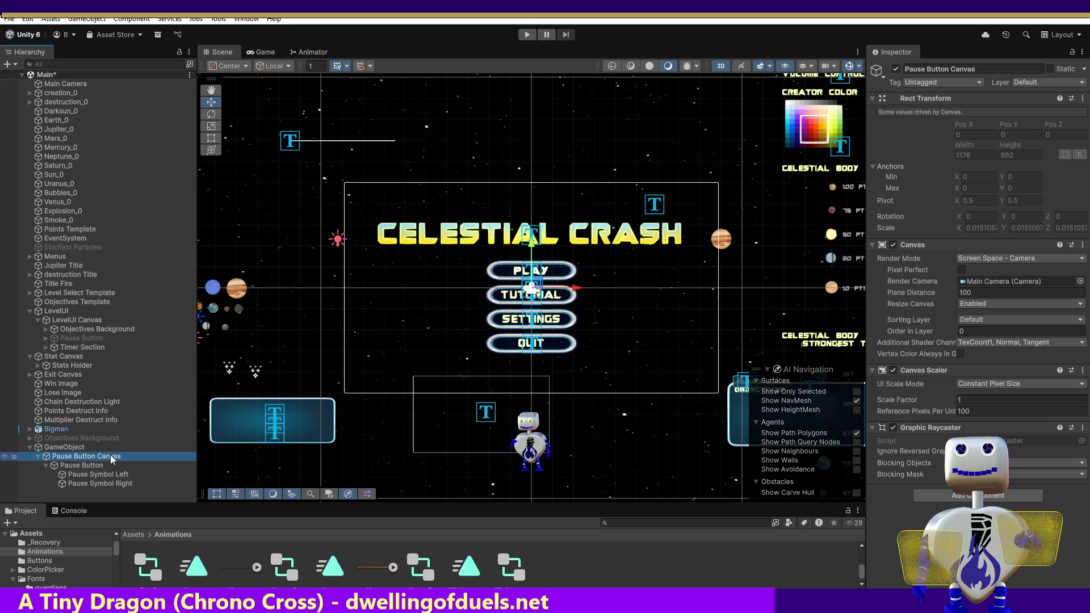
click(105, 464)
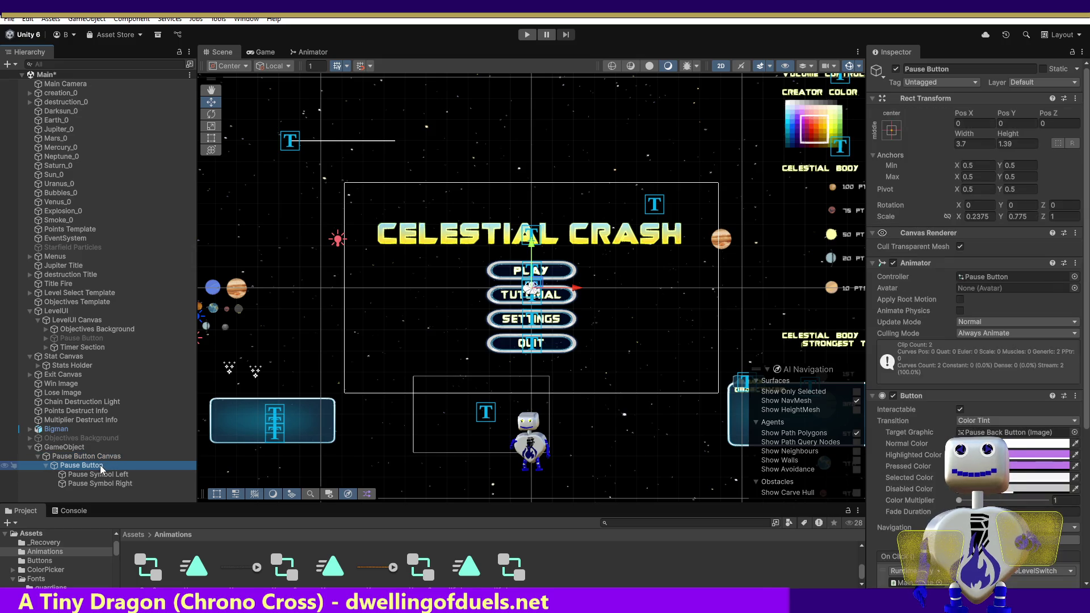
double_click(100, 465)
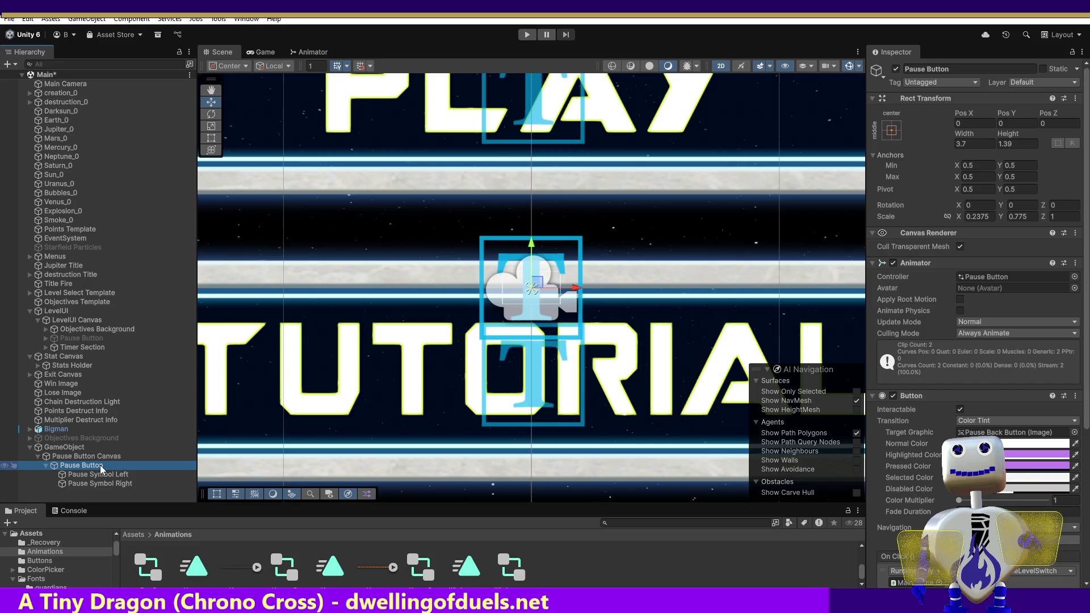
click(76, 446)
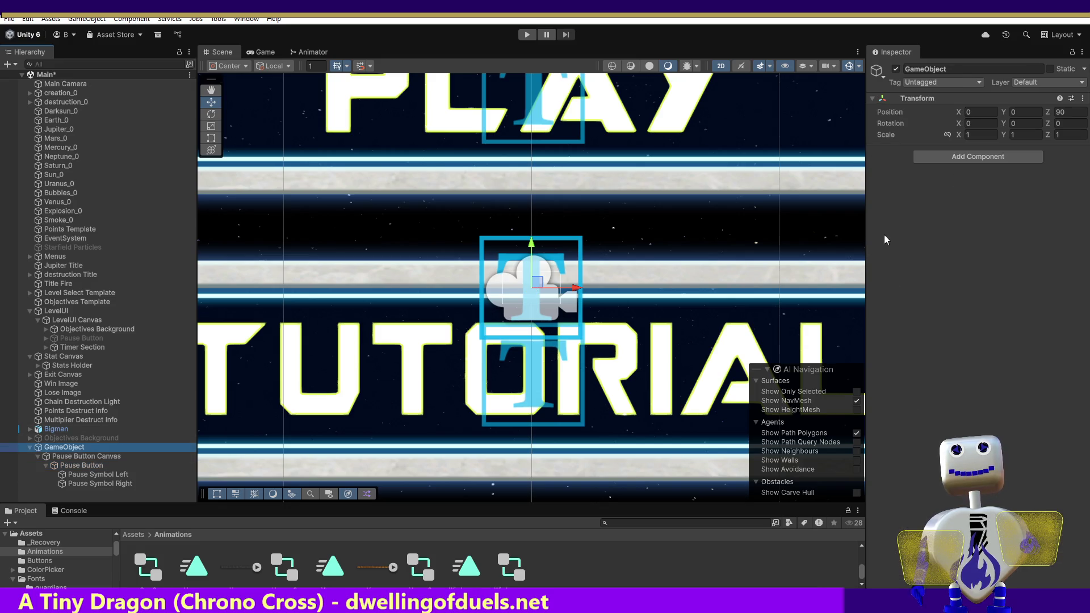
click(973, 134)
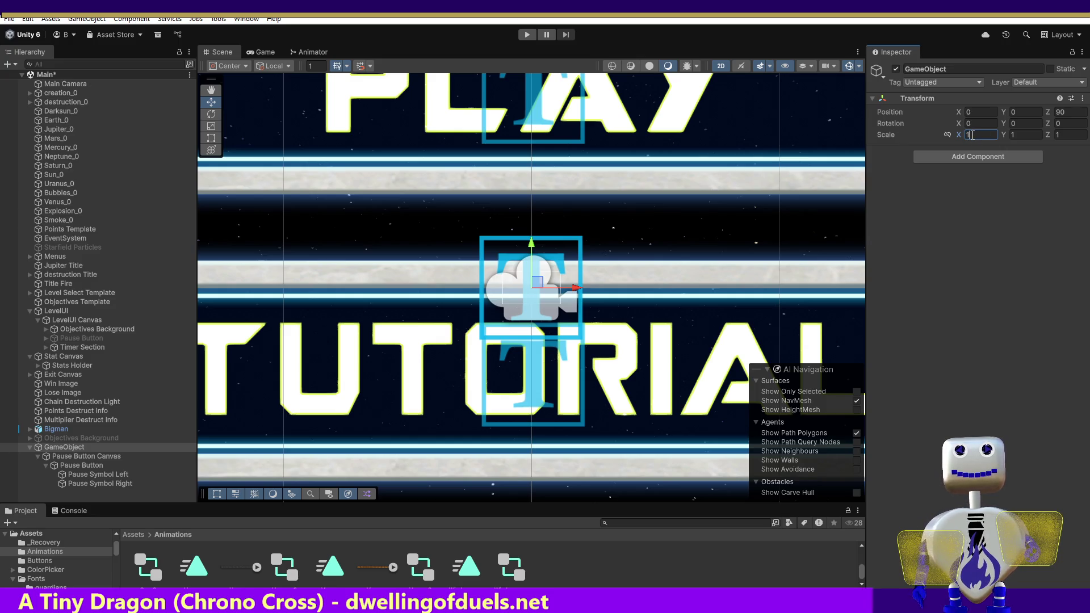
text(10)
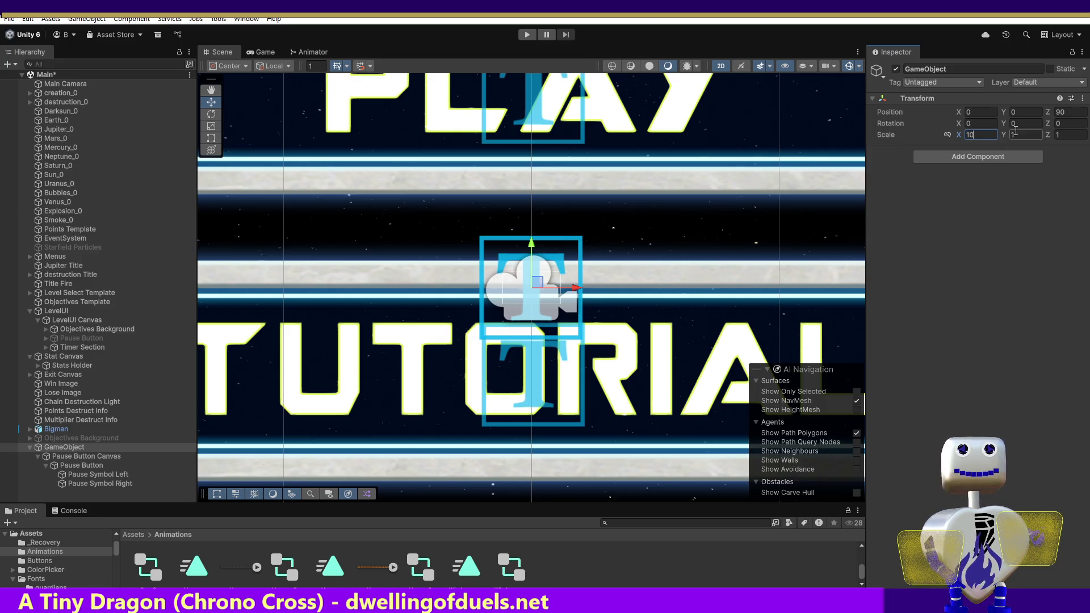
click(1017, 134)
text(10)
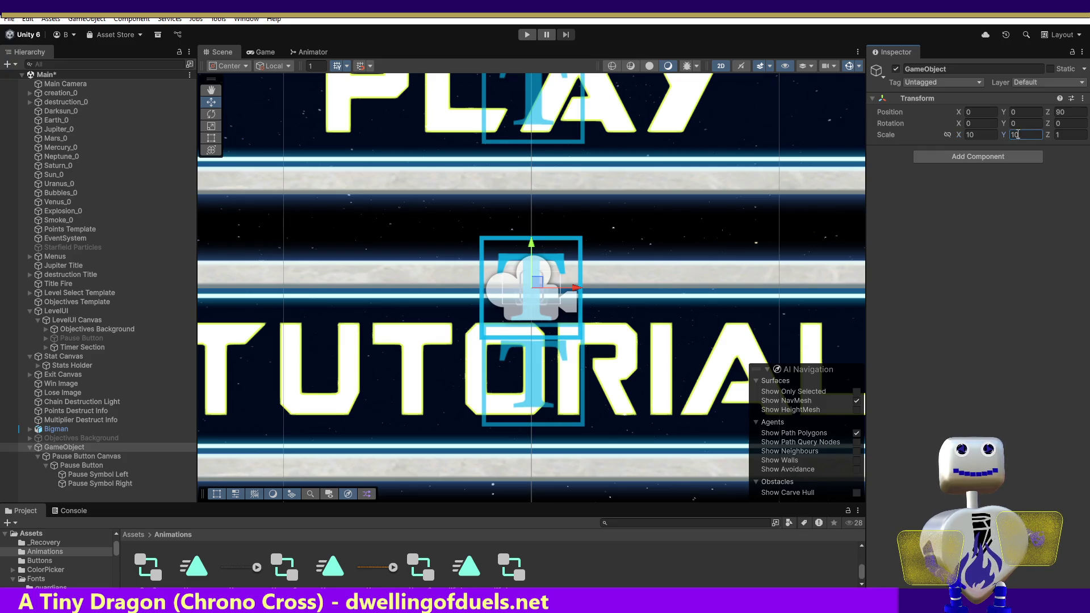
Check the Stat Canvas and Pause Button, then undo the parent's scale back to 1.
click(806, 213)
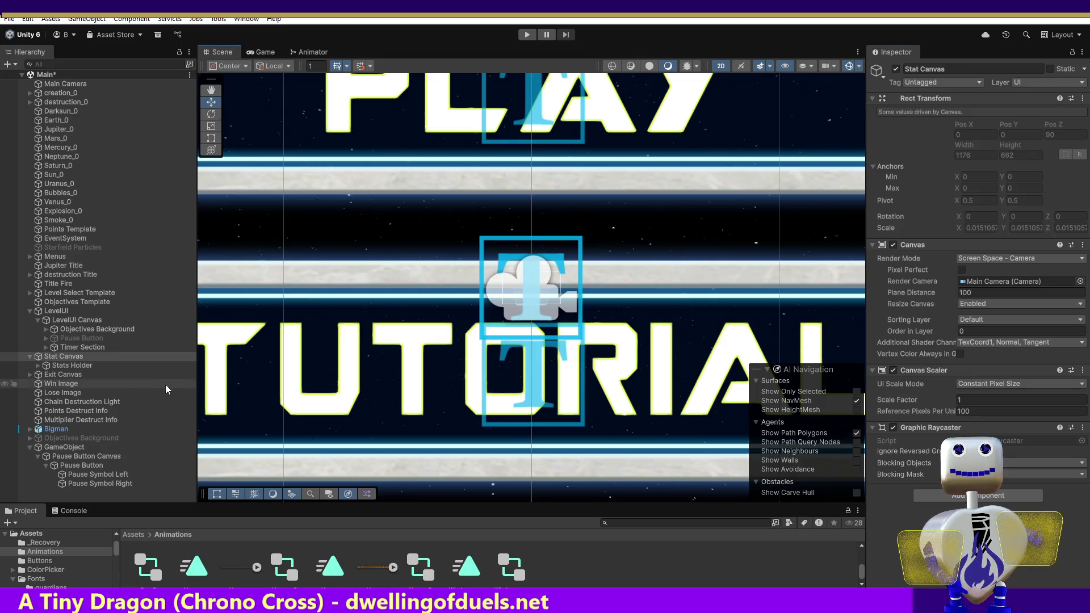
double_click(73, 445)
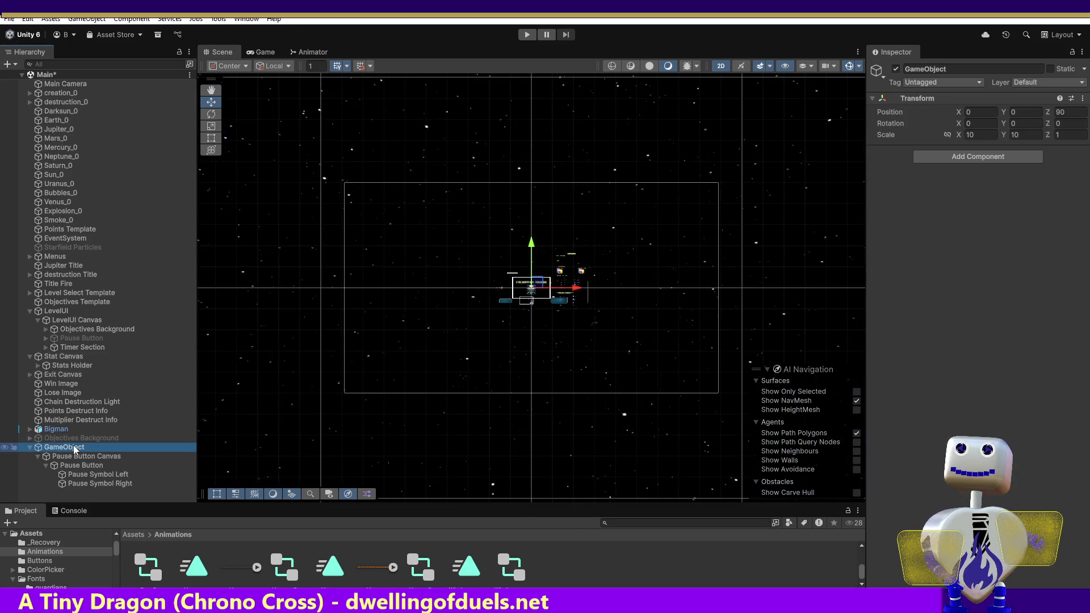
double_click(72, 466)
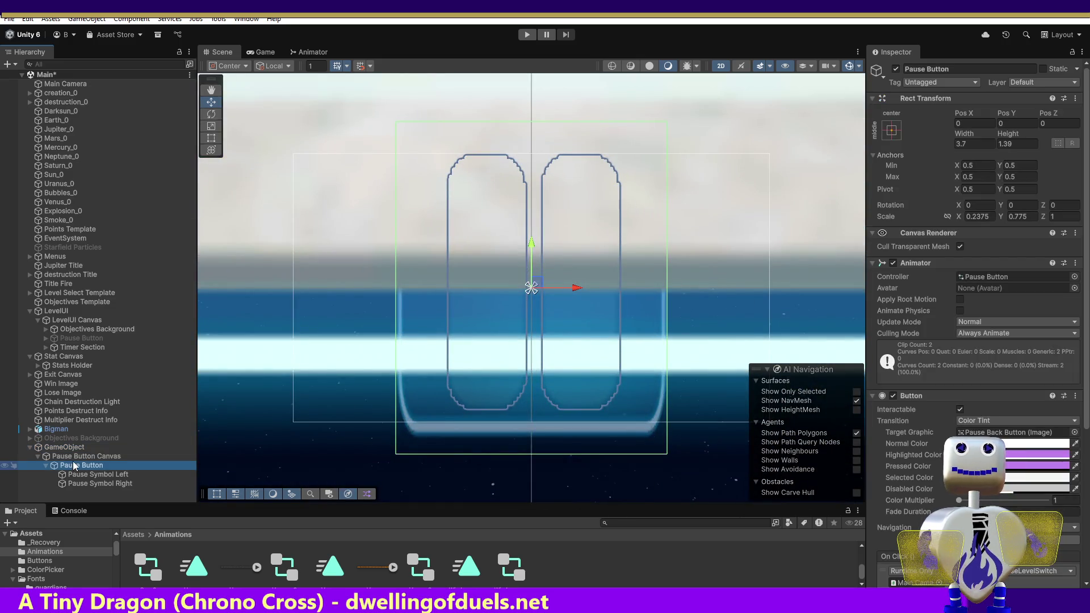
click(74, 448)
key(ctrl+z)
key(ctrl+z)
key(ctrl+z)
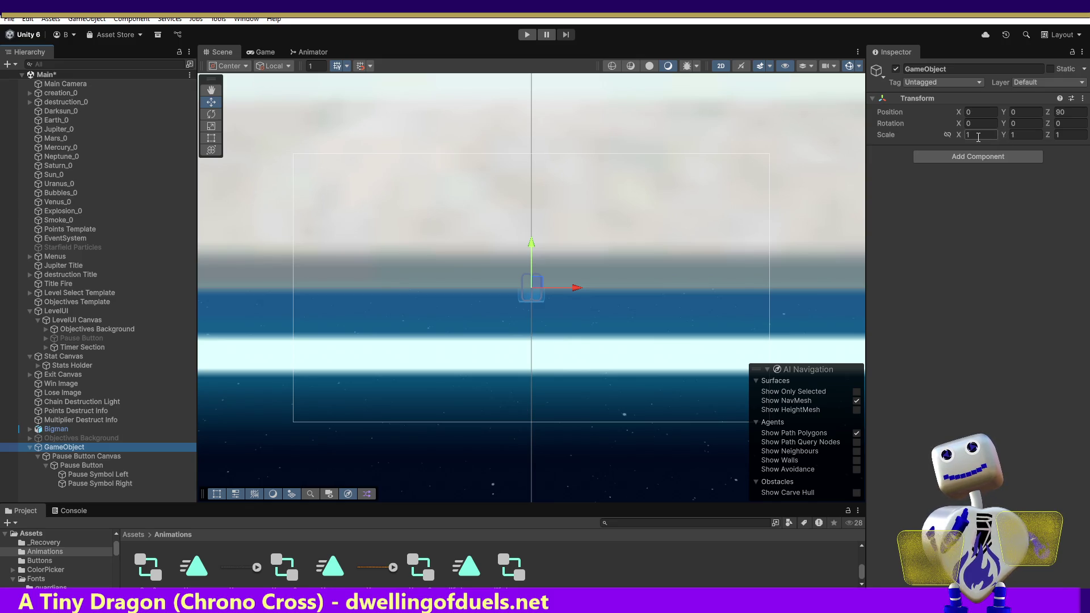
Set the parent GameObject's Scale X and Y to 100 and frame it and the Pause Button.
click(978, 136)
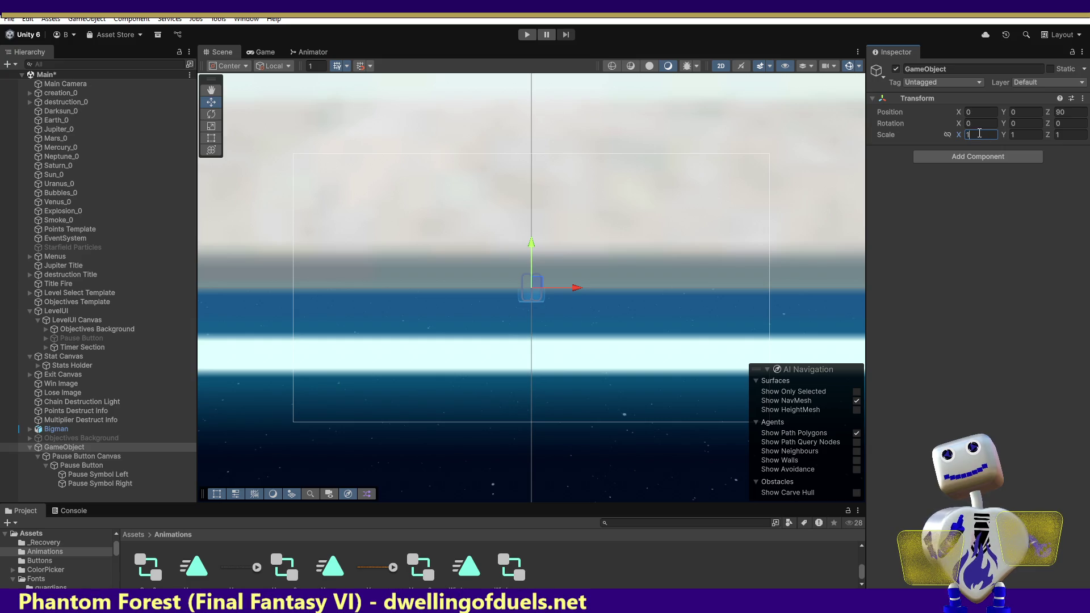
text(0)
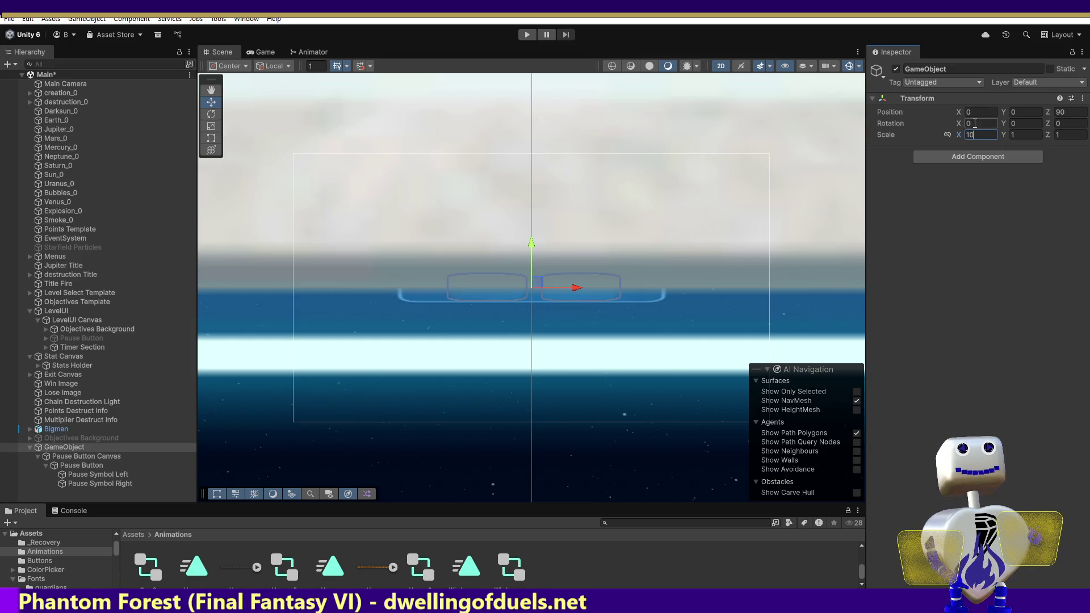
text(0)
click(1029, 133)
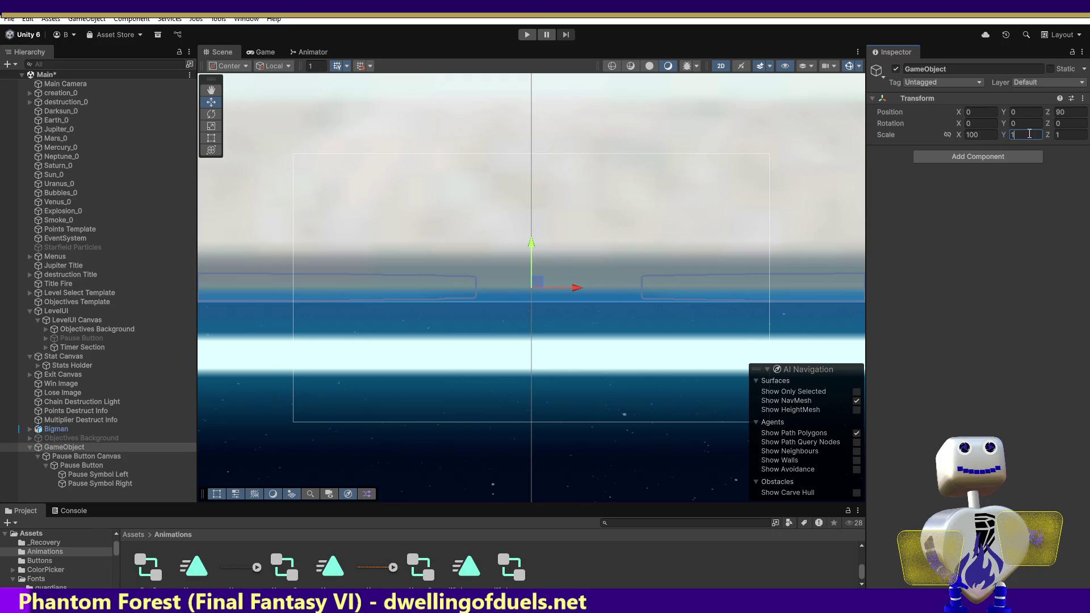
text(100)
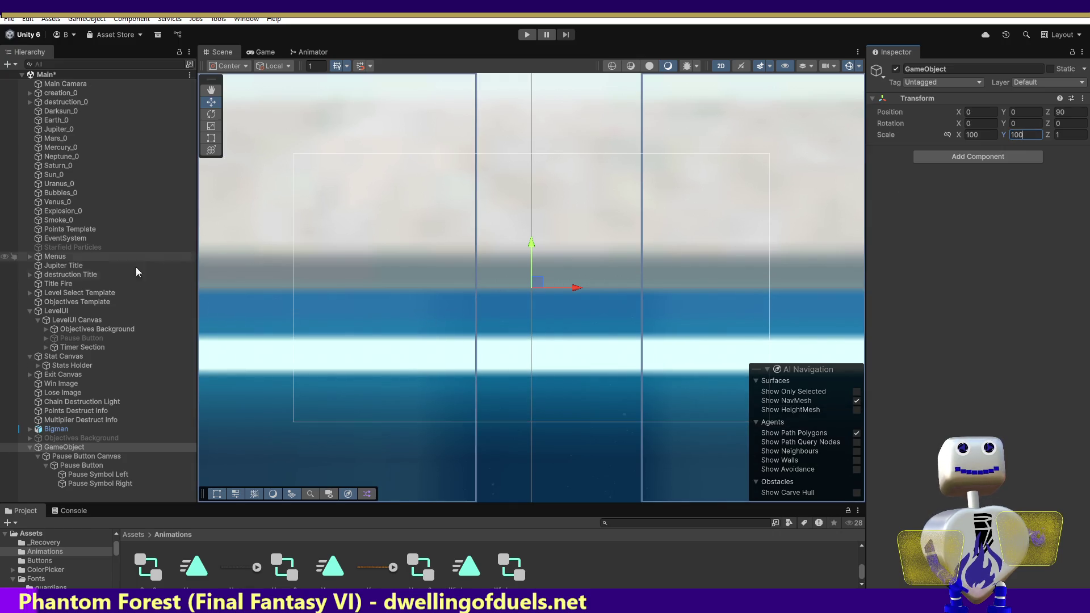
double_click(73, 446)
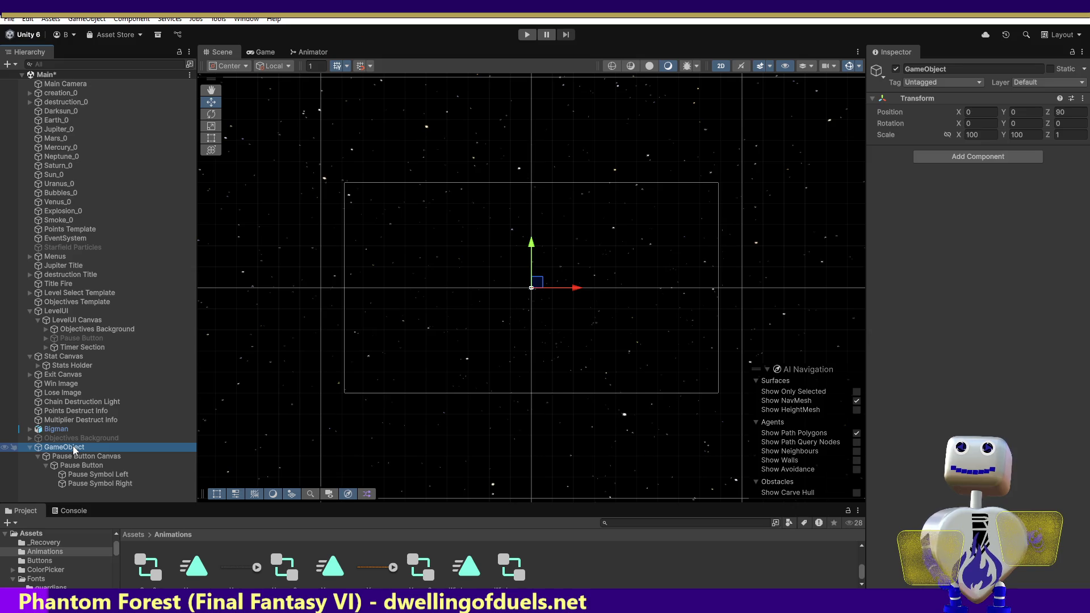
double_click(71, 465)
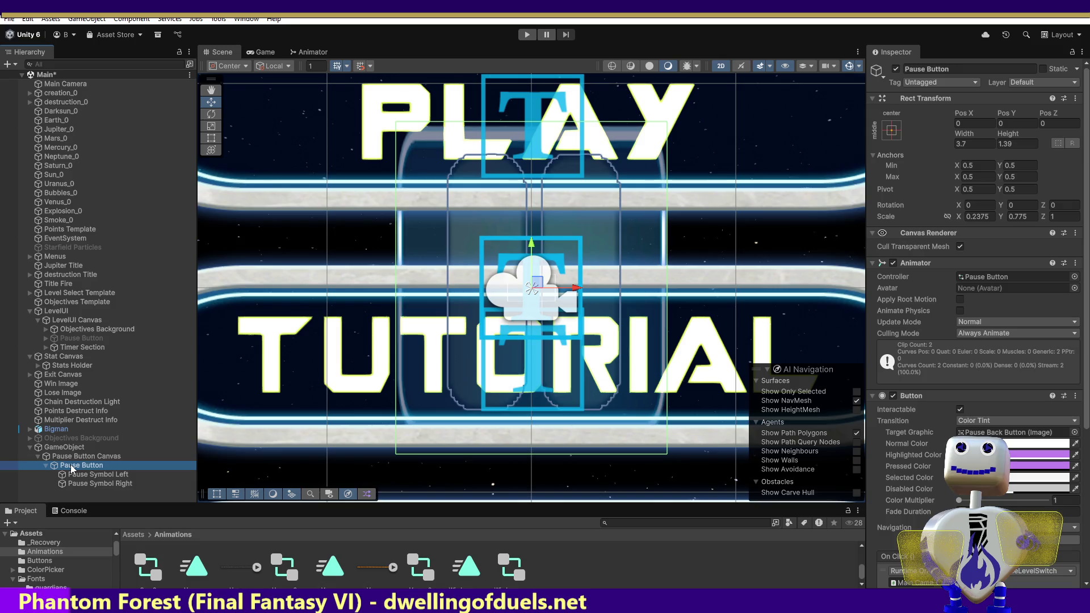
Move the Pause Button up and right of centre, then pan to show more of the menu.
drag(537, 285, 738, 187)
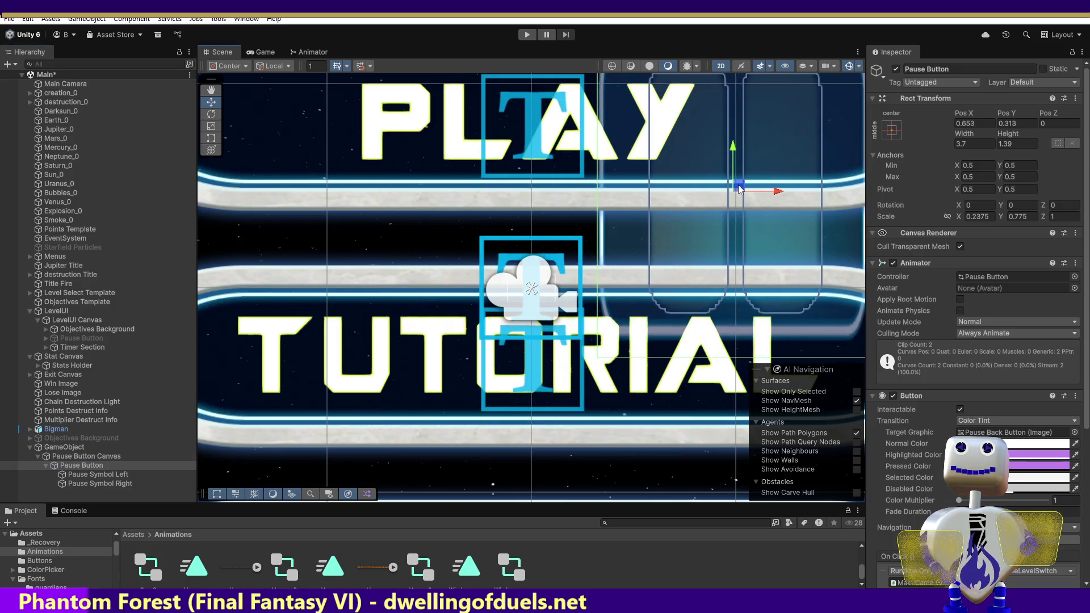
key(q)
mouse_move(592, 157)
mouse_down()
mouse_move(520, 248)
mouse_move(376, 358)
mouse_up()
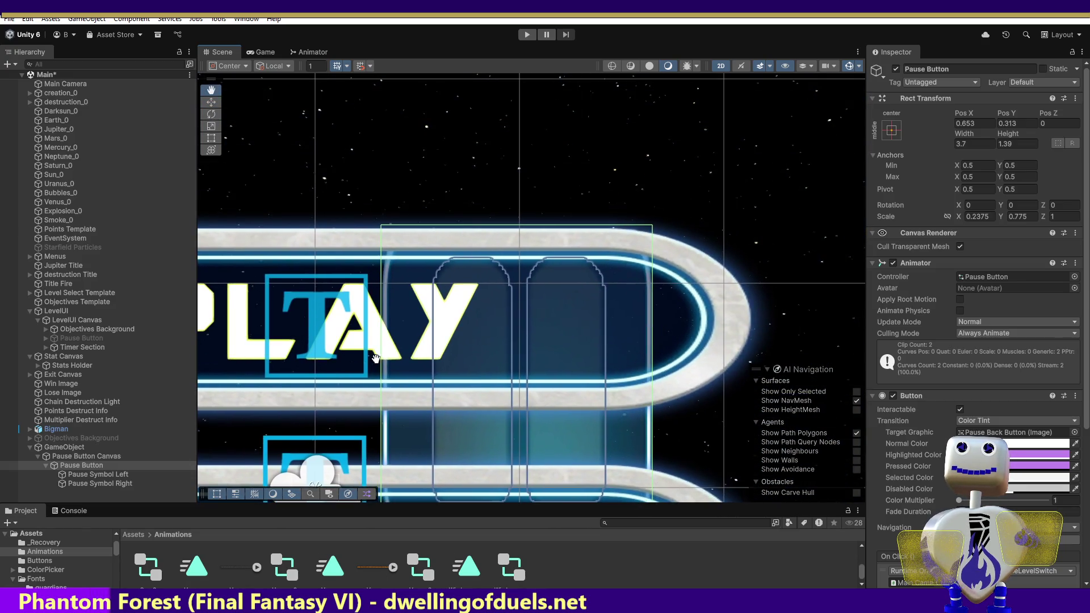
Frame the Main Camera's view, trial-move the camera, undo that move, and reselect the Pause Button.
double_click(76, 85)
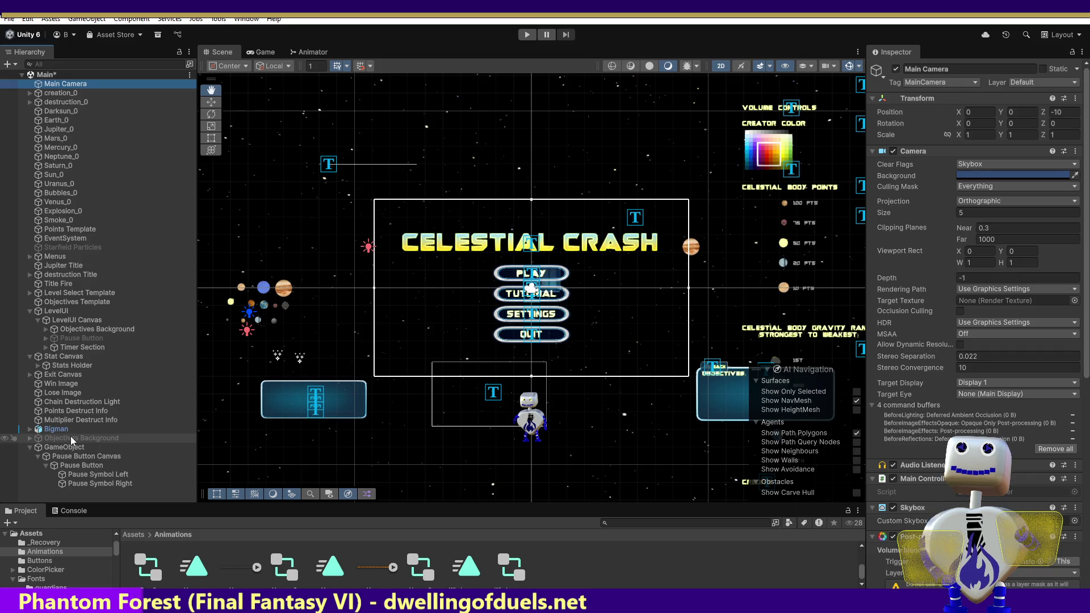
click(211, 102)
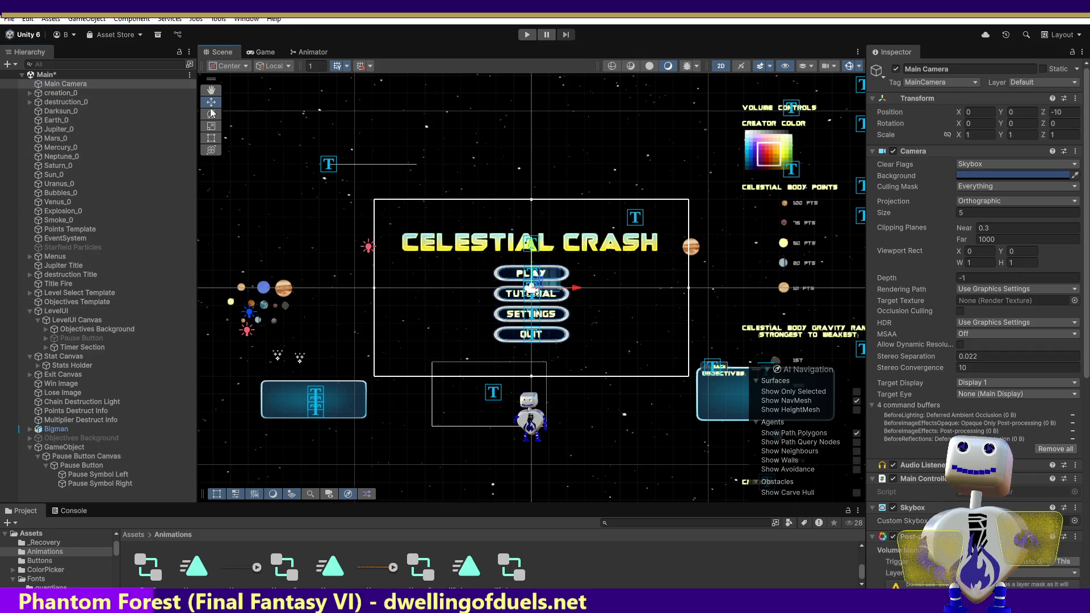
drag(537, 287, 551, 265)
key(ctrl+z)
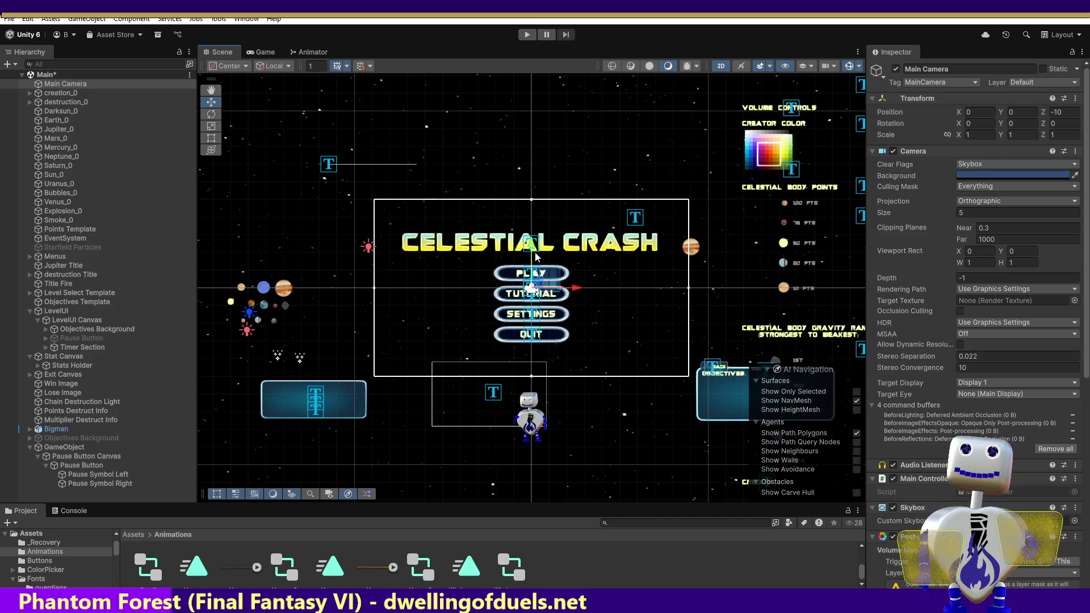
click(81, 465)
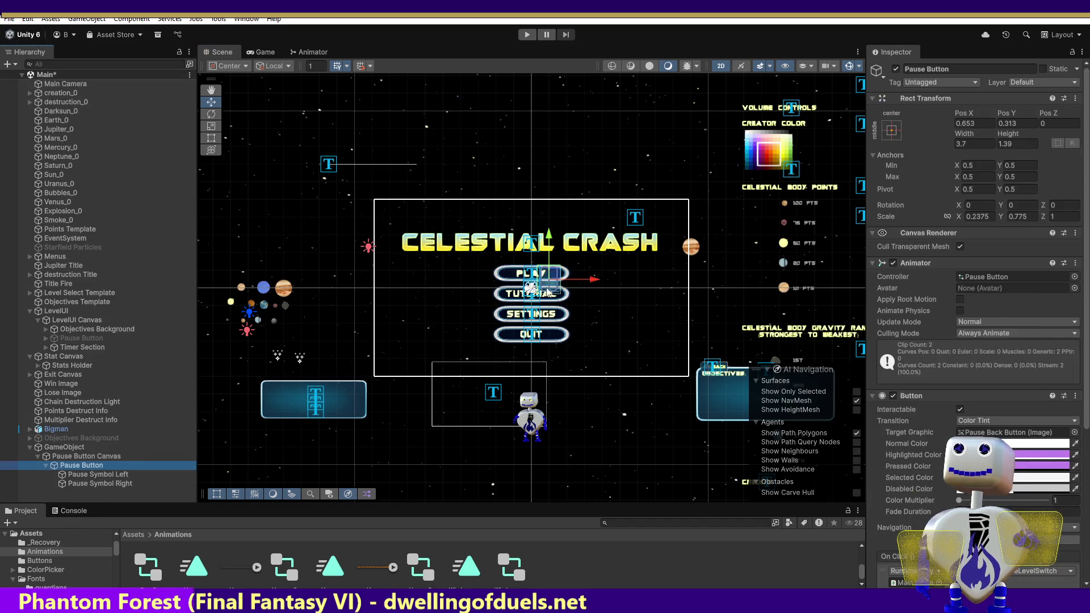
Move the Pause Button above the CELESTIAL CRASH title and run the game with the Console visible.
mouse_move(552, 278)
mouse_down()
mouse_move(630, 264)
mouse_move(657, 243)
mouse_move(662, 215)
mouse_move(604, 218)
mouse_up()
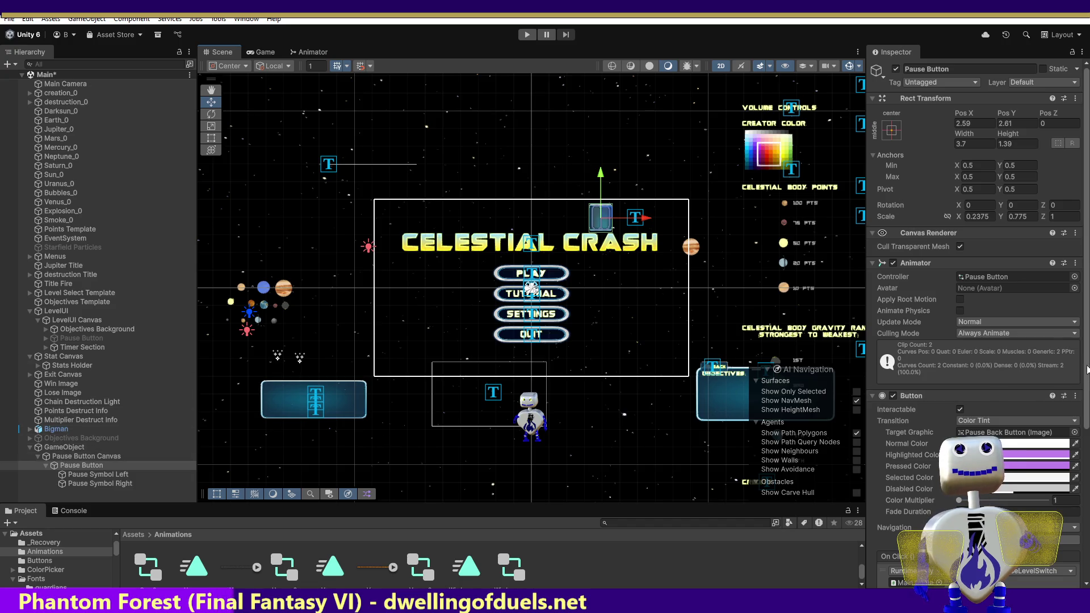
scroll(1087, 369, down, 2)
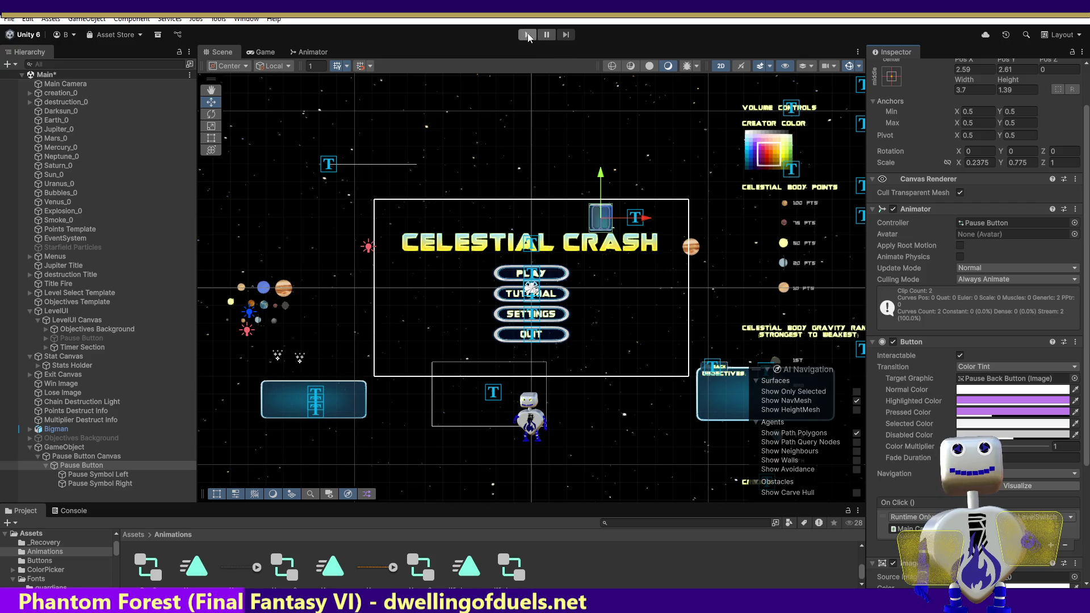
click(528, 36)
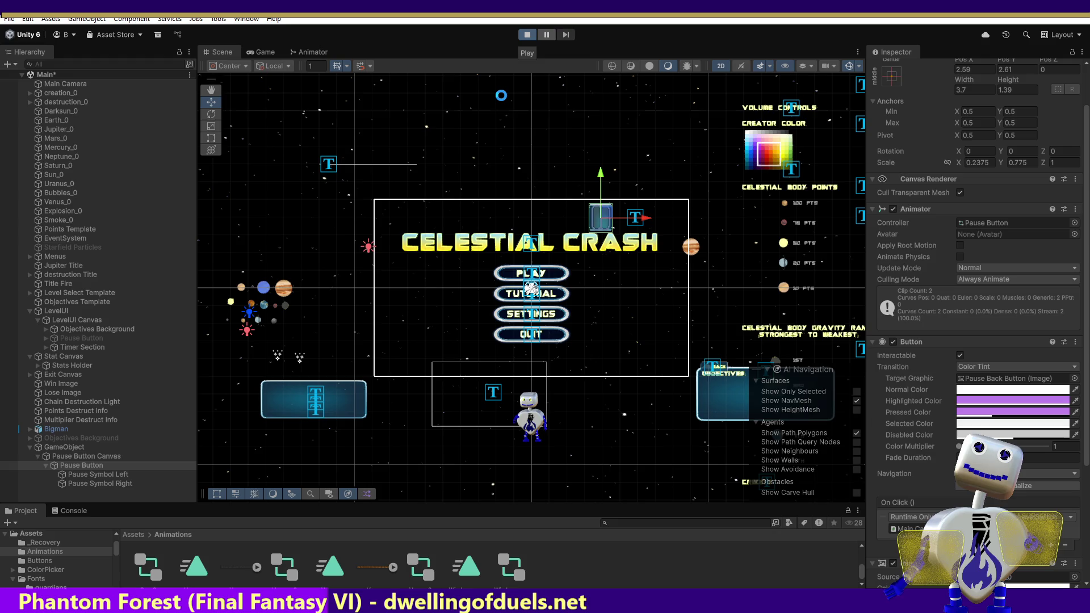
click(261, 52)
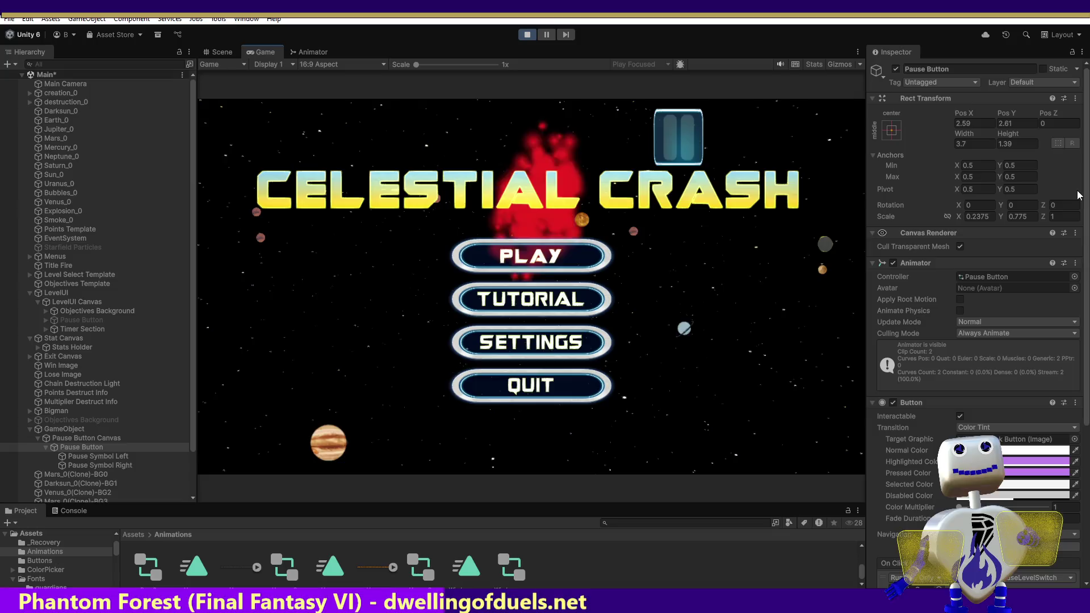
click(74, 510)
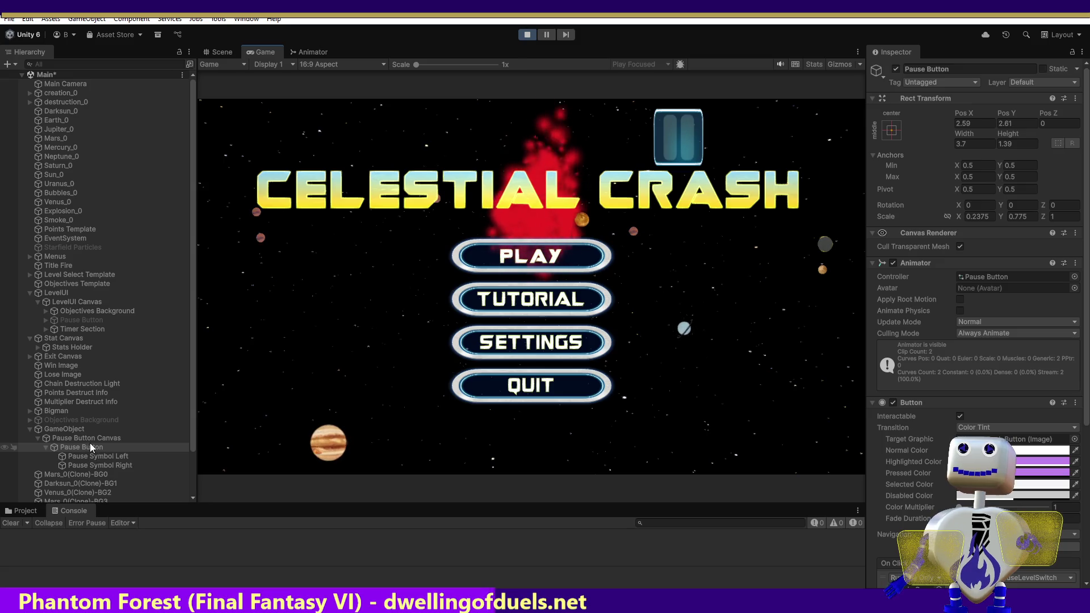
Start the Skill Challenge level, open the PAUSED menu, return with BACK, and stop Play mode.
click(587, 251)
click(593, 251)
click(778, 306)
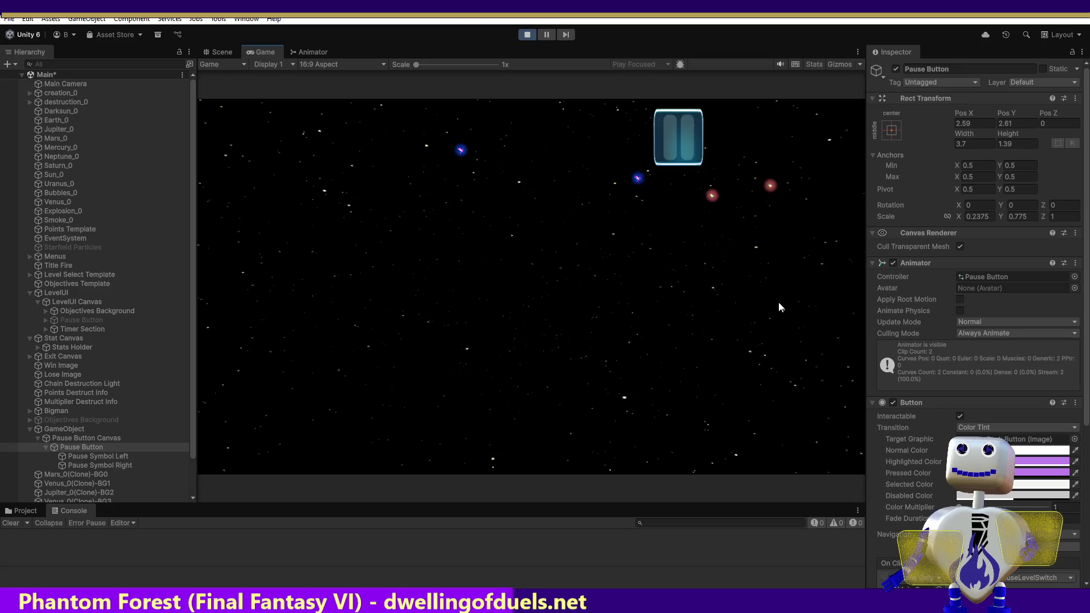
click(670, 113)
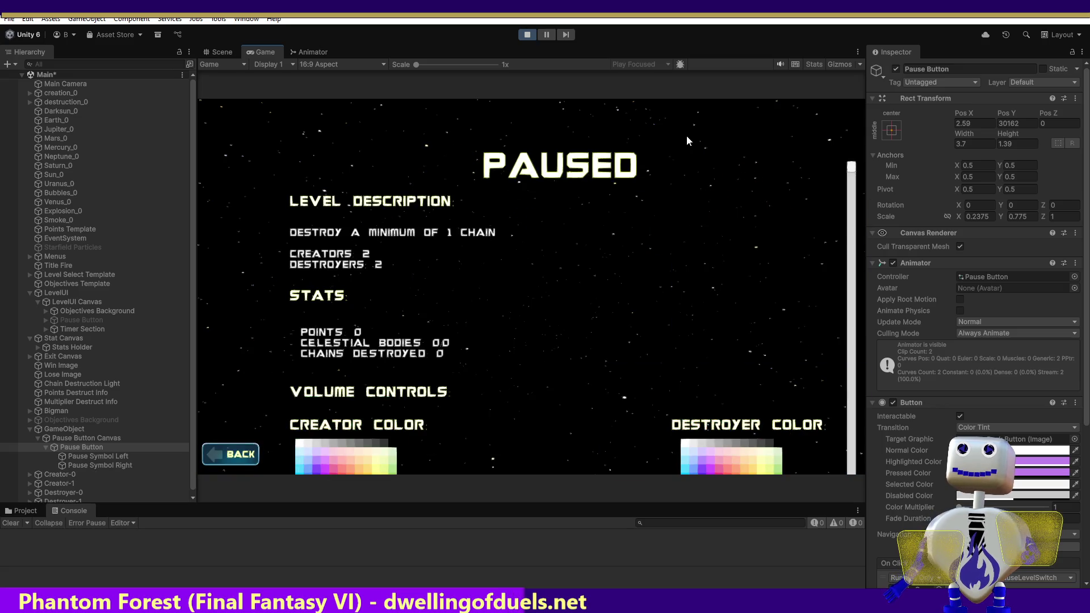
click(230, 454)
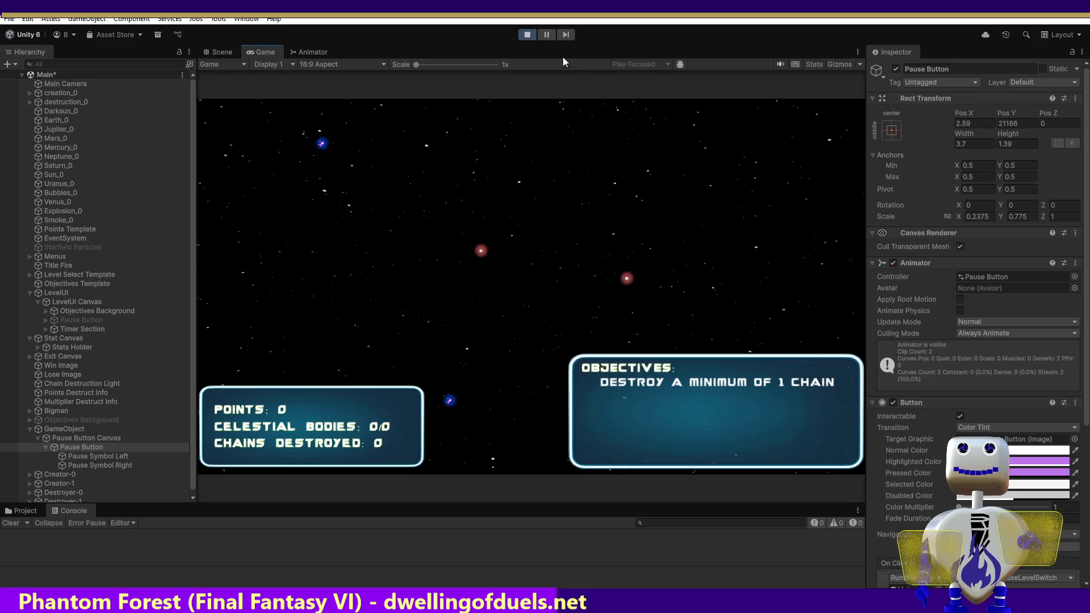
click(527, 35)
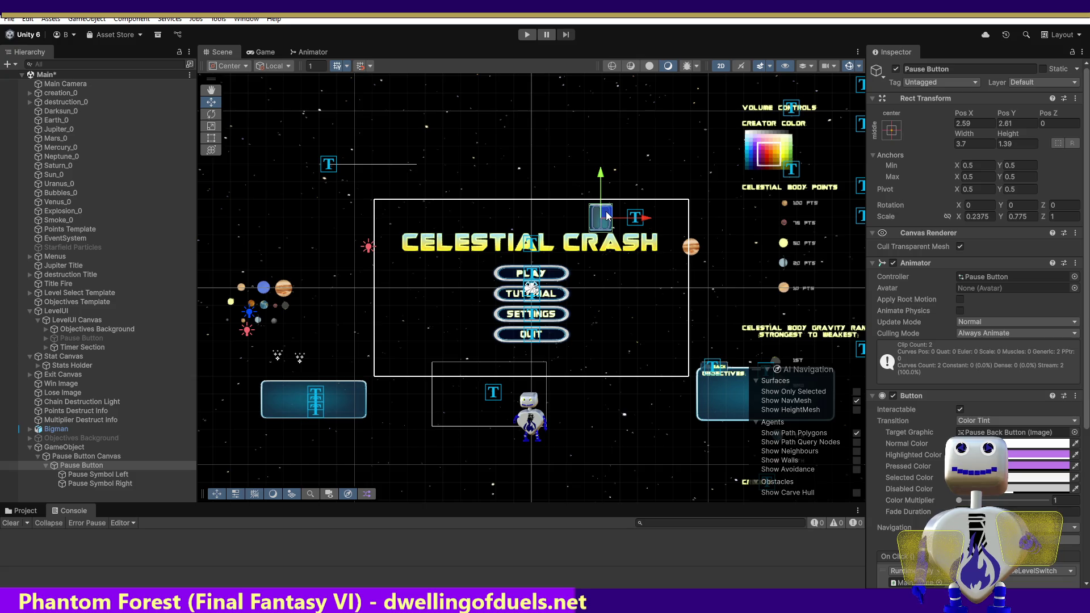
Rerun Skill Challenge to retest pausing and resuming via the PAUSED menu, then stop playing.
click(527, 35)
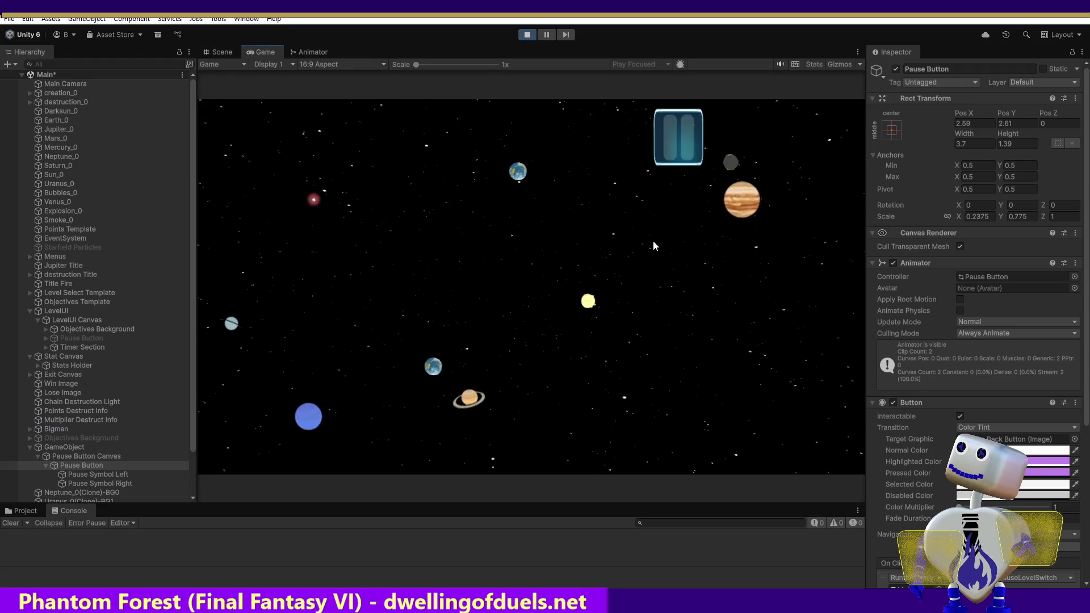
click(550, 262)
click(571, 260)
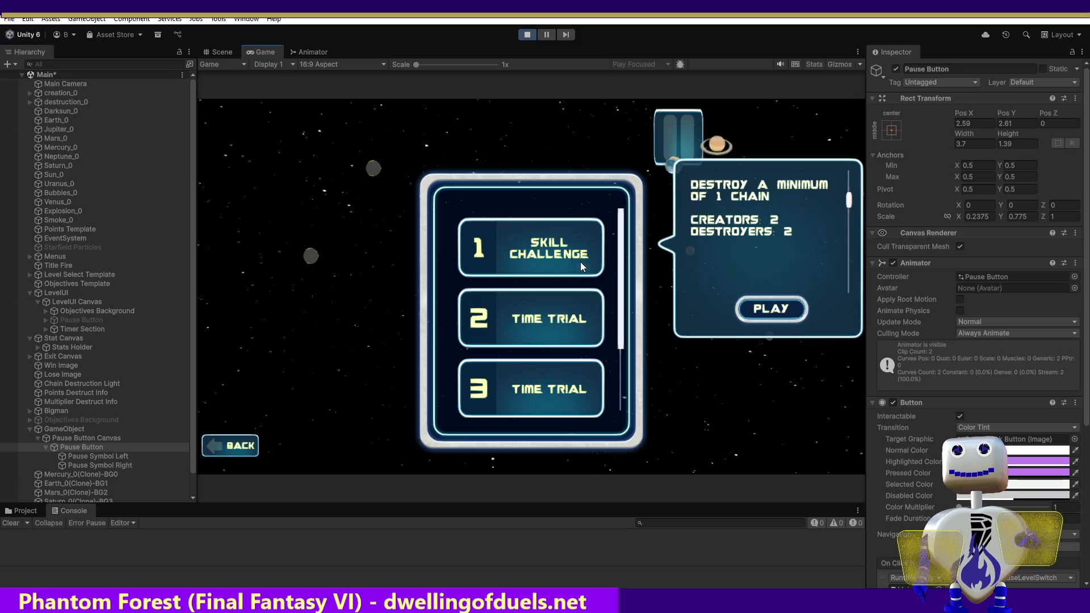
click(763, 305)
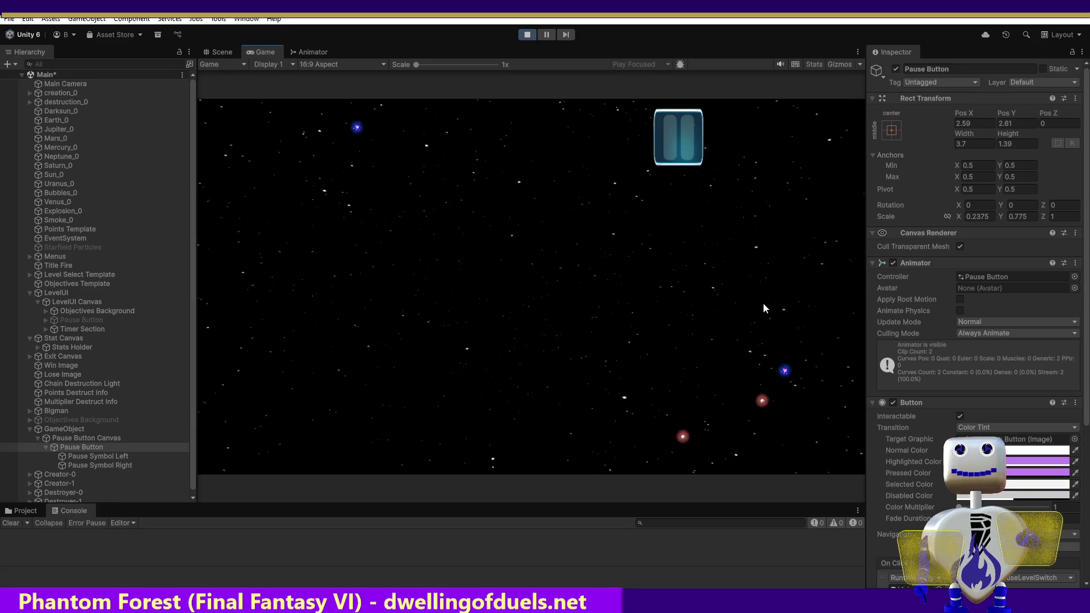
click(688, 149)
click(231, 454)
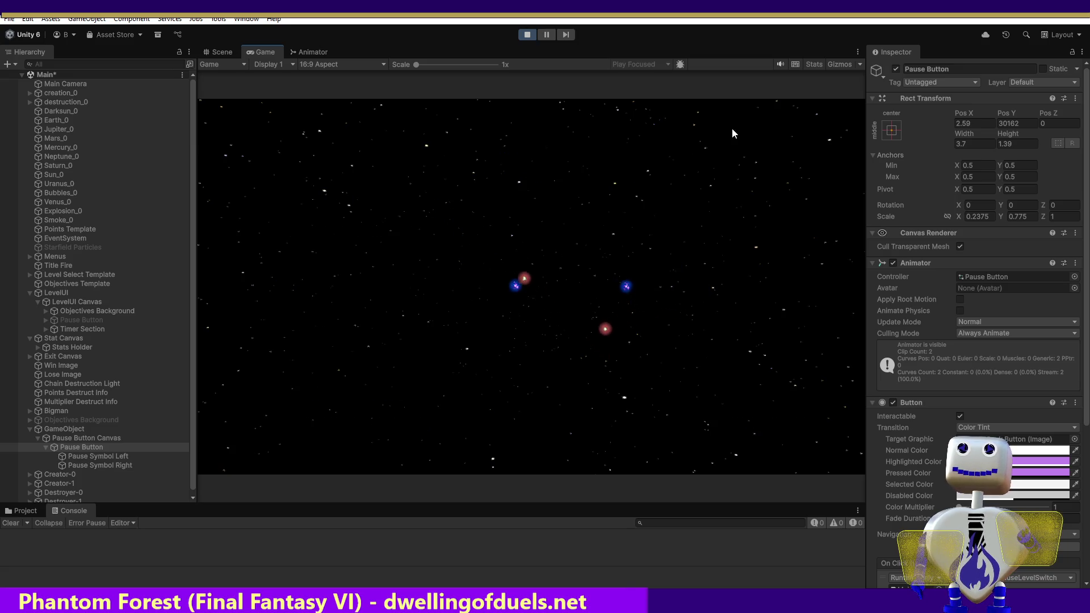
click(527, 35)
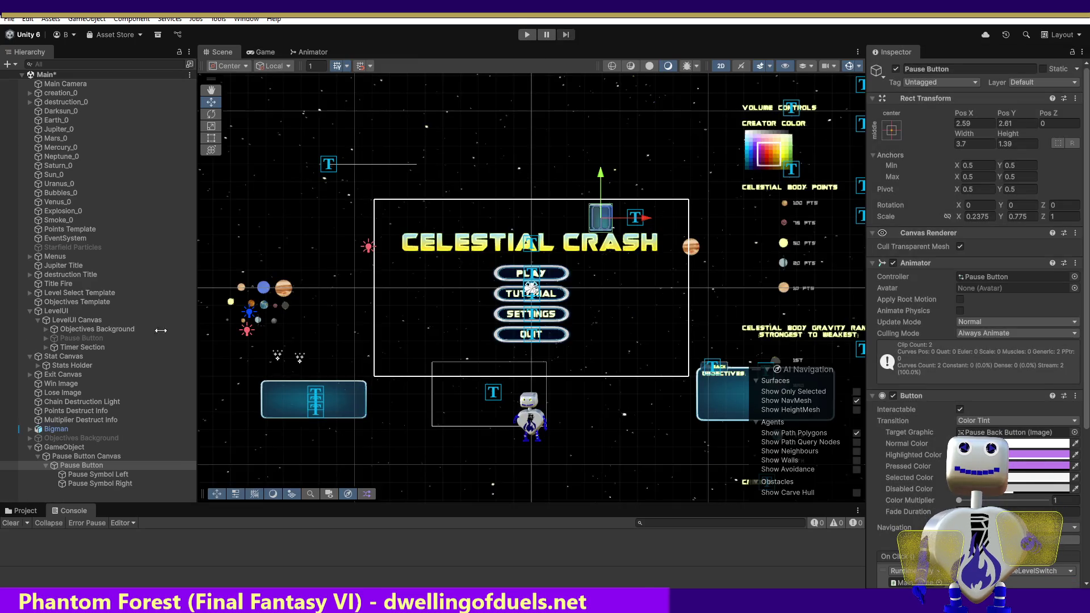
Rename the empty parent GameObject to 'Pause Button Section'.
click(66, 448)
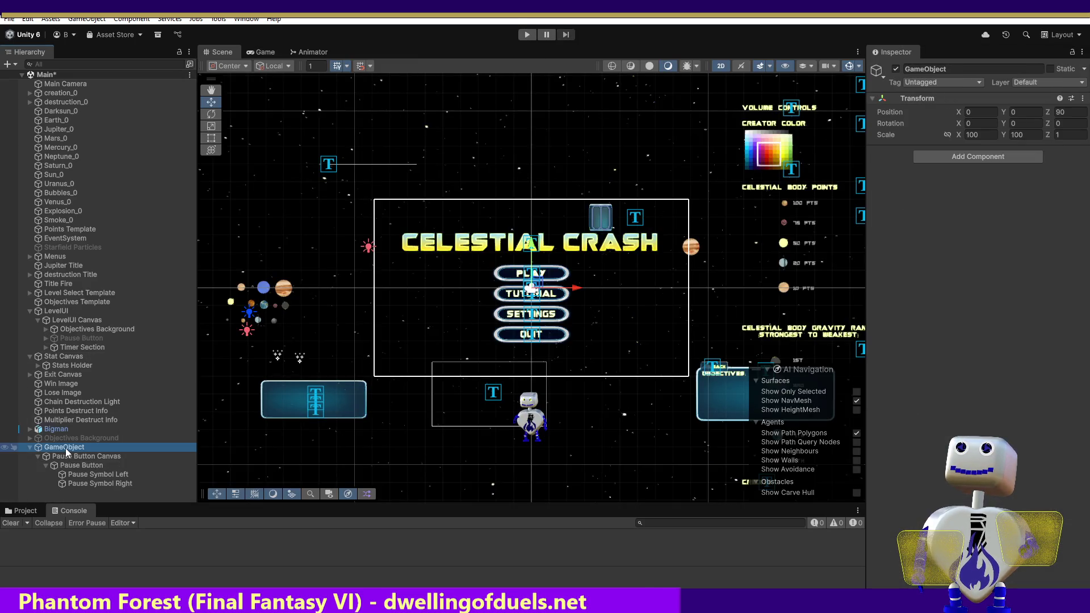
click(65, 448)
click(948, 69)
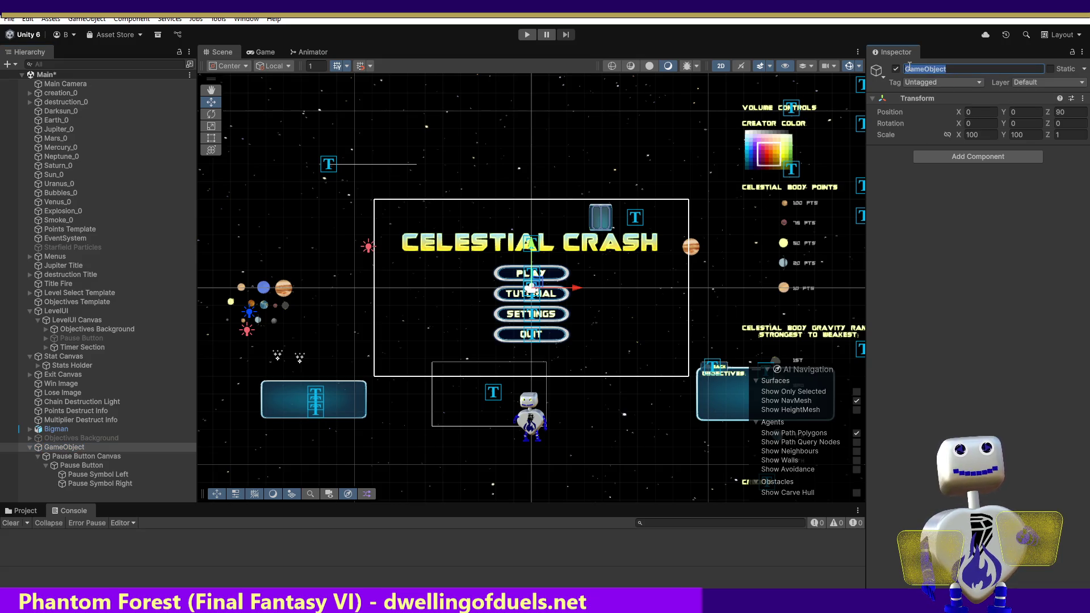
key(BackSpace)
text(Pause Bu)
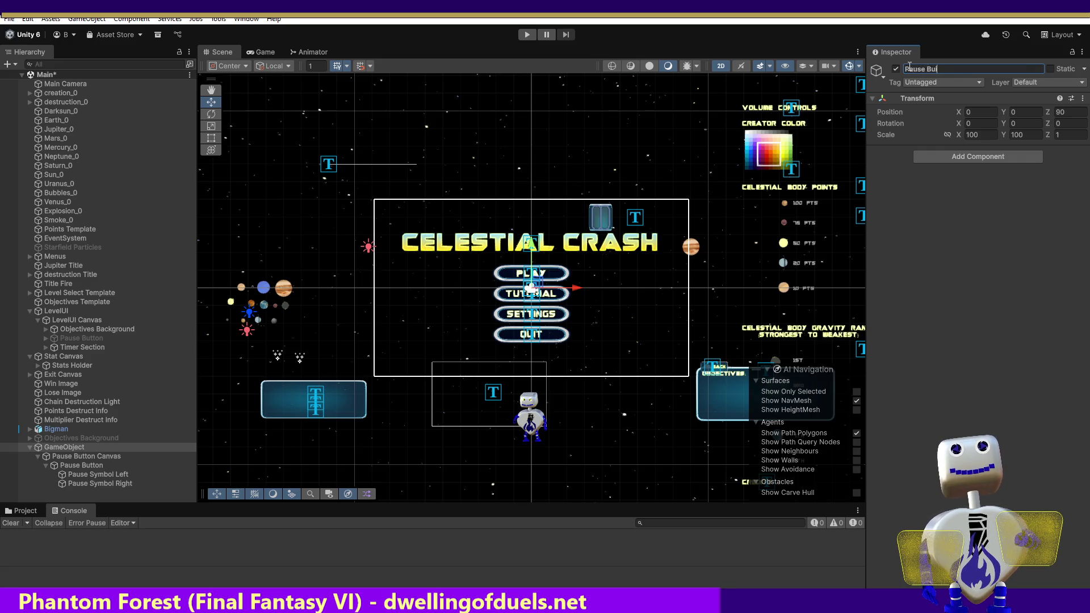
text(ttpm)
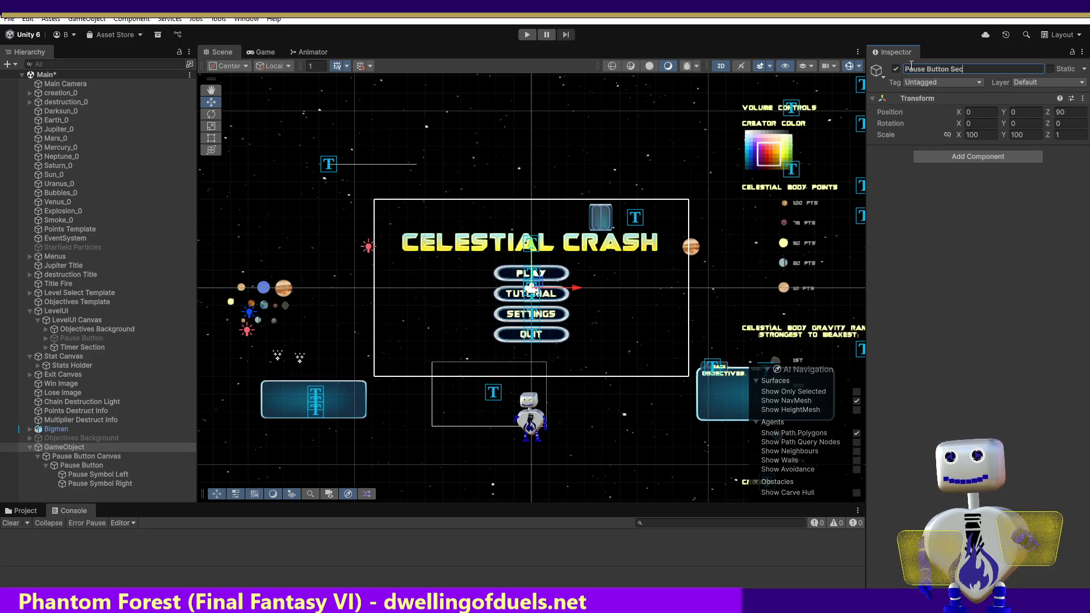
key(Return)
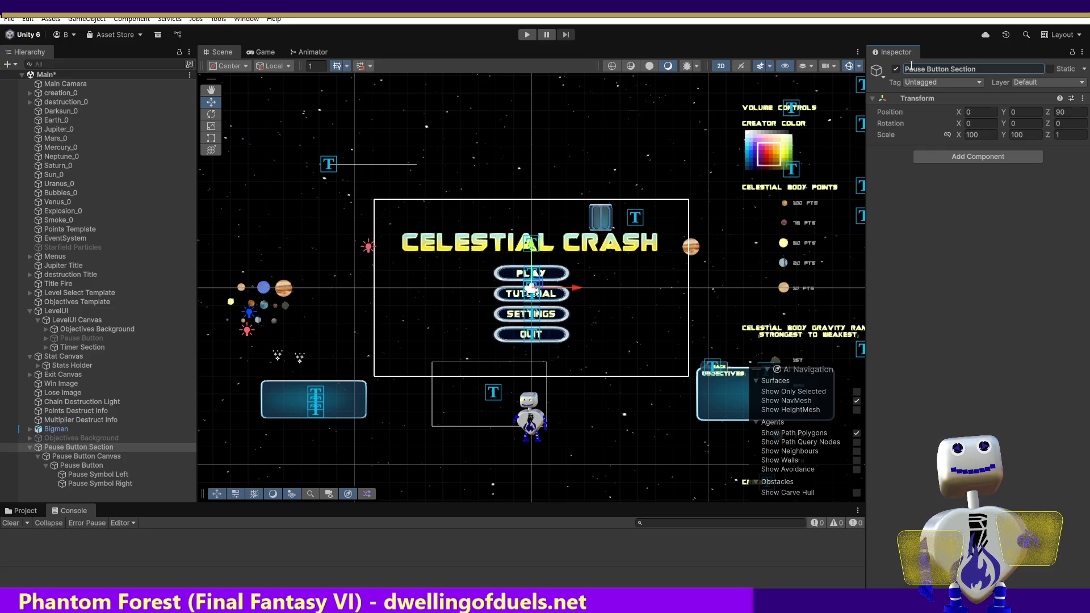
Set the Pause Button Section's Scale X and Y to 75.
click(961, 135)
text(75)
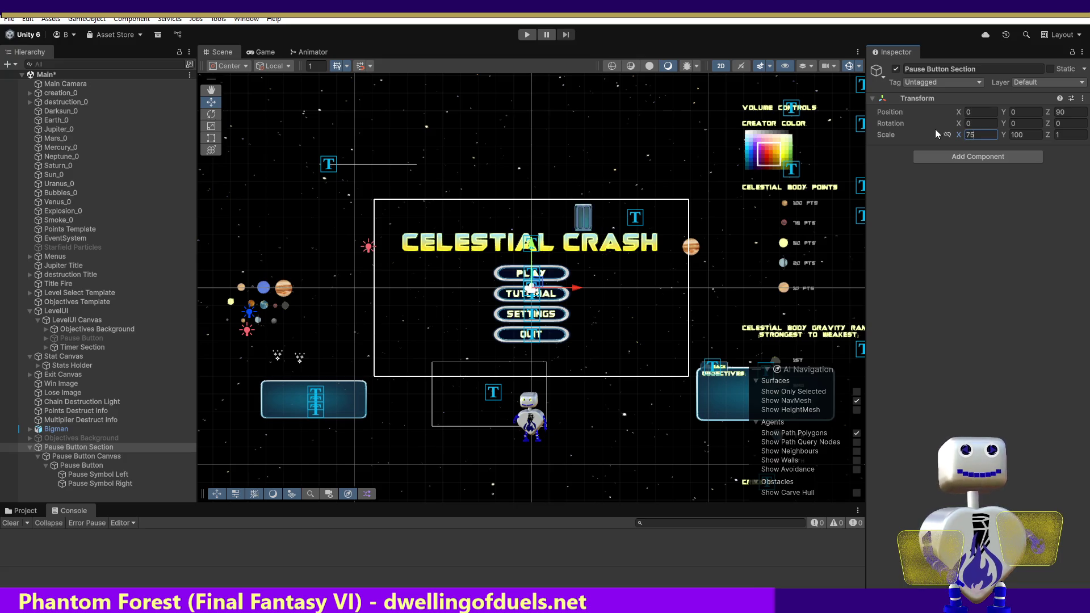
click(1038, 136)
text(75)
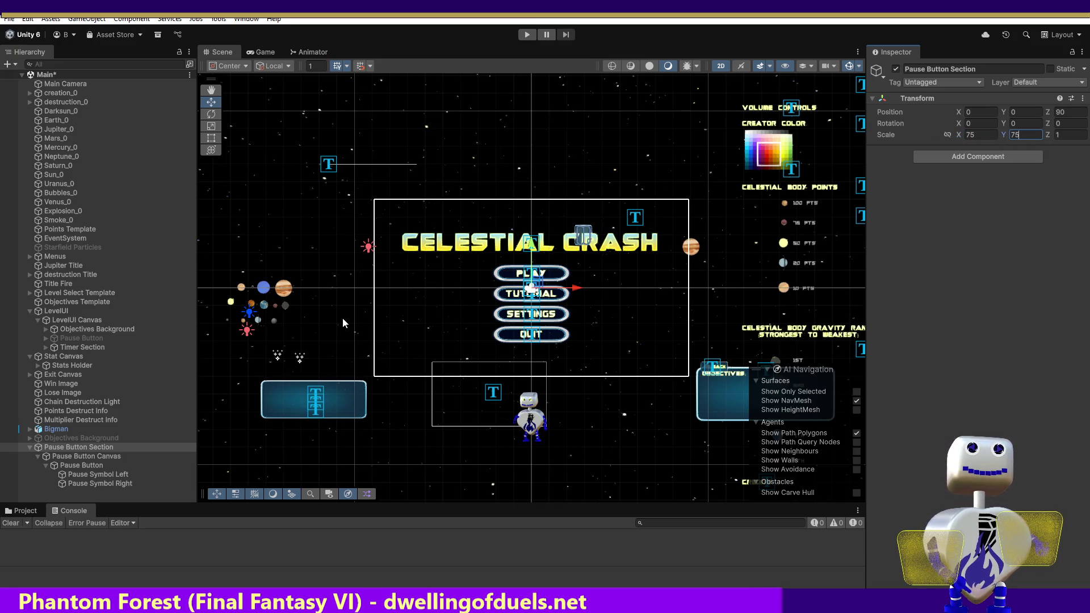
Re-activate the LevelUI Canvas Pause Button and review the Pause Button Canvas settings.
click(76, 339)
click(895, 70)
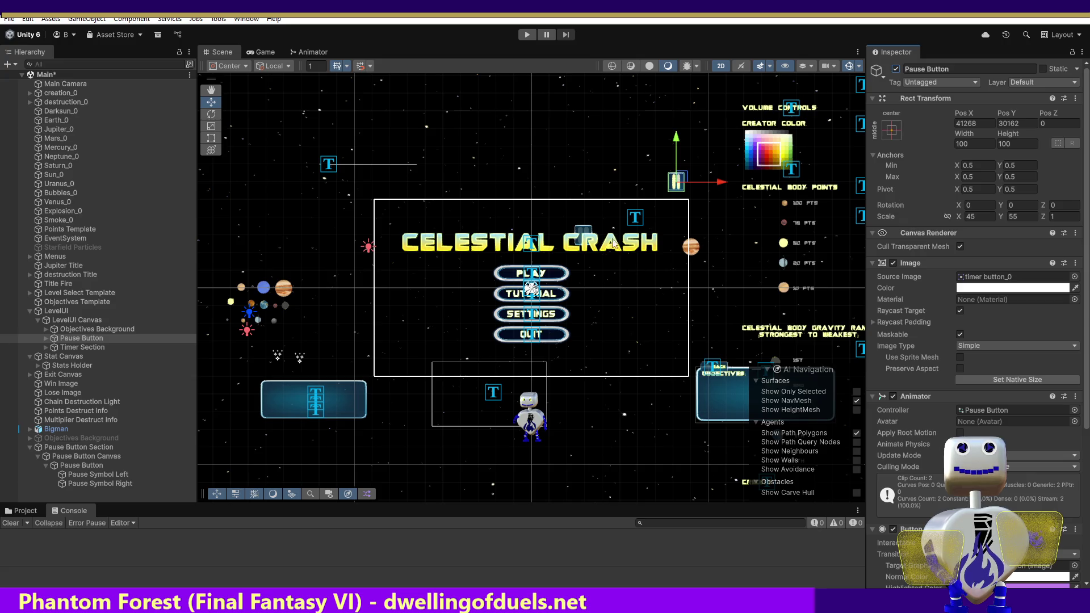
click(91, 448)
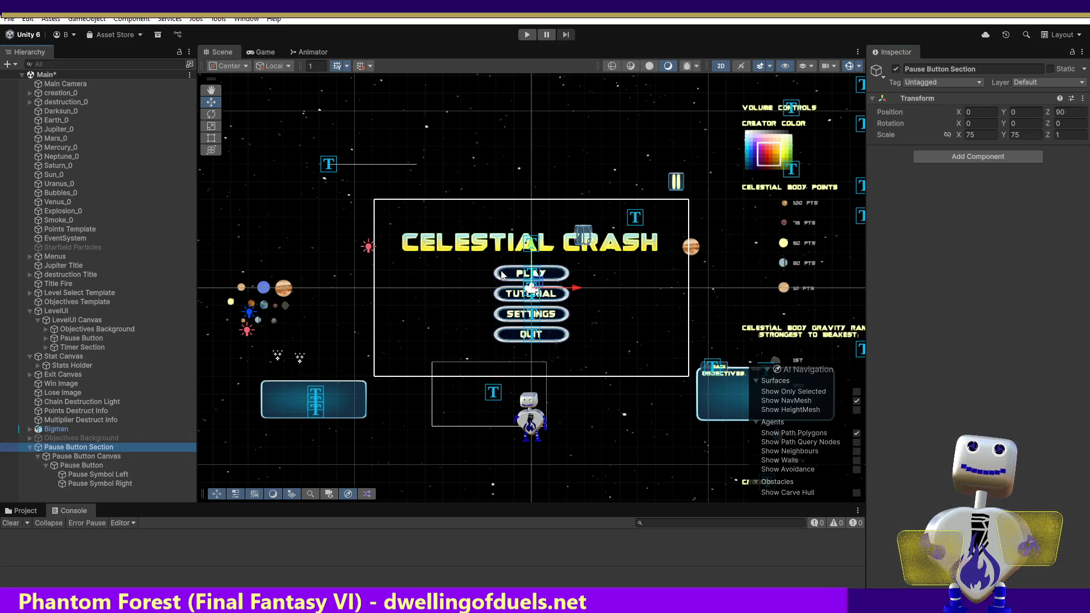
click(103, 456)
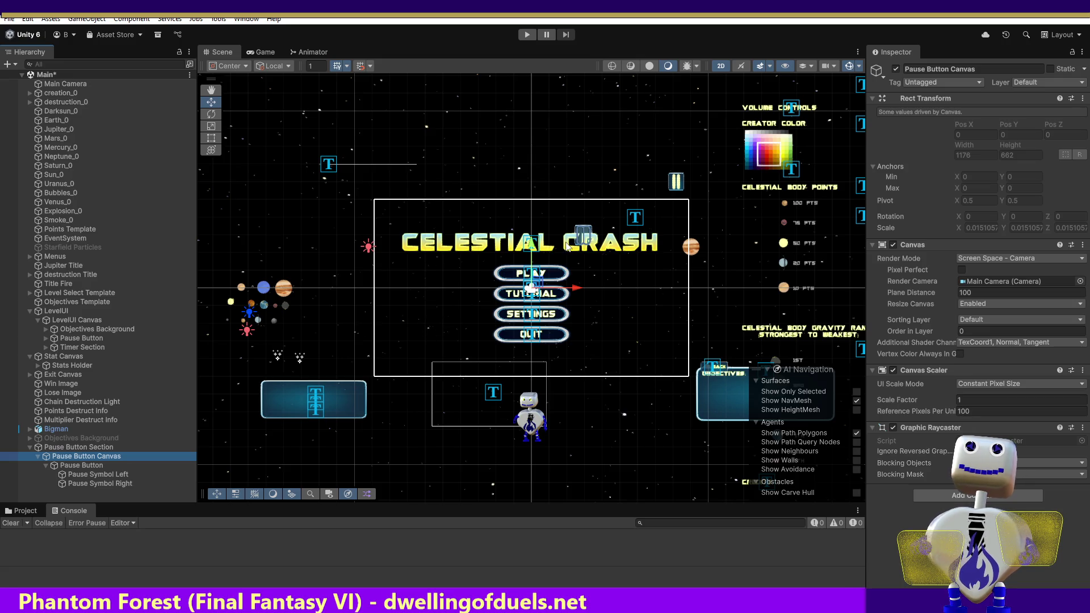
Drag the Pause Button onto the top-right pause icon and fine-tune it to X 7.224, Y 5.282.
click(81, 465)
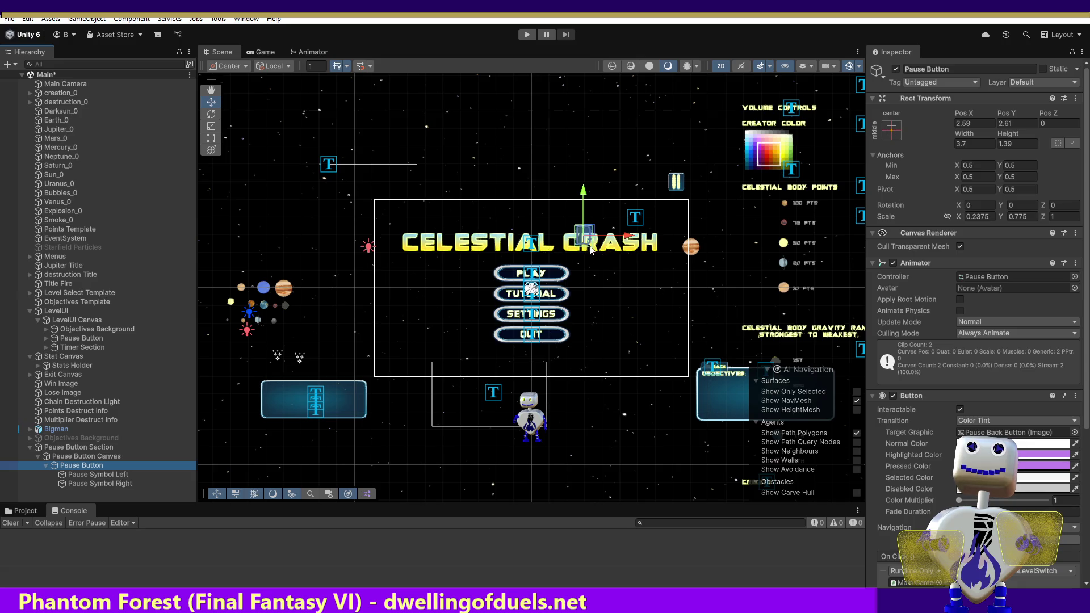
drag(588, 238, 685, 183)
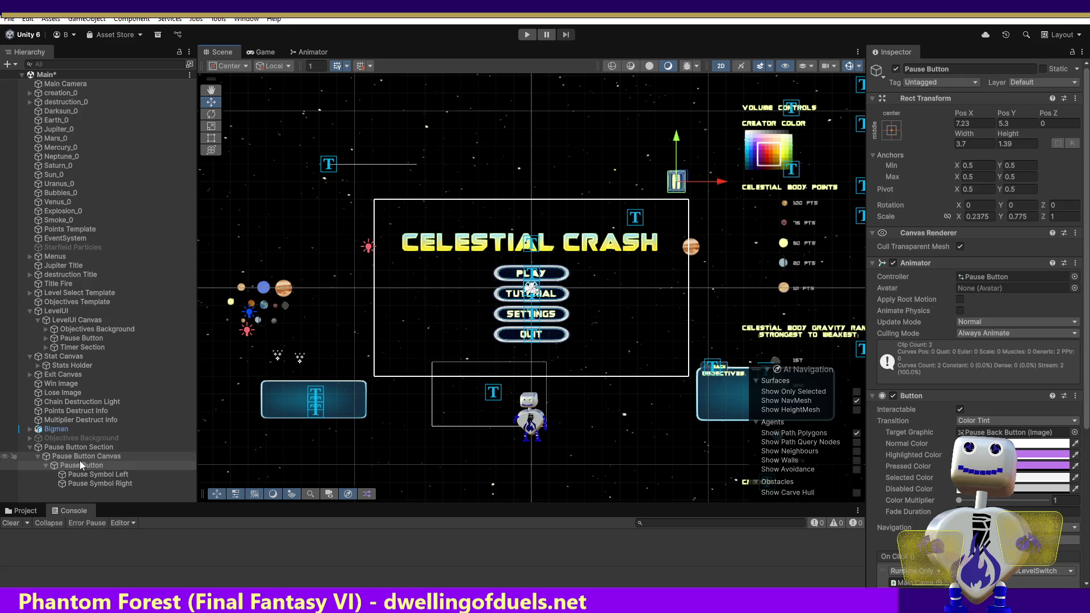
double_click(81, 465)
mouse_move(565, 292)
mouse_down()
mouse_move(693, 288)
mouse_move(565, 282)
mouse_up()
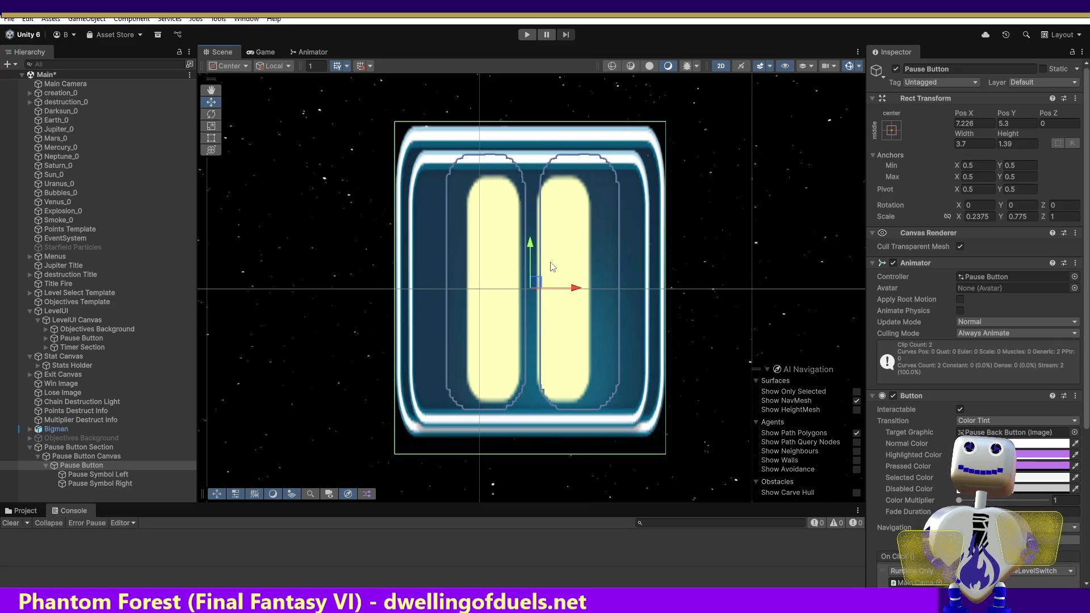
drag(531, 249, 574, 297)
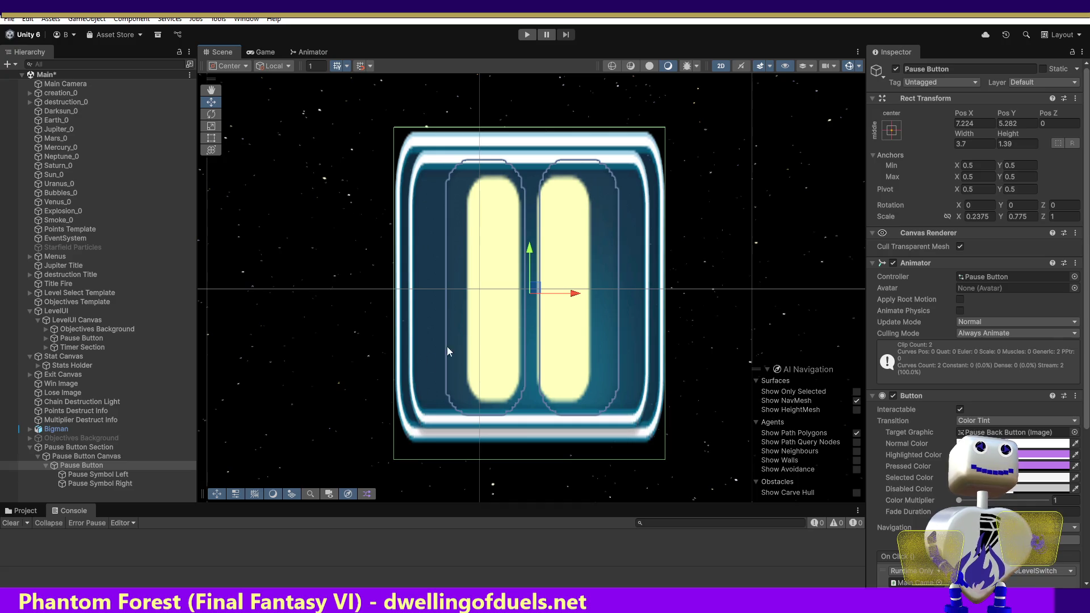
Scale the Pause Button Section to 70 × 70 and drag the Pause Button back over the other button.
click(80, 448)
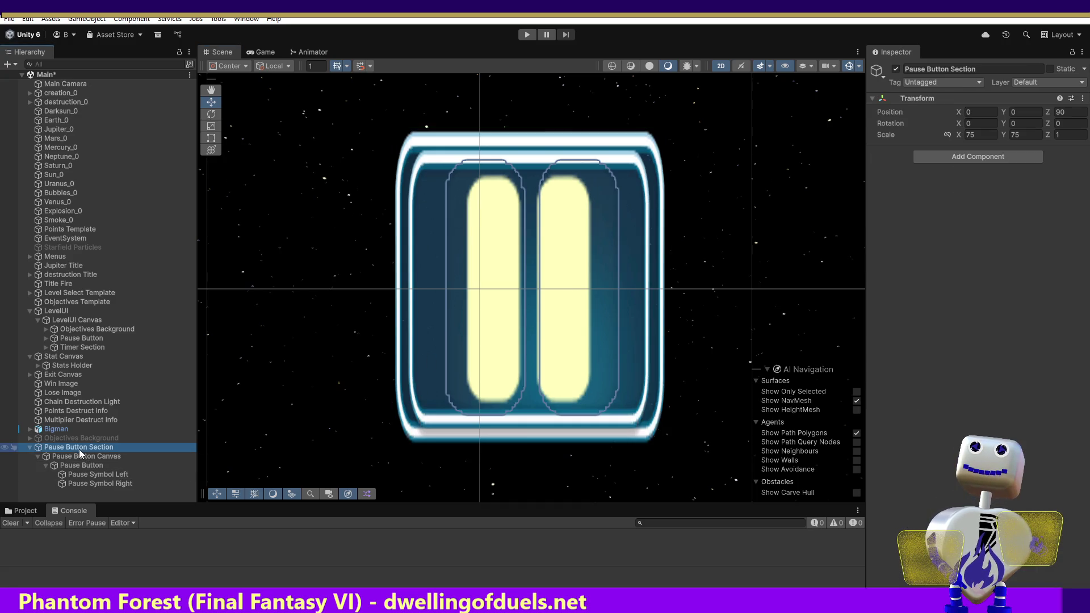
click(976, 134)
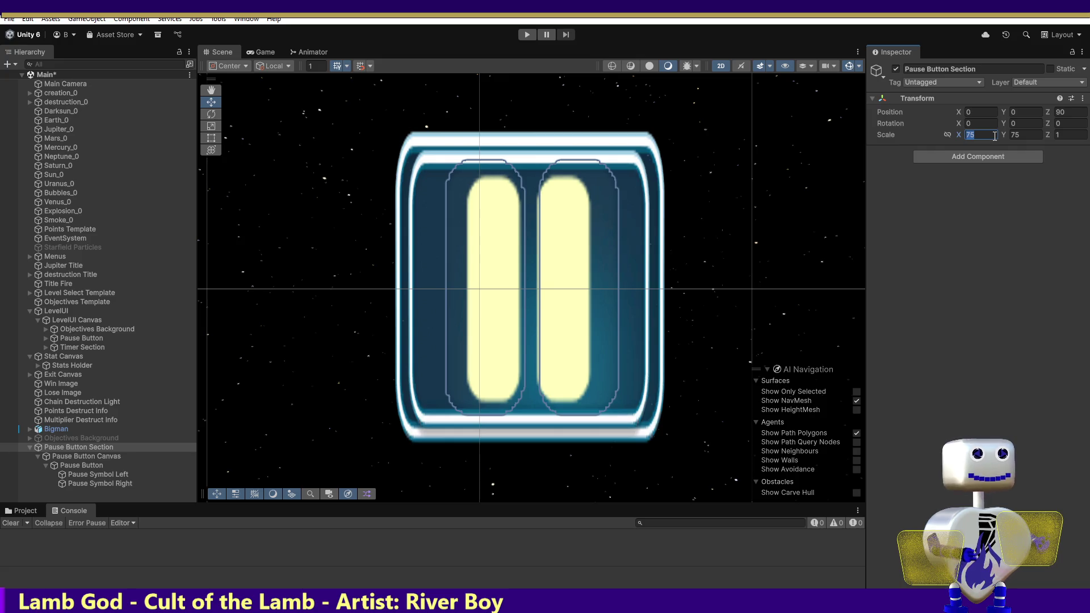
text(70)
key(Tab)
text(70)
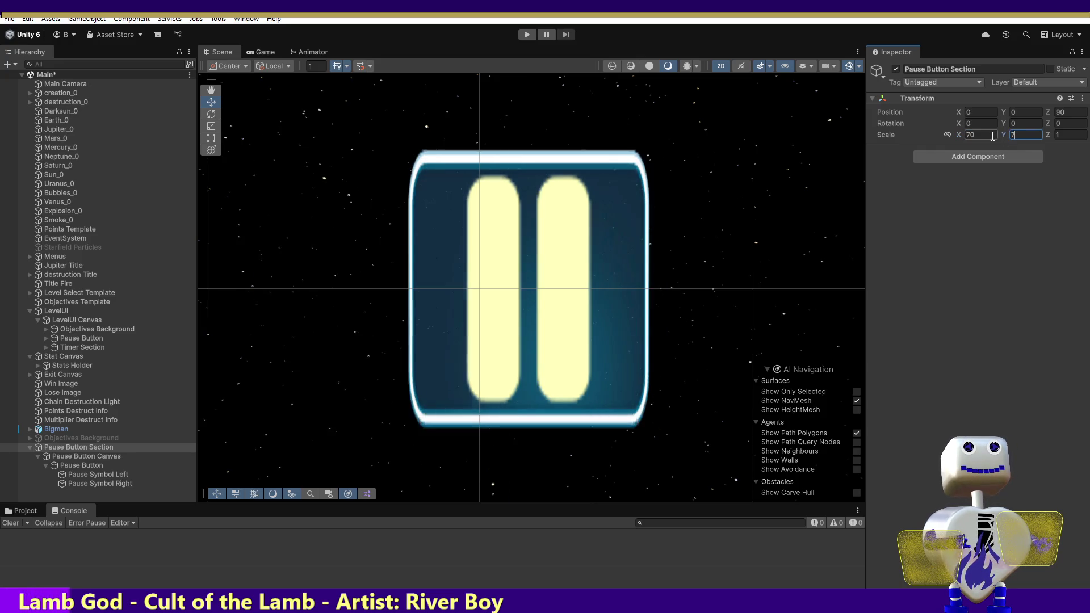
click(73, 467)
mouse_move(393, 390)
mouse_down()
mouse_move(499, 275)
mouse_move(537, 289)
mouse_up()
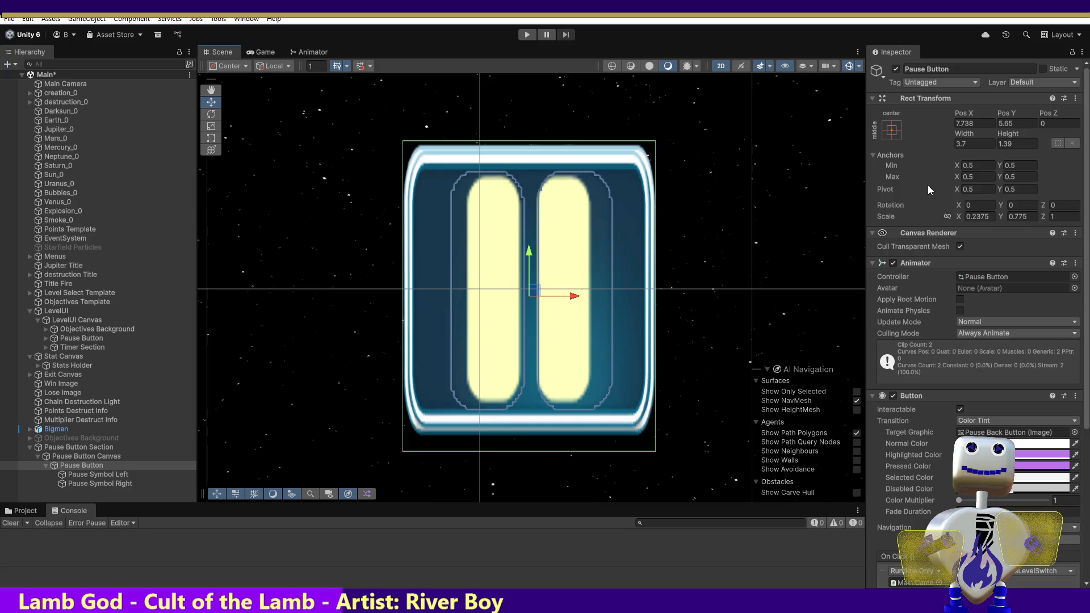
Reduce the section's scale to 65 × 65 and realign the Pause Button to X 8.338, Y 6.098.
click(66, 447)
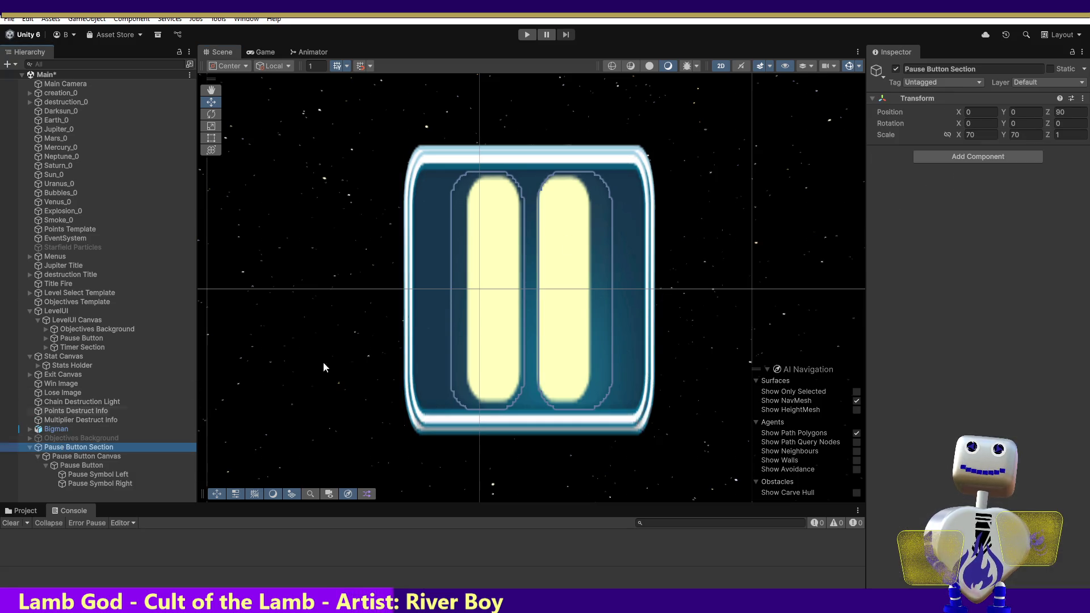
click(978, 134)
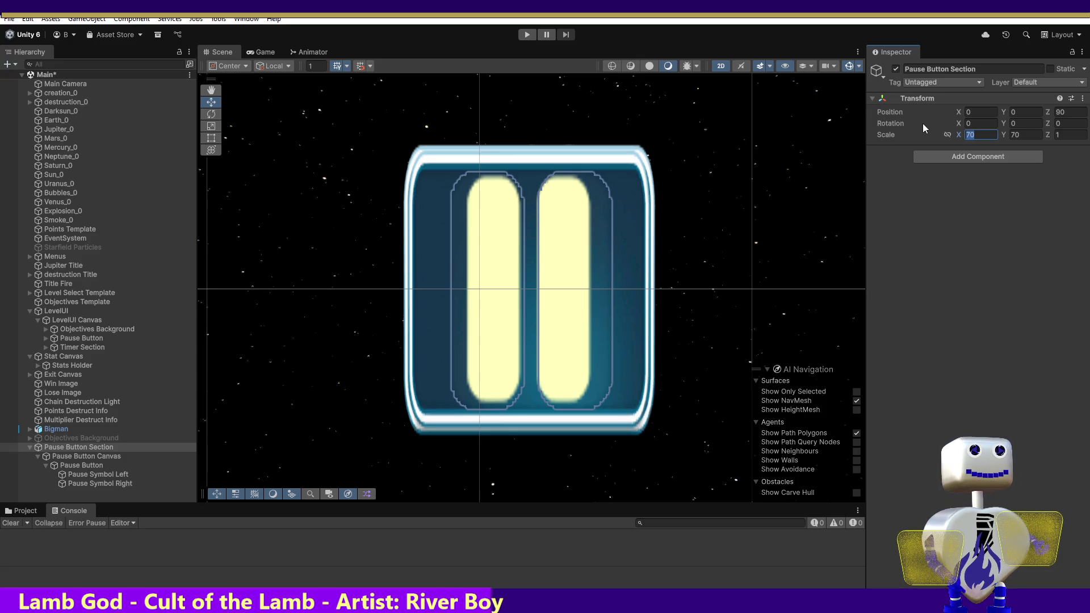
text(65)
key(Tab)
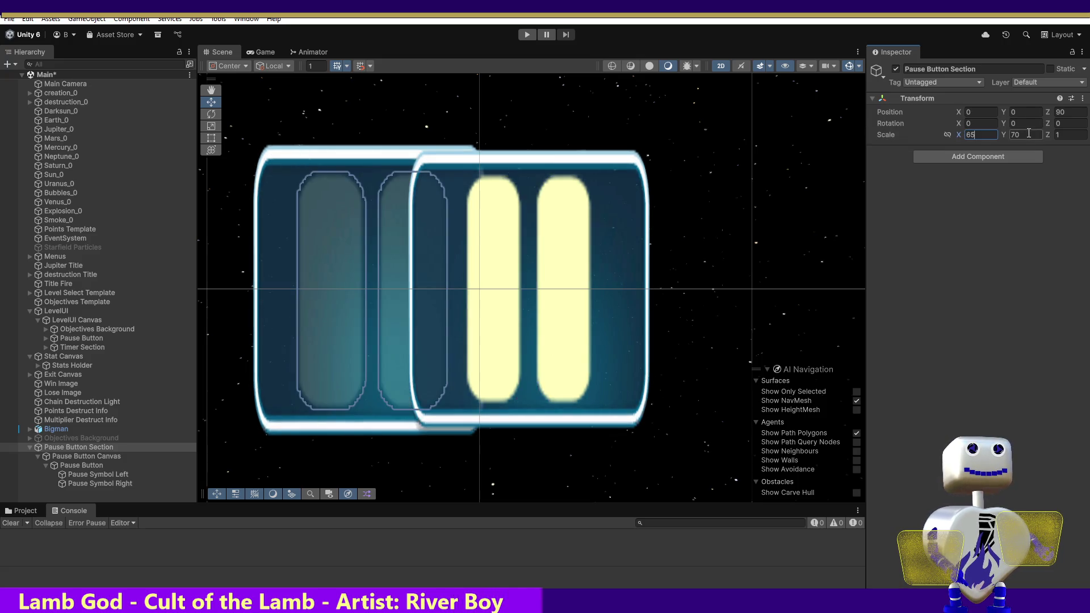
text(65)
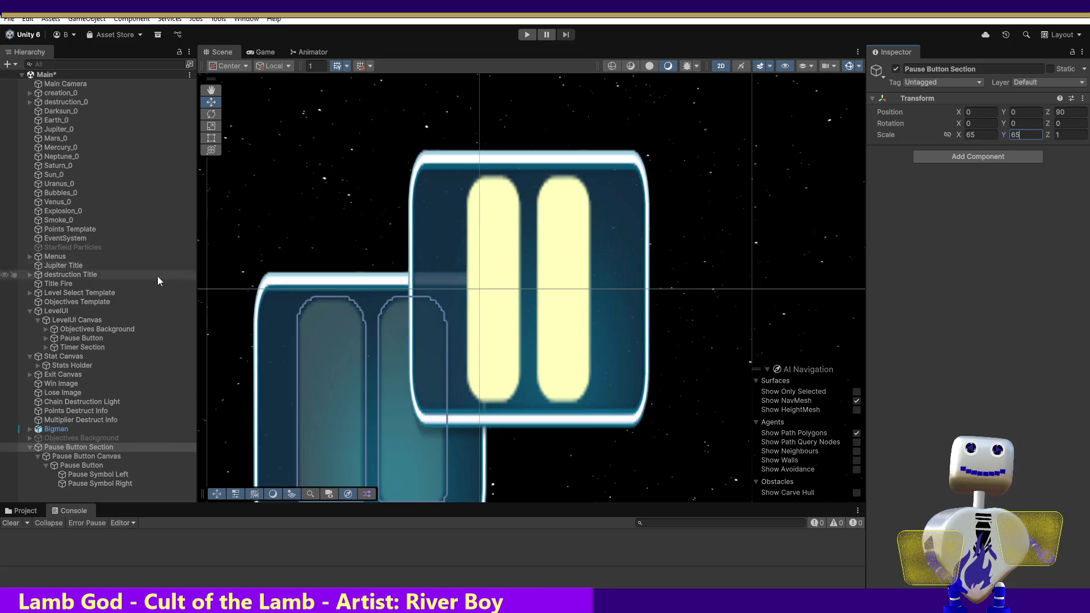
click(66, 466)
mouse_move(372, 375)
mouse_down()
mouse_move(473, 294)
mouse_move(537, 290)
mouse_up()
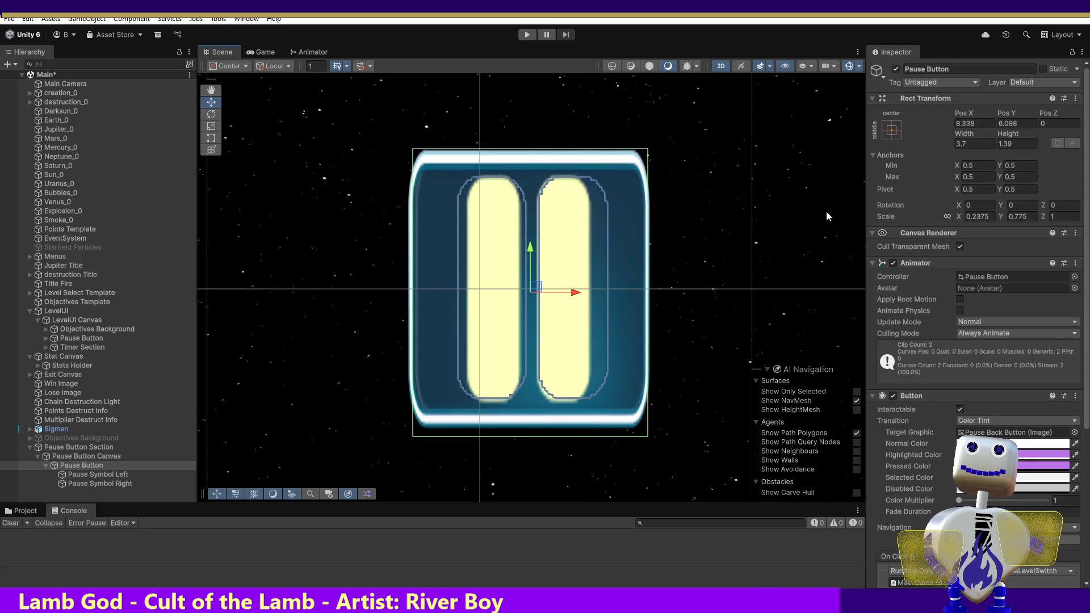
click(70, 445)
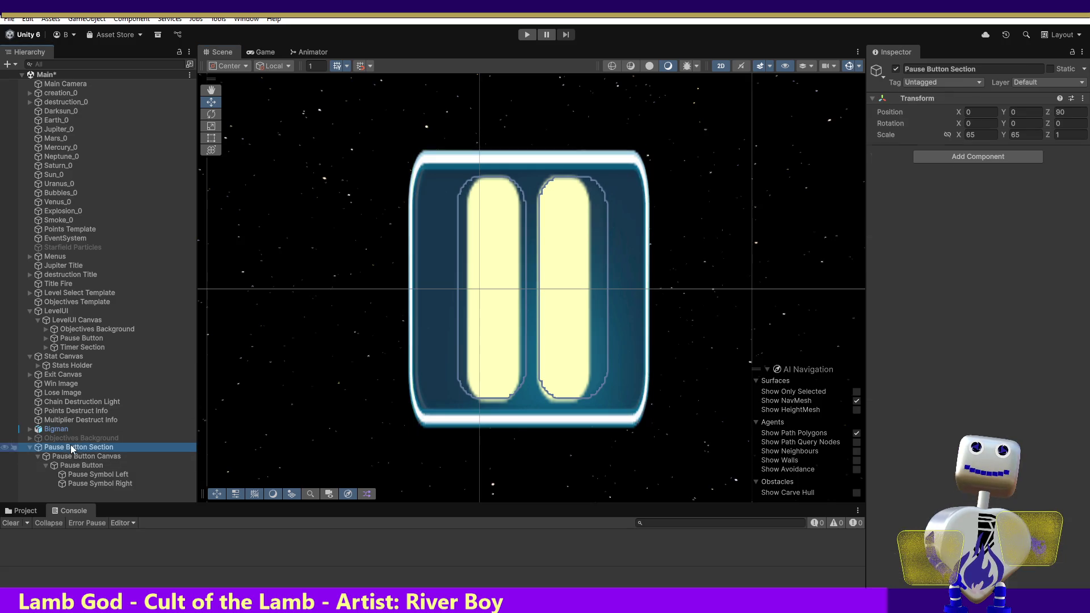
Set the Pause Button Section's Scale X and Y to 67.
click(980, 136)
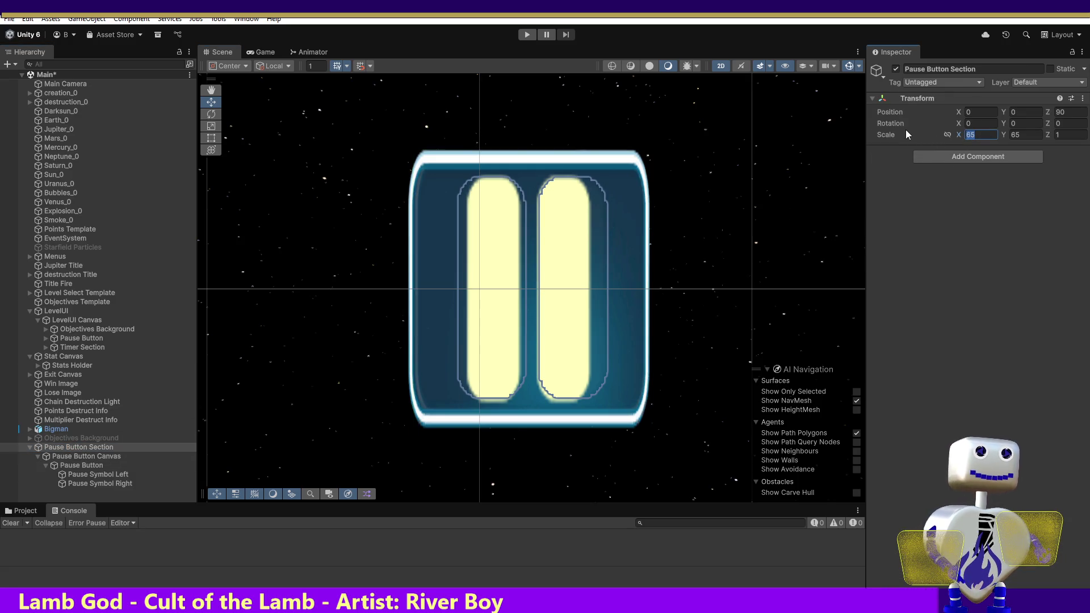
text(67)
key(Tab)
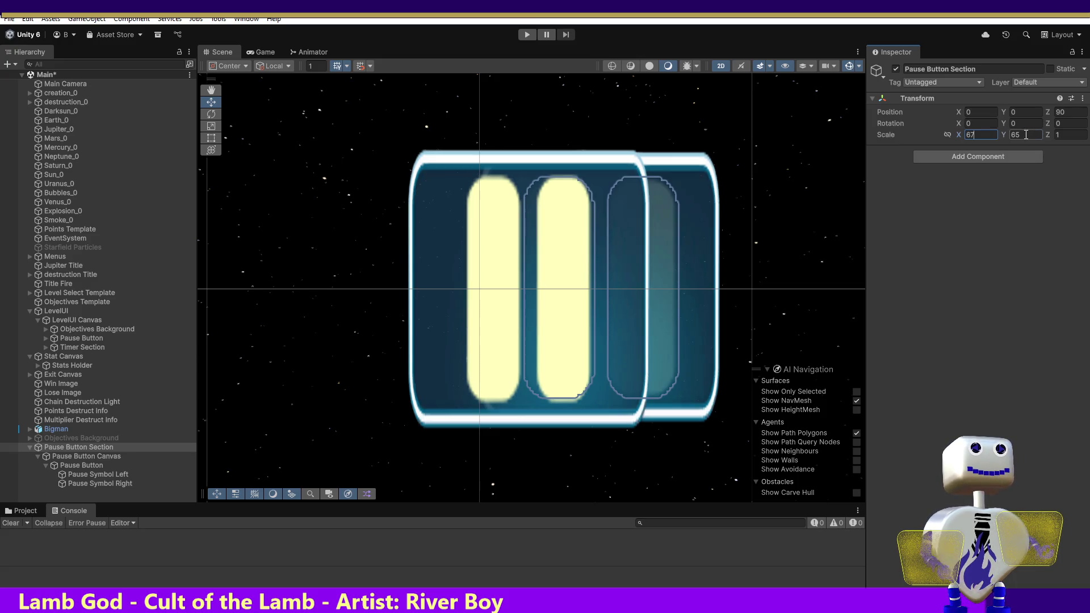
text(67)
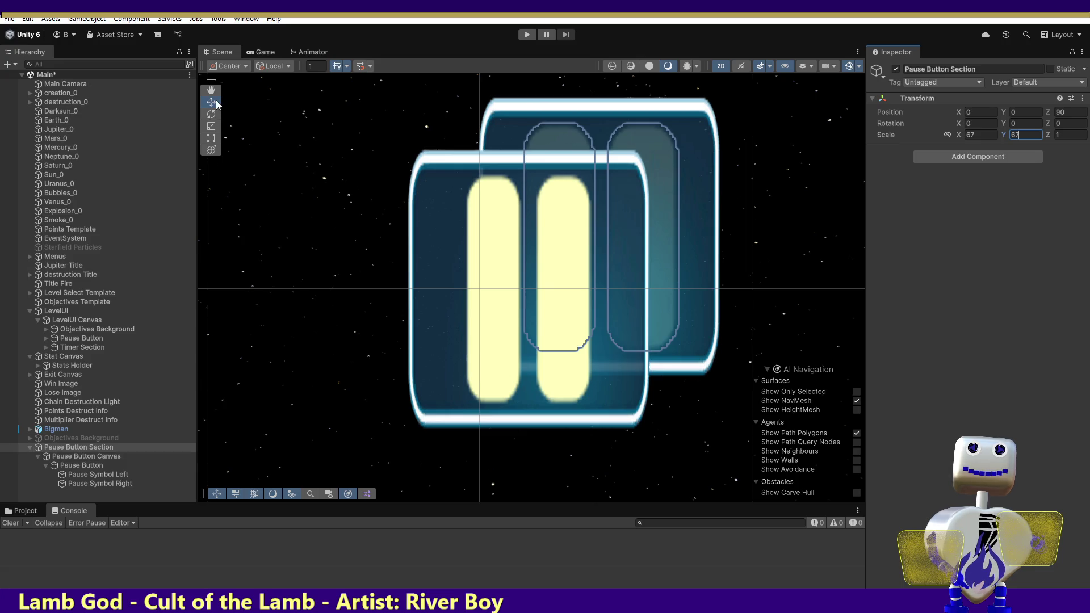
click(216, 103)
Move the Pause Button onto the back image at X 8.081, Y 5.909 and recheck the section's scale.
click(68, 456)
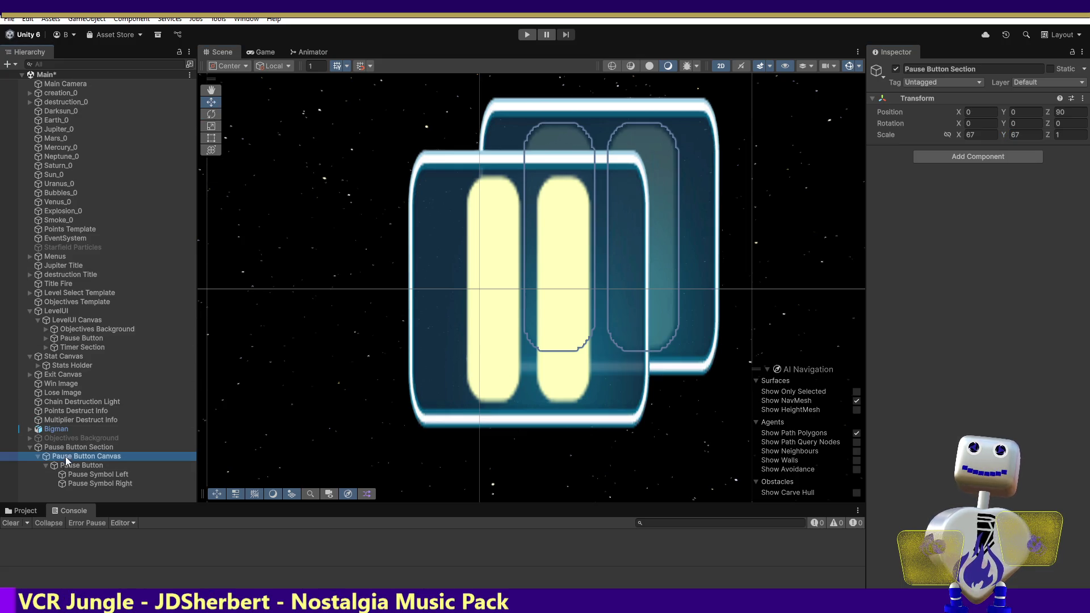
click(635, 238)
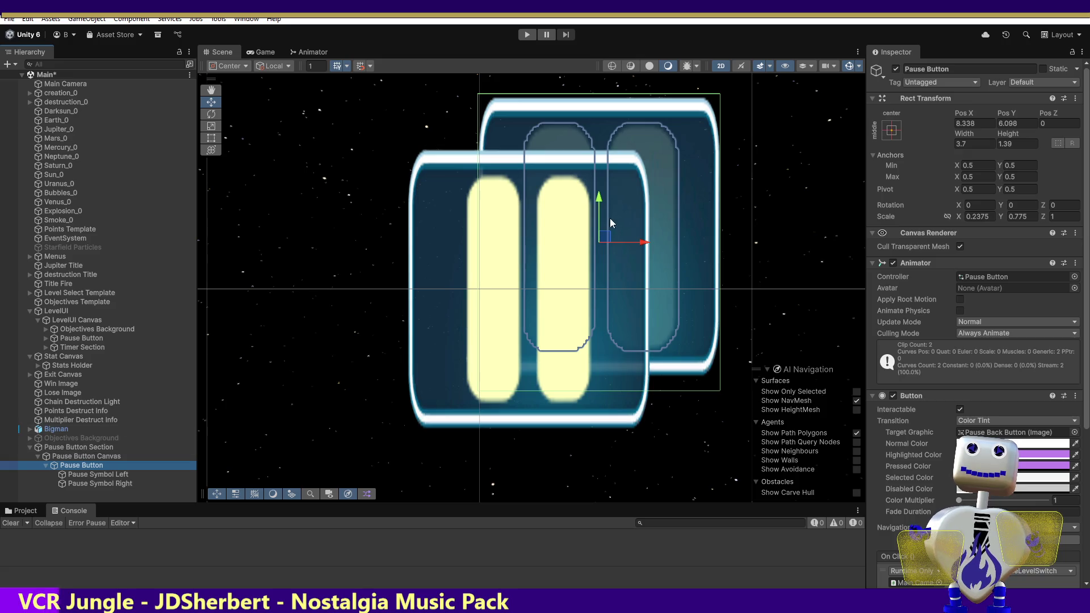
mouse_move(609, 239)
mouse_down()
mouse_move(584, 272)
mouse_move(523, 286)
mouse_move(537, 290)
mouse_up()
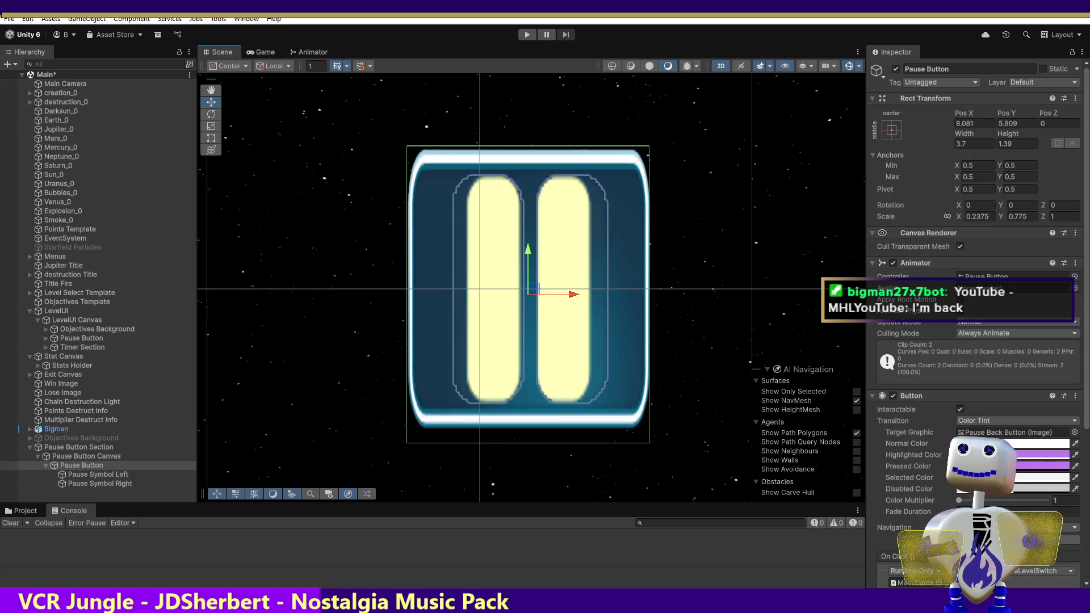
click(72, 447)
click(984, 139)
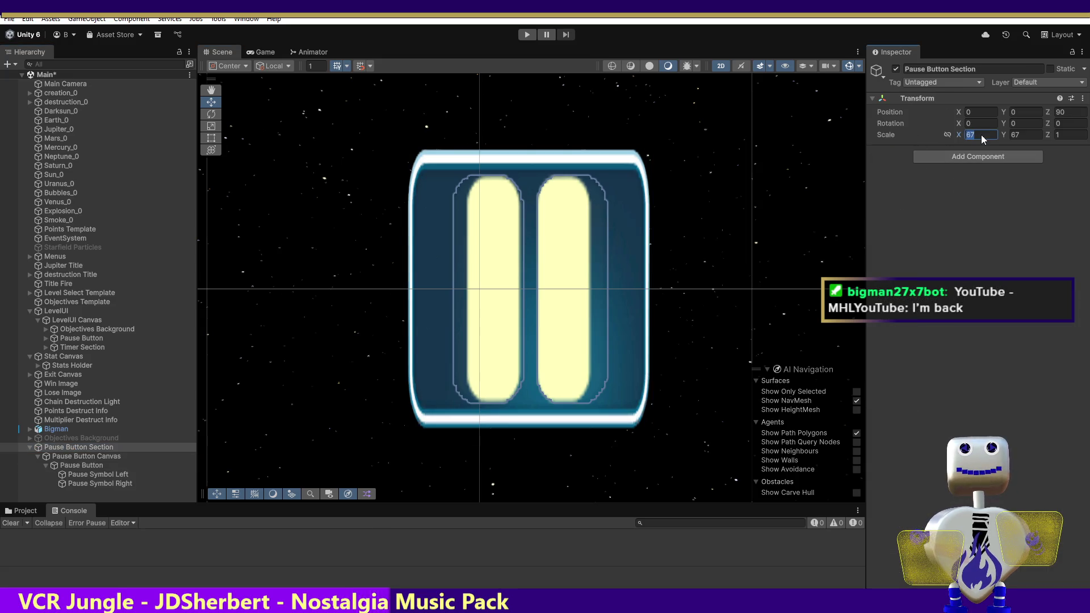
click(977, 131)
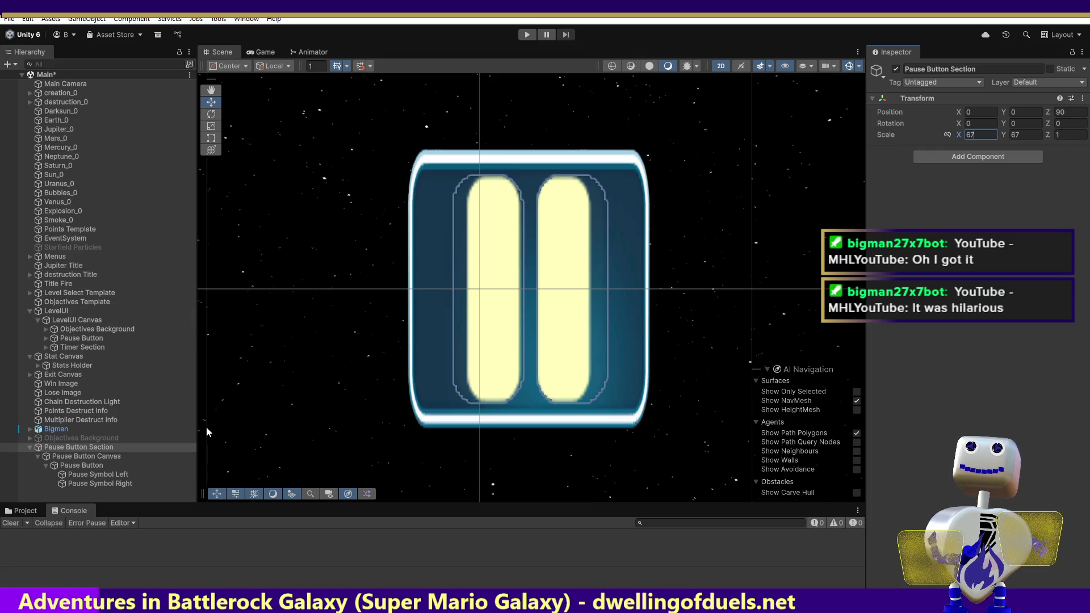
click(82, 465)
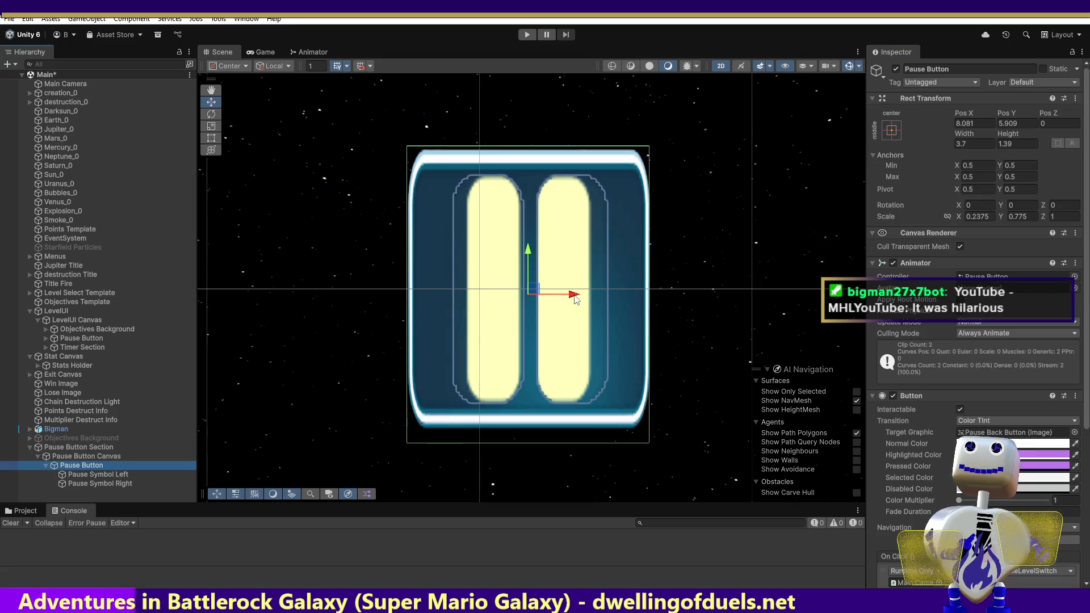
Nudge the Pause Button to Pos 8.085, 5.909 with the gizmo arrows, then switch to the OC ReMix site.
drag(577, 299, 572, 295)
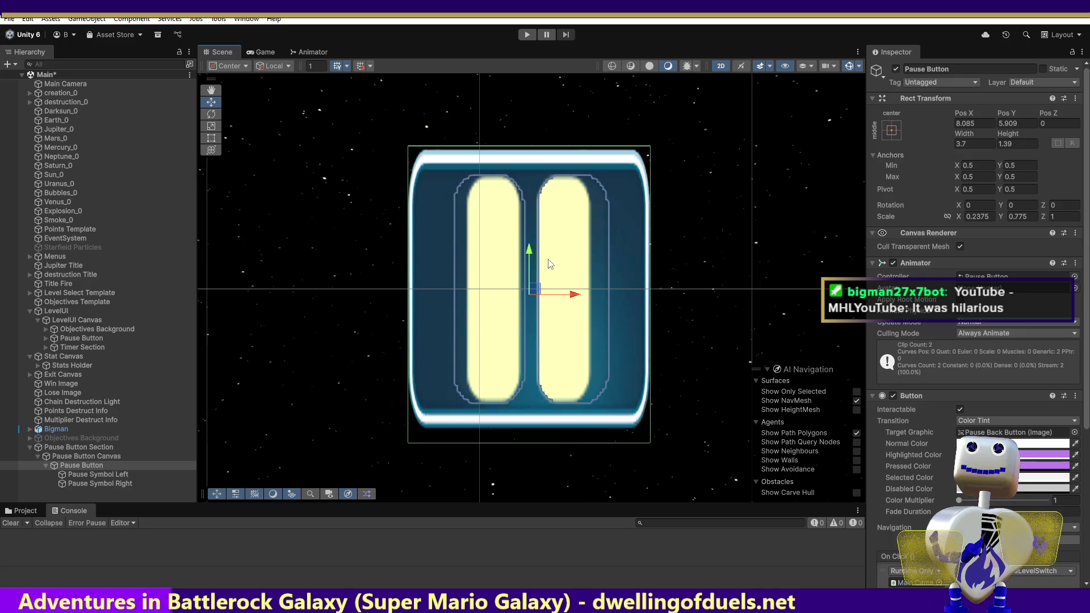
drag(531, 249, 533, 256)
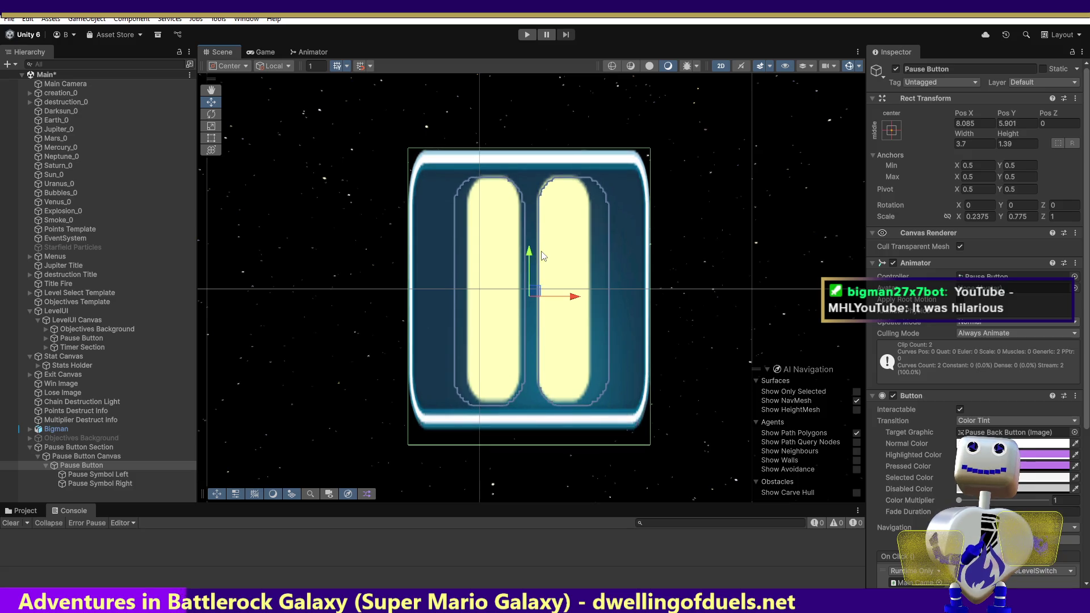
drag(638, 274, 638, 274)
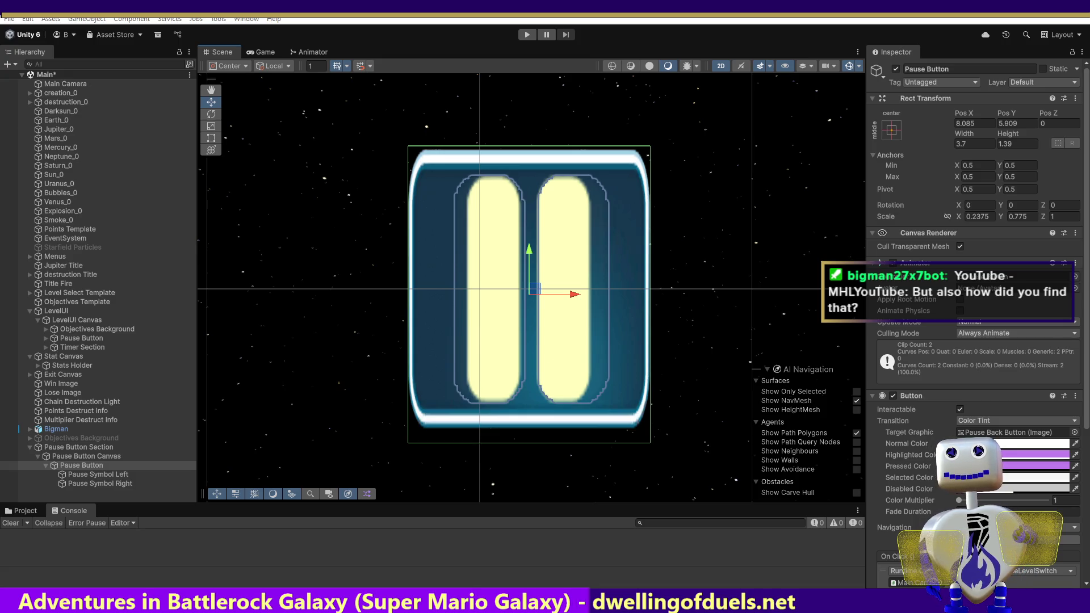
key(alt+Tab)
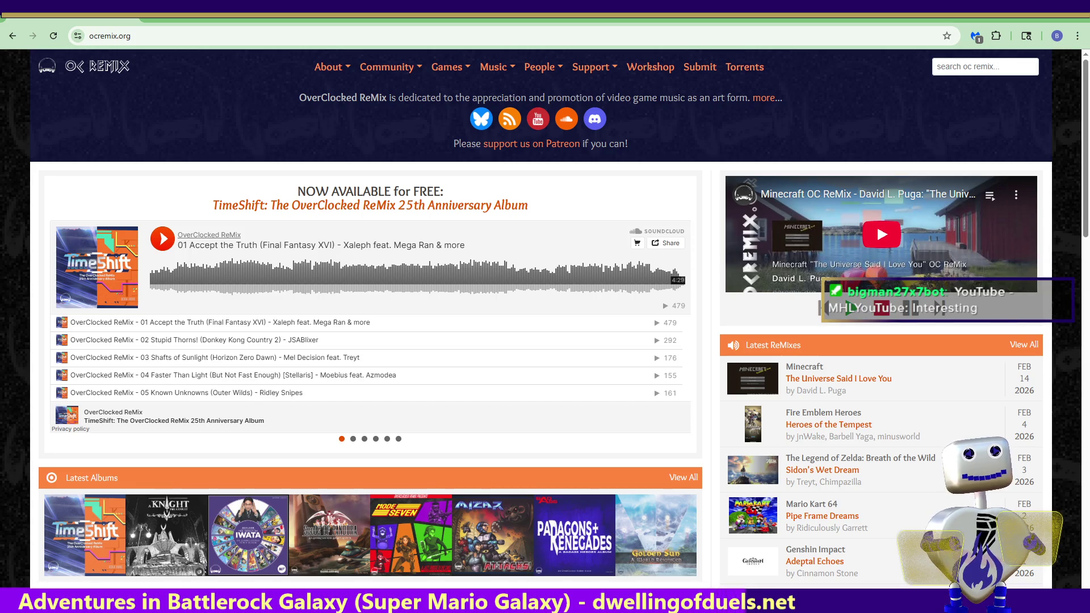
key(alt+Tab)
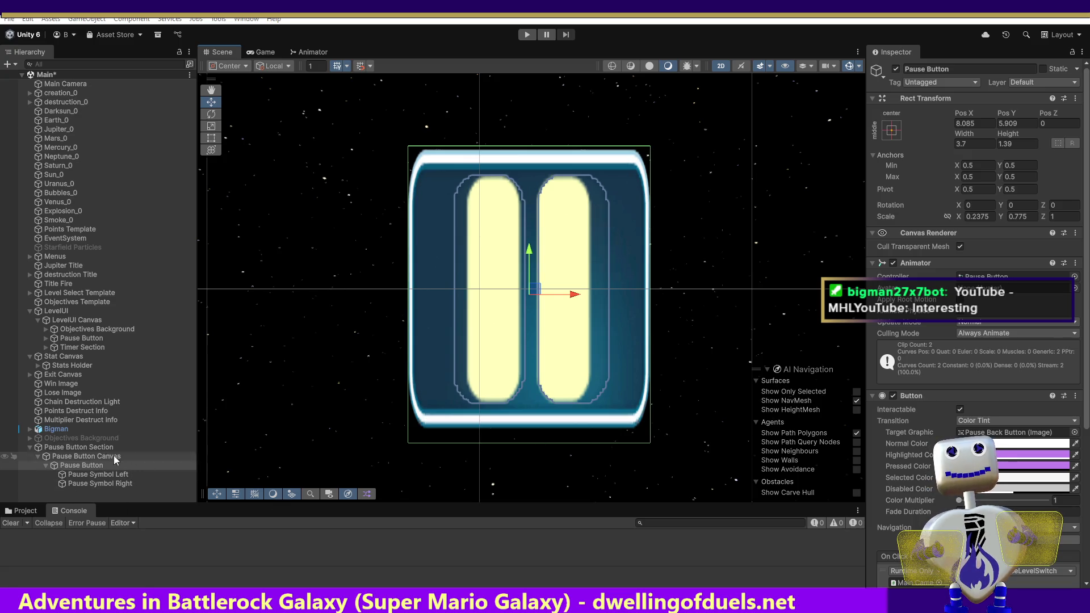
Deactivate the original LevelUI Pause Button and keep Pause Button Section at the hierarchy's end.
click(56, 337)
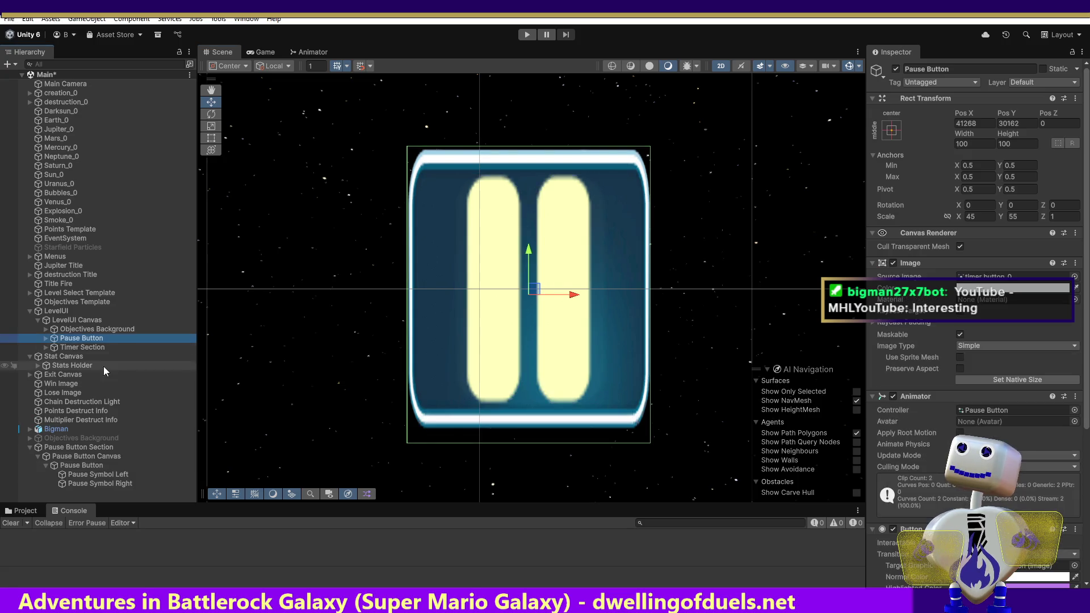
click(896, 69)
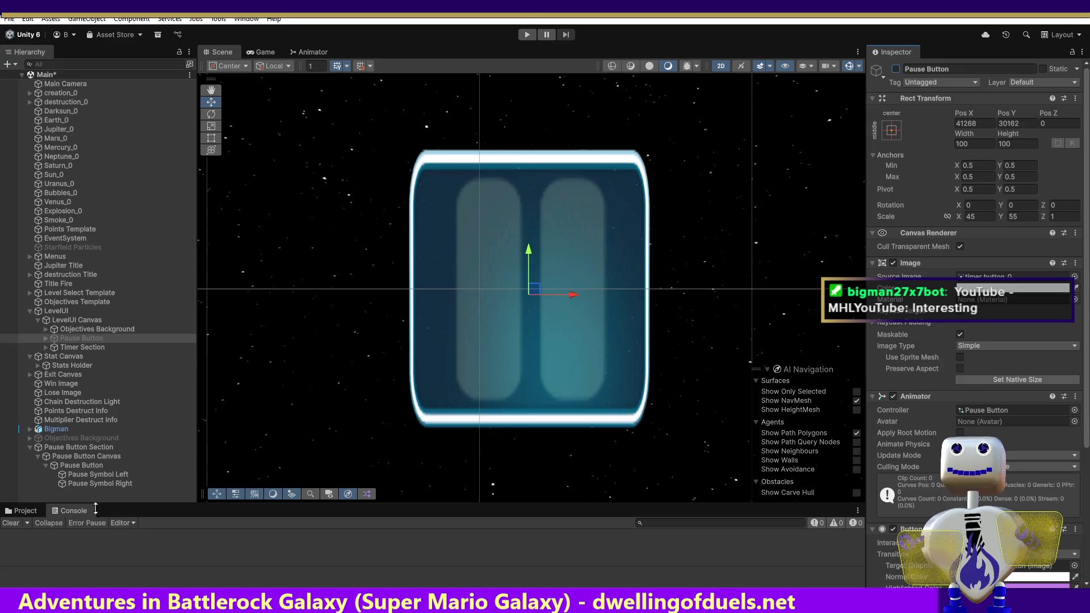
click(71, 458)
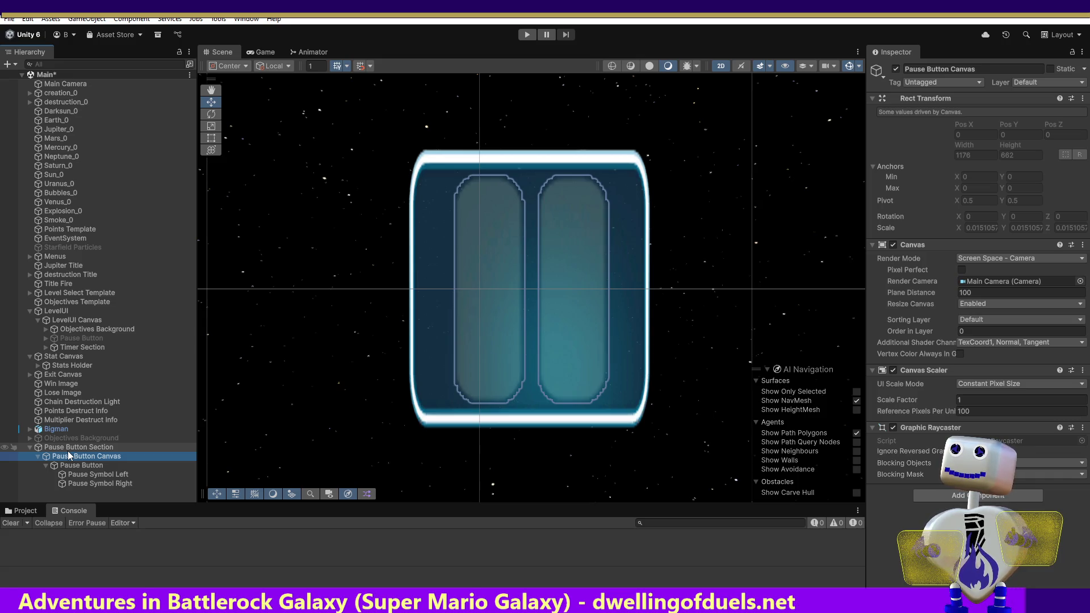
drag(70, 446, 86, 306)
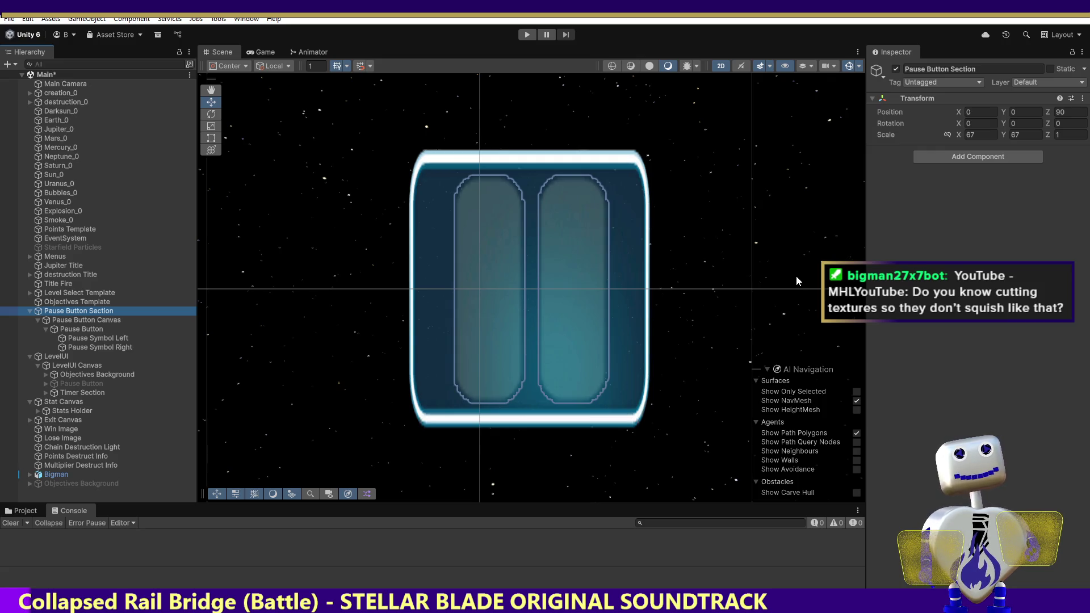
key(ctrl+z)
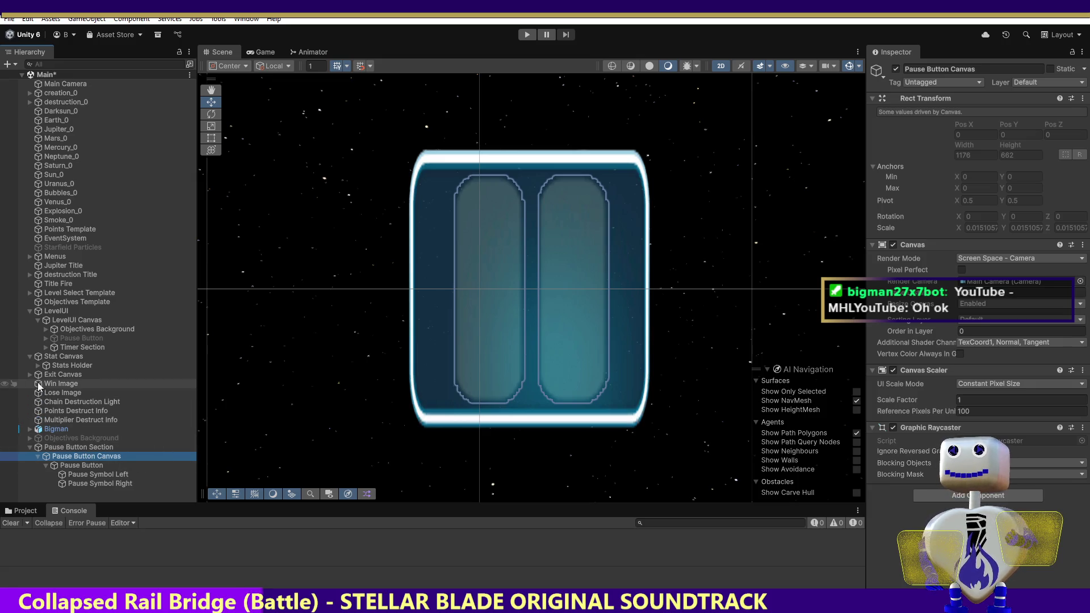
Expand LevelUI's old Pause Button, toggle Pause Button Canvas off and on, and select the new Pause Button.
click(46, 338)
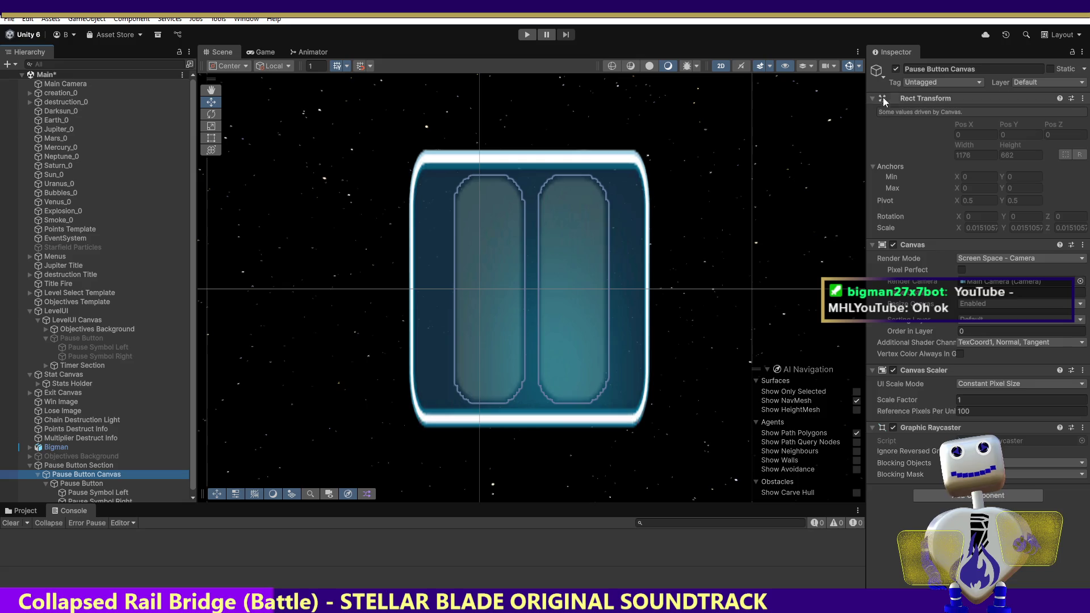
click(896, 68)
click(896, 70)
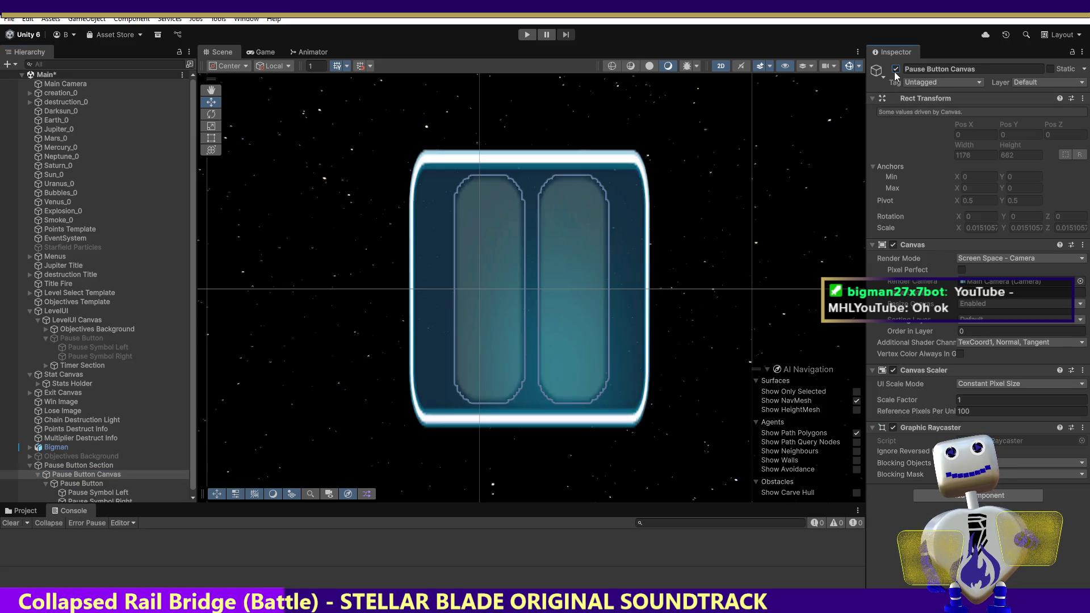
click(95, 484)
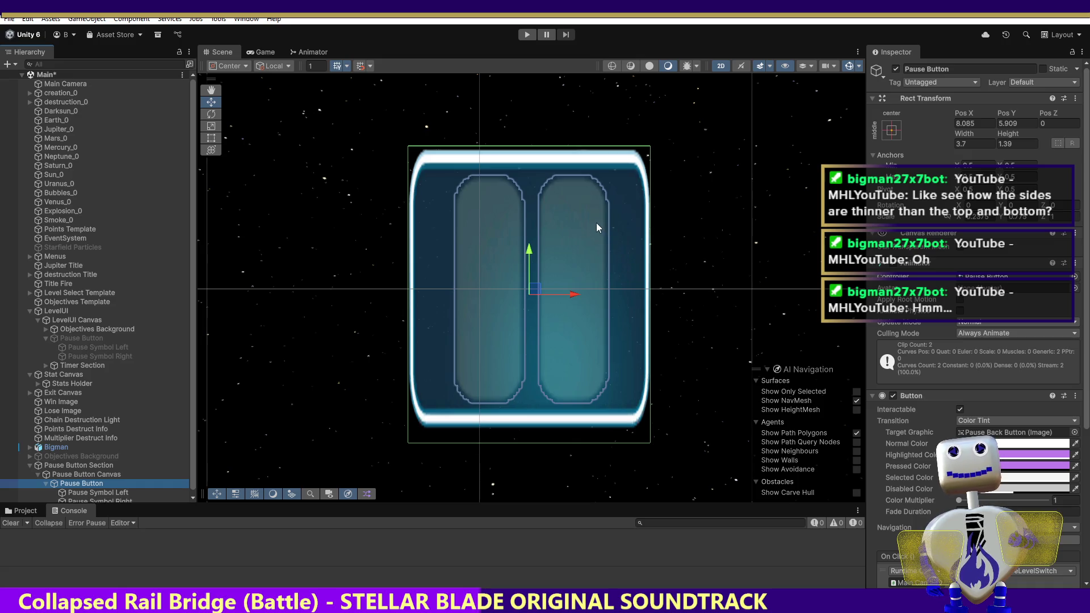
Set Position Z to -5 on Pause Symbol Left and Right, then enter Play mode.
double_click(109, 489)
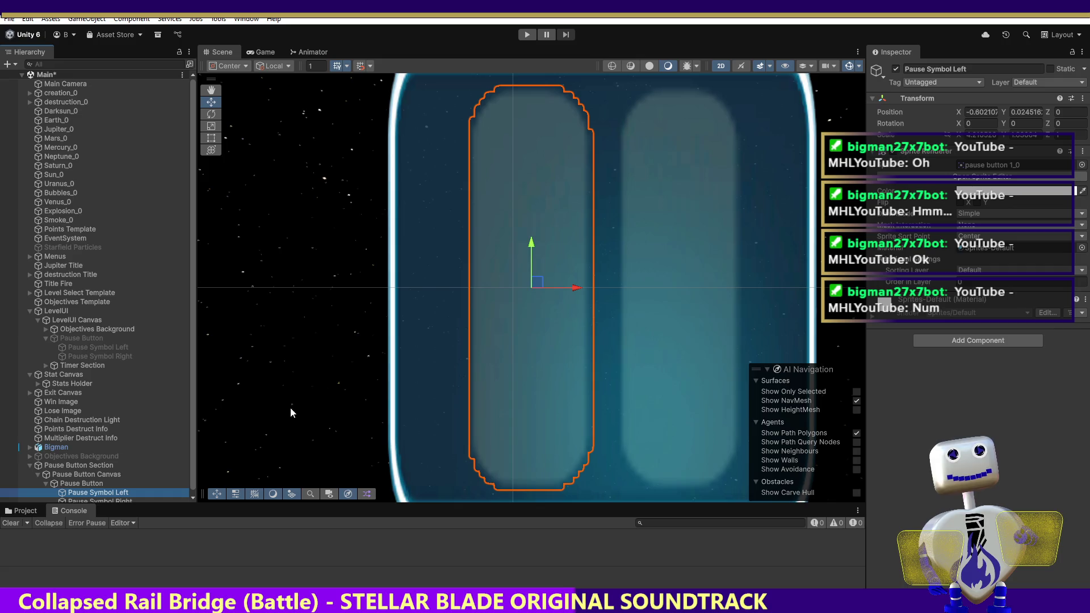
scroll(191, 462, down, 1)
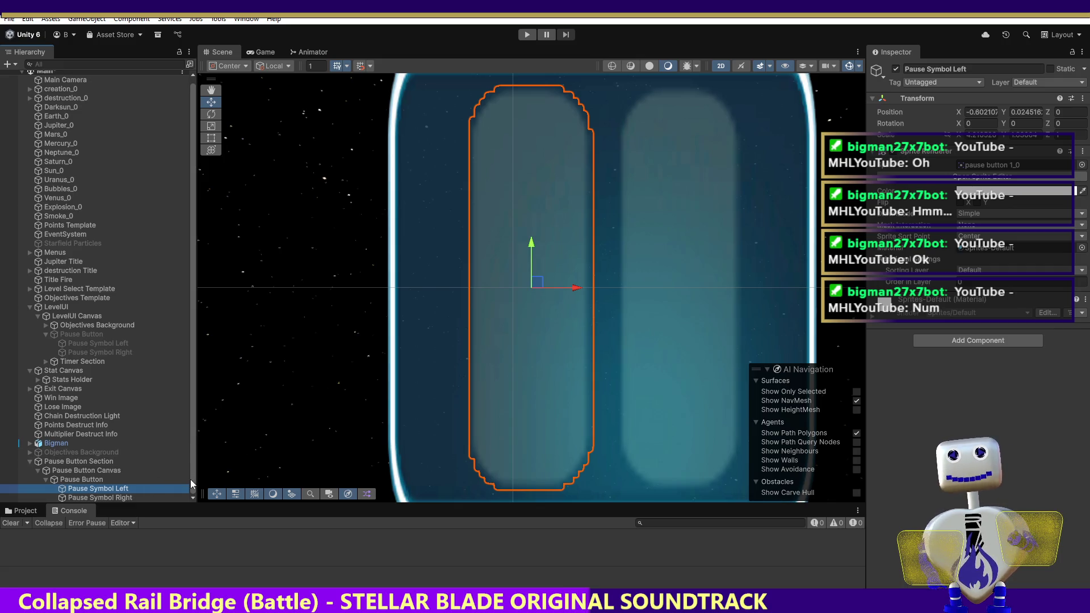
double_click(93, 480)
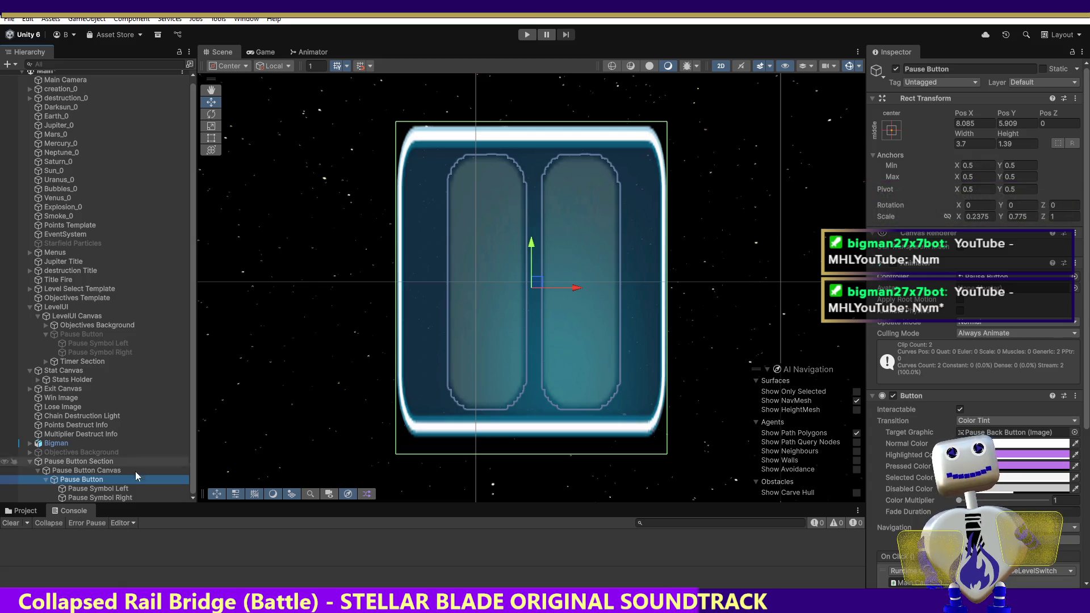
click(97, 489)
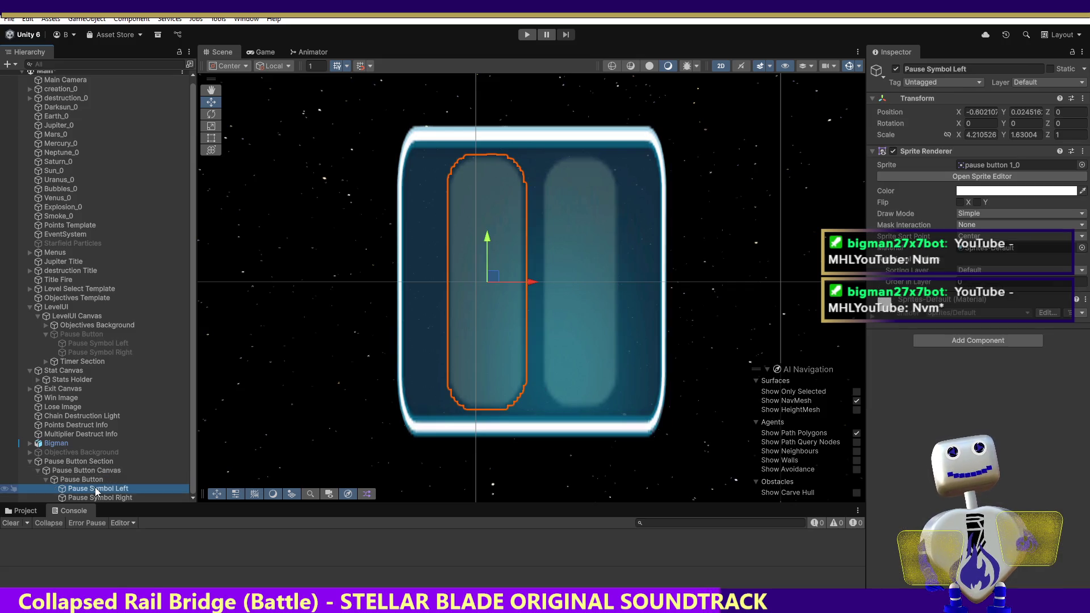
click(1070, 134)
click(1067, 113)
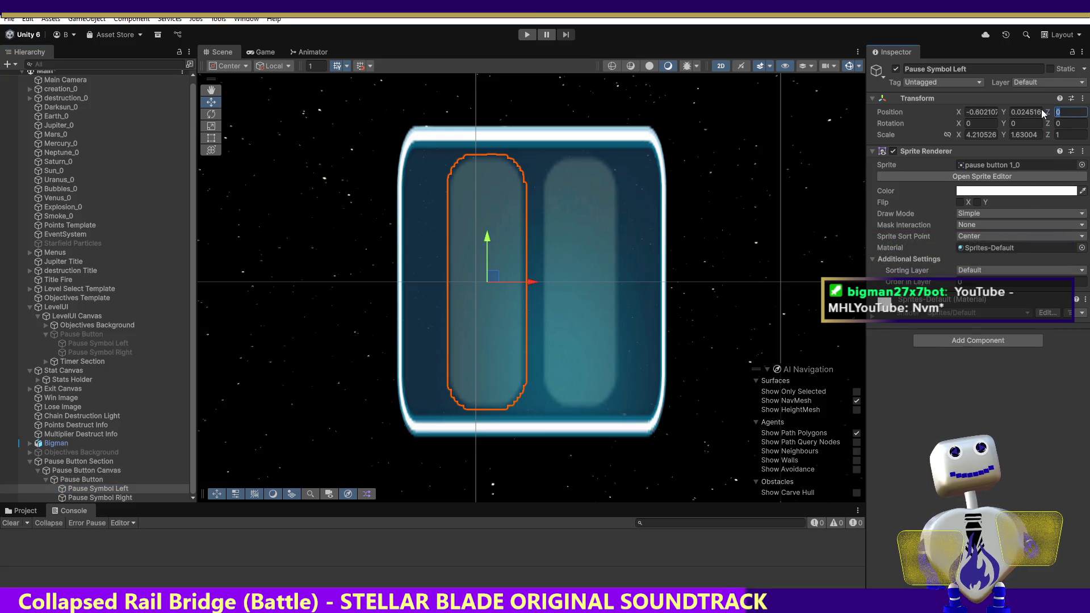
text(-5)
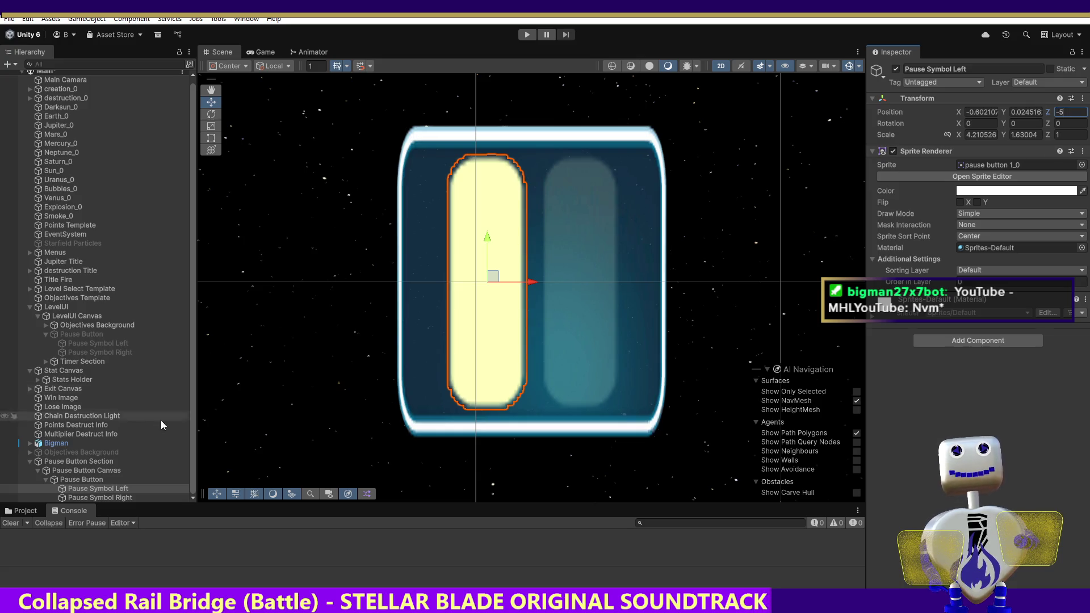
click(100, 498)
click(1061, 113)
text(-5)
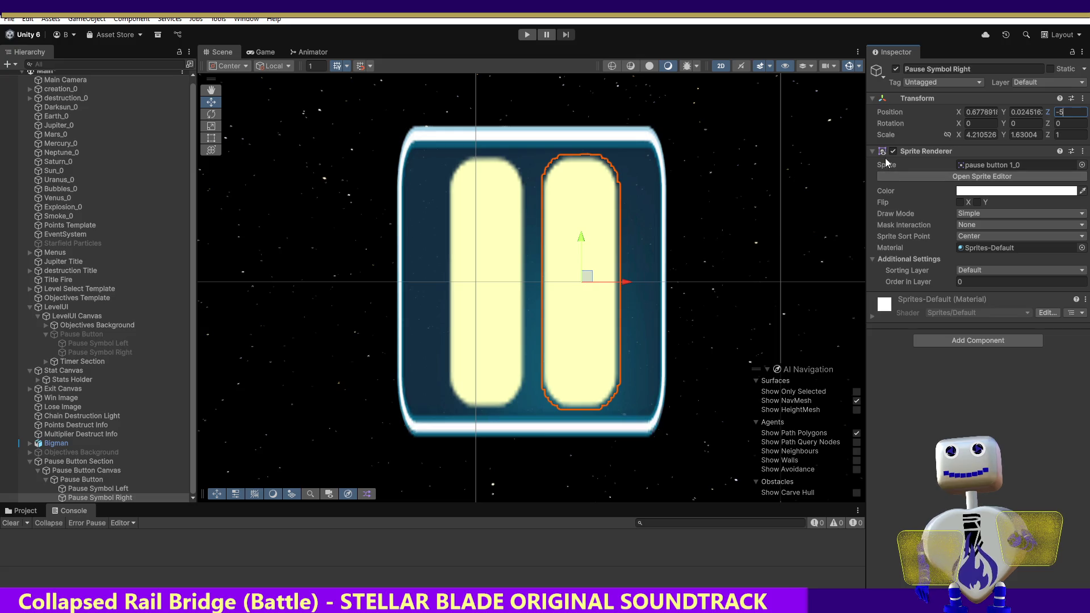
click(527, 34)
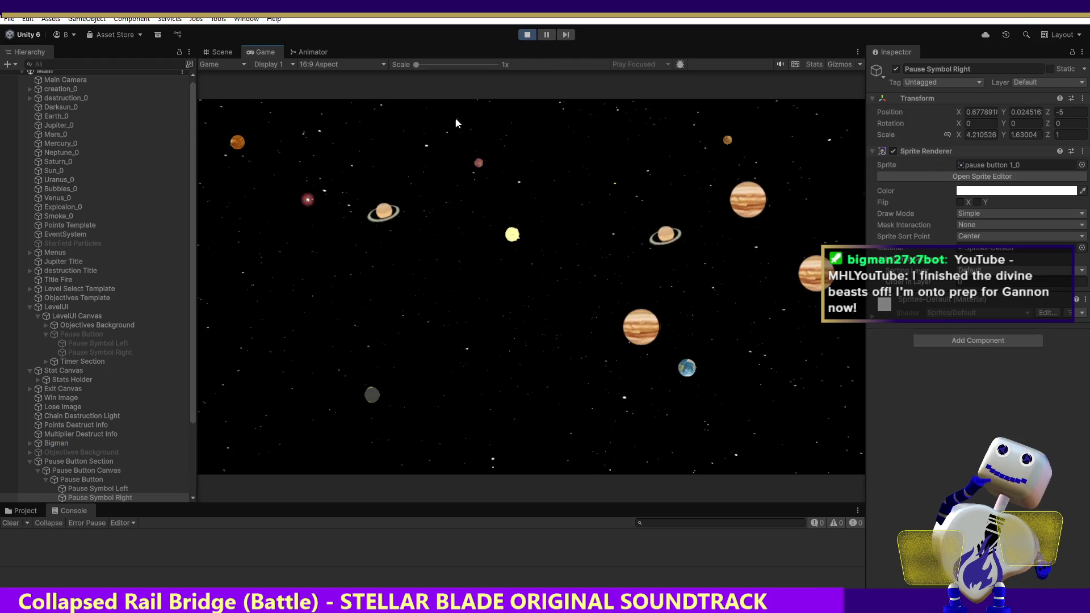
Start the Skill Challenge level in play mode, then stop it.
click(529, 248)
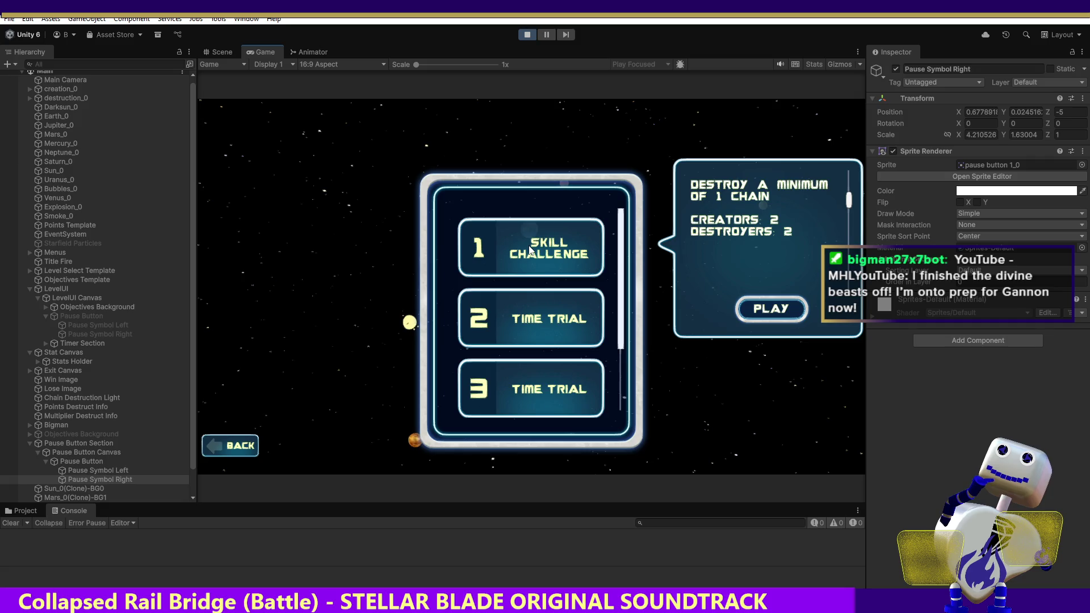
click(795, 318)
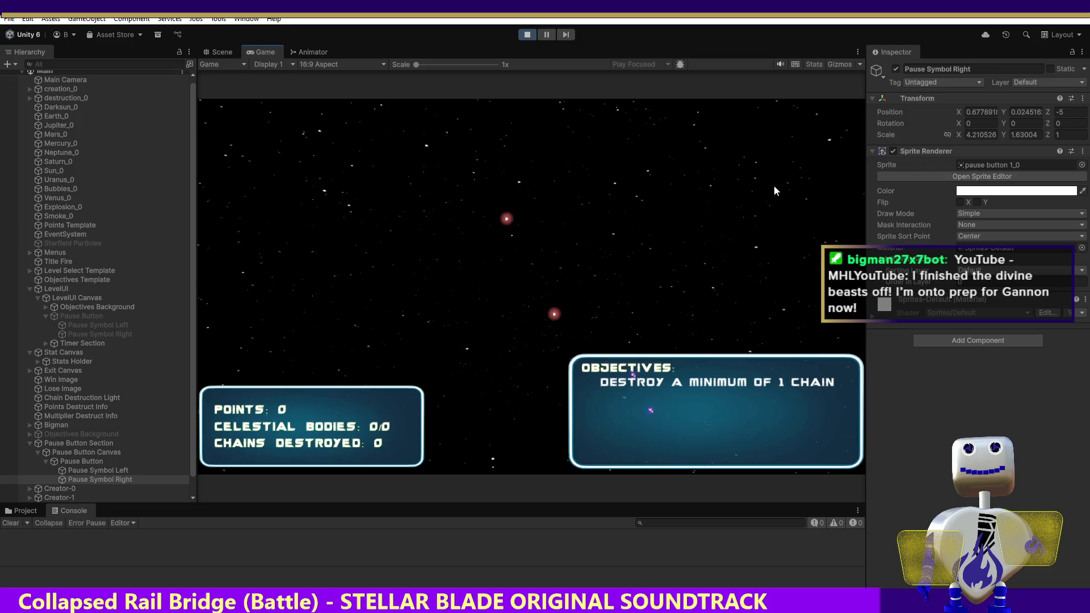
click(527, 35)
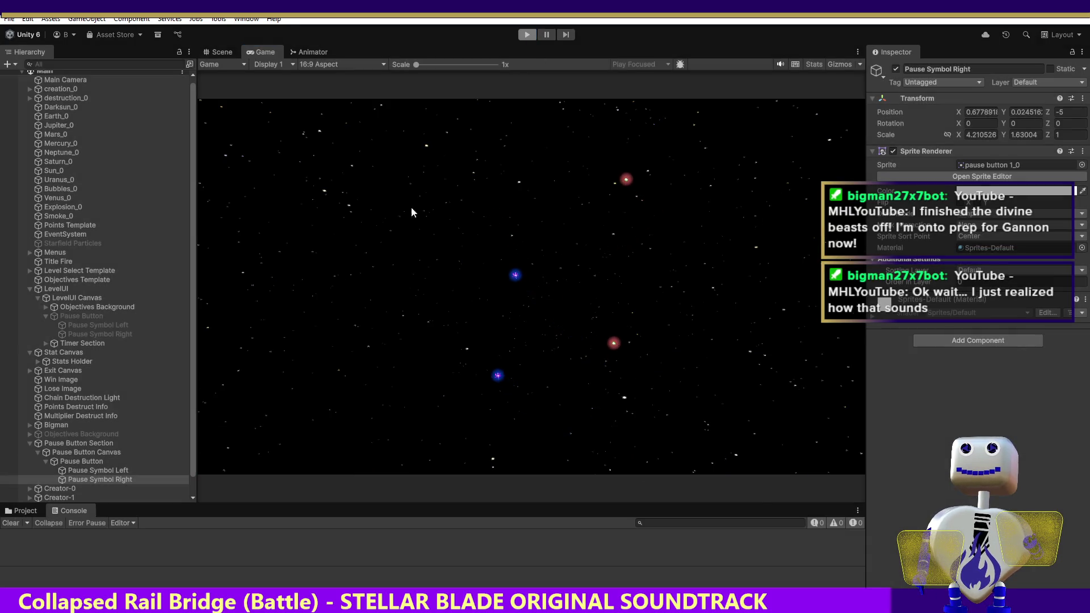
Select the new Pause Button and open its Animator controller's state graph.
click(86, 471)
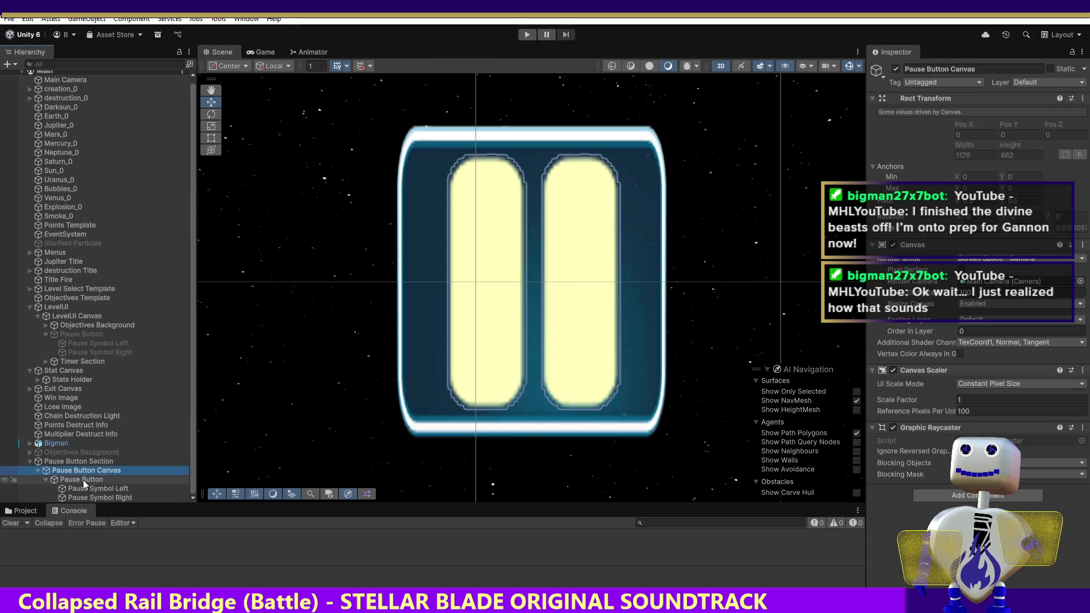
click(86, 479)
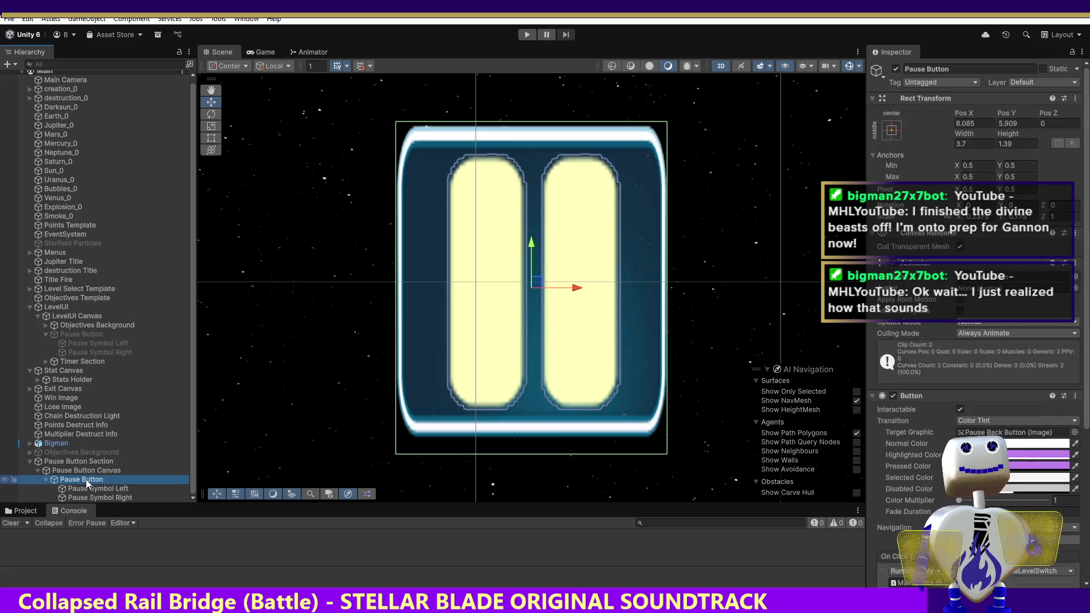
click(999, 279)
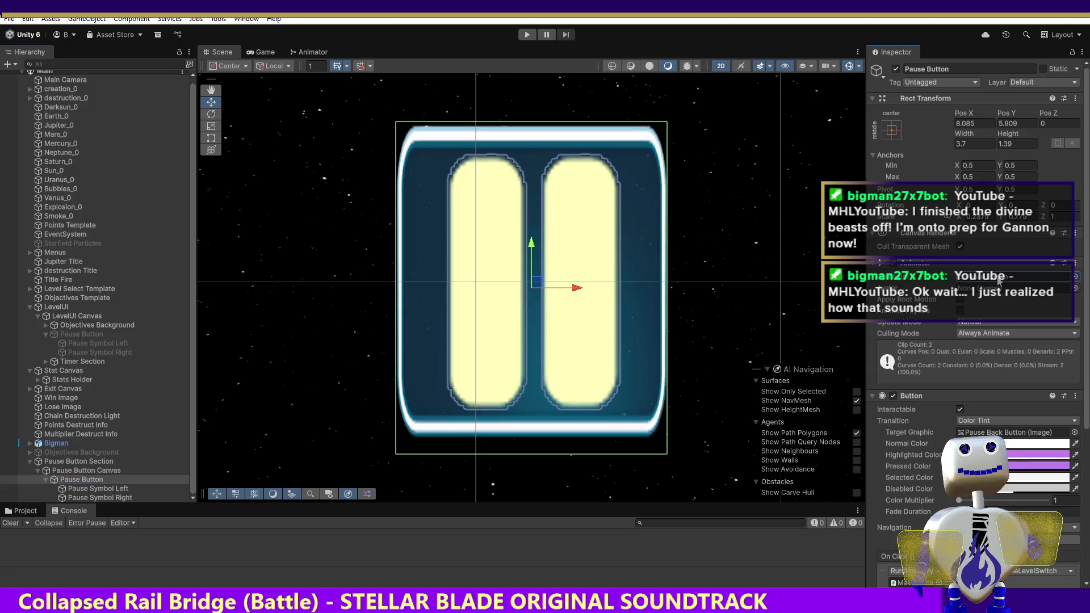
double_click(999, 279)
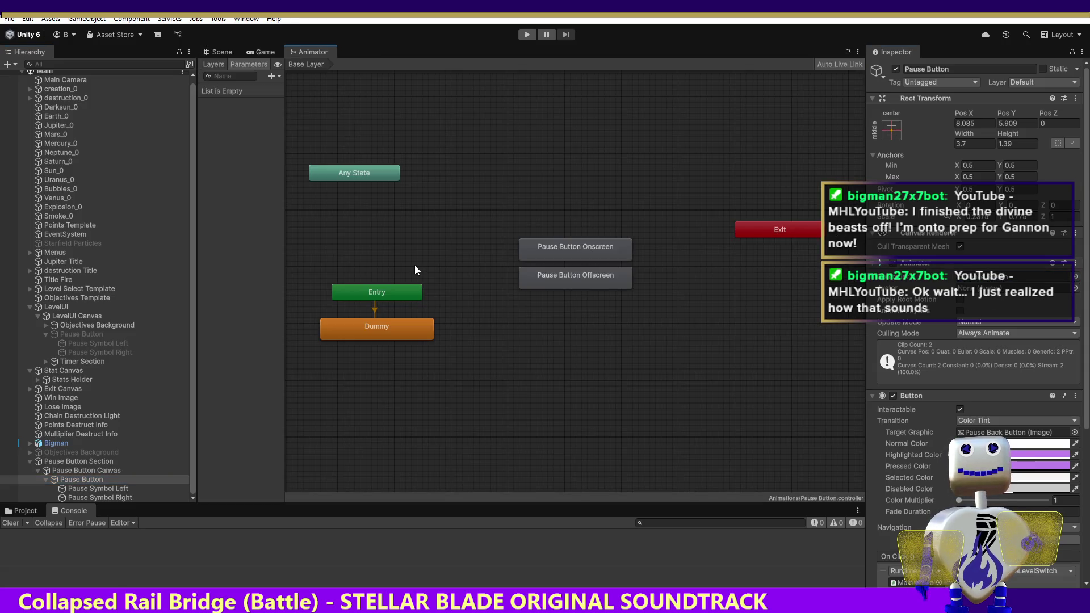
Inspect the Pause Button Onscreen state, then run the game to the CELESTIAL CRASH title menu.
click(615, 246)
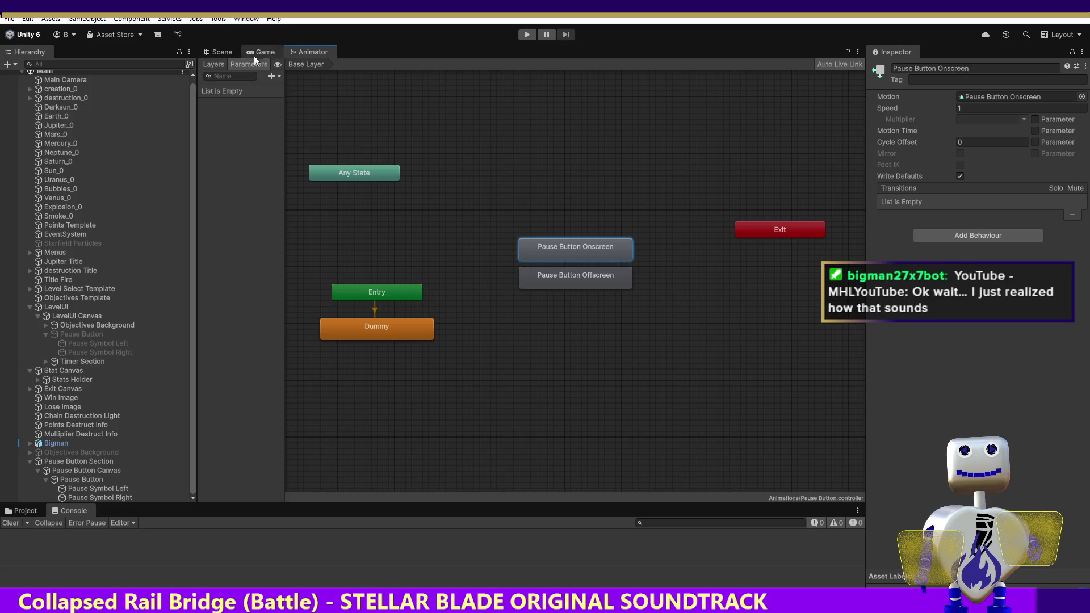
click(524, 35)
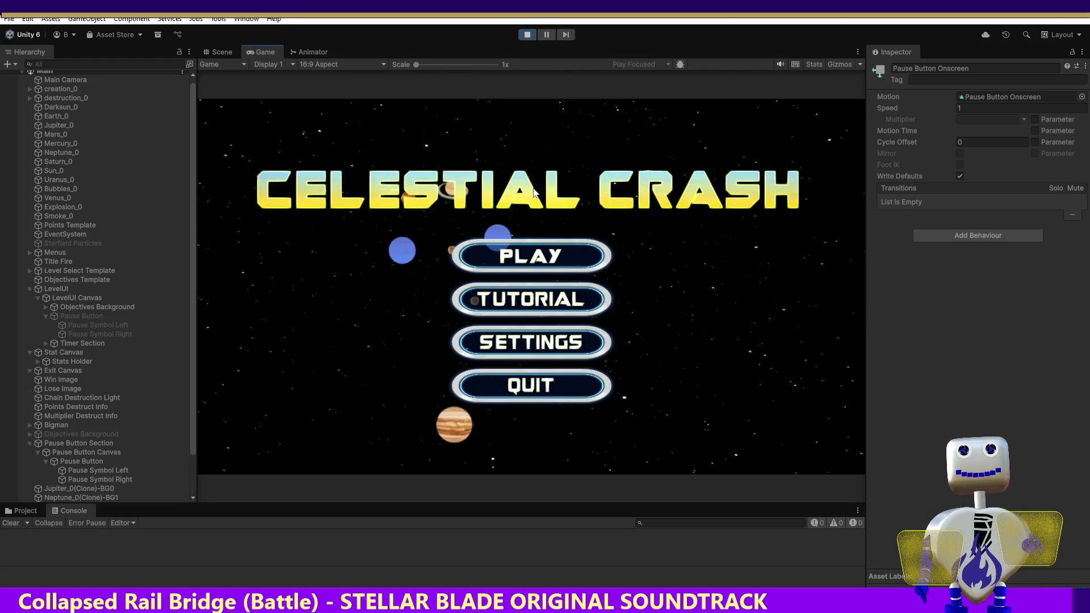
Start the Skill Challenge level from the title menu.
click(551, 257)
click(563, 254)
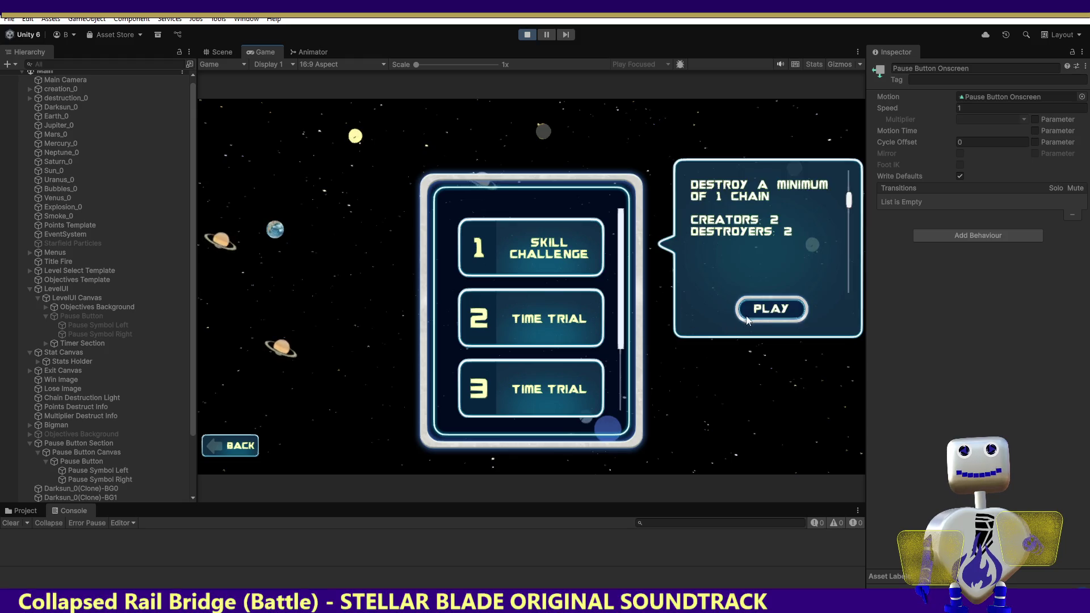
click(749, 308)
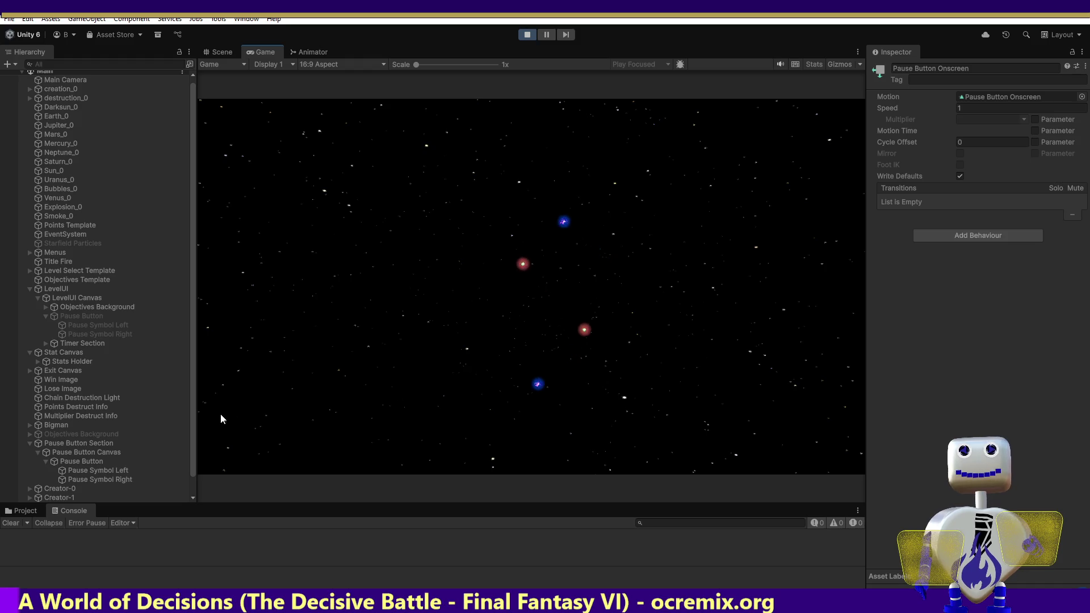
Watch the new Pause Button's Animator states against the Game view, then select LevelUI's Pause Button.
click(66, 444)
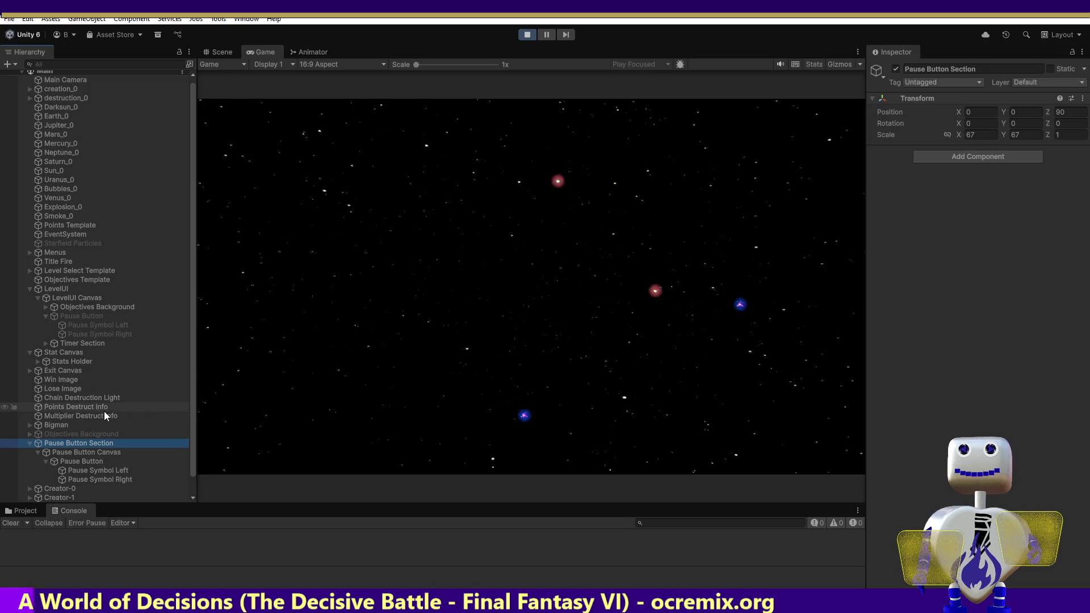
click(73, 461)
double_click(993, 277)
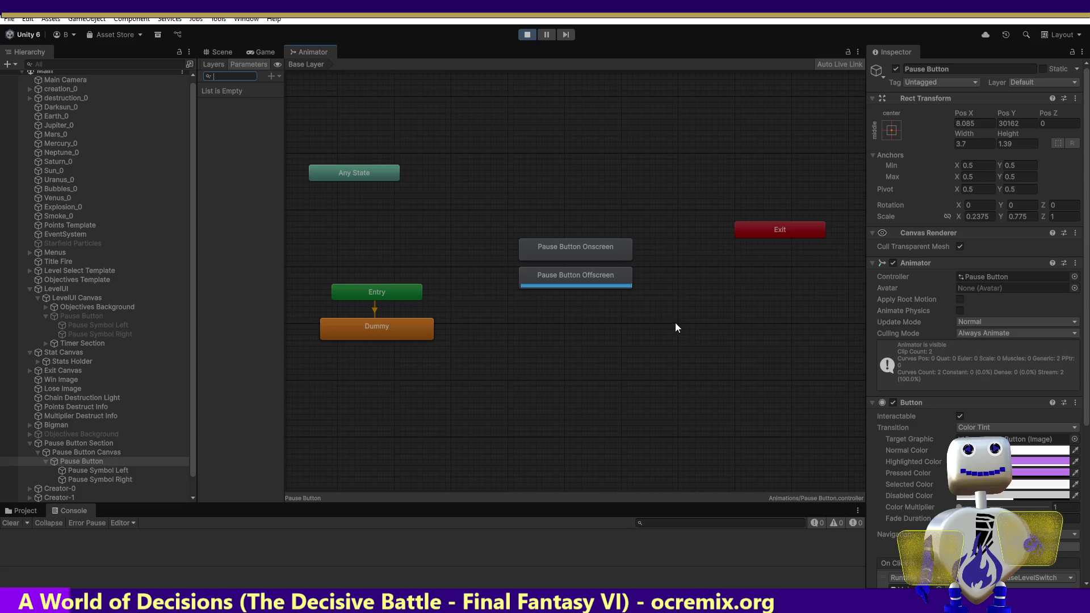
click(249, 51)
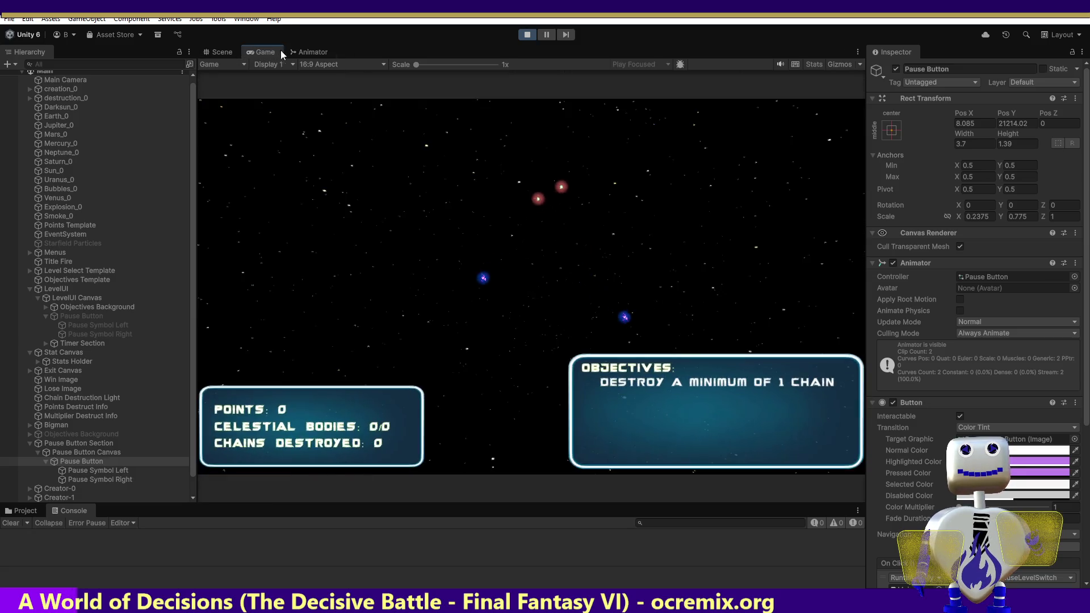
click(296, 51)
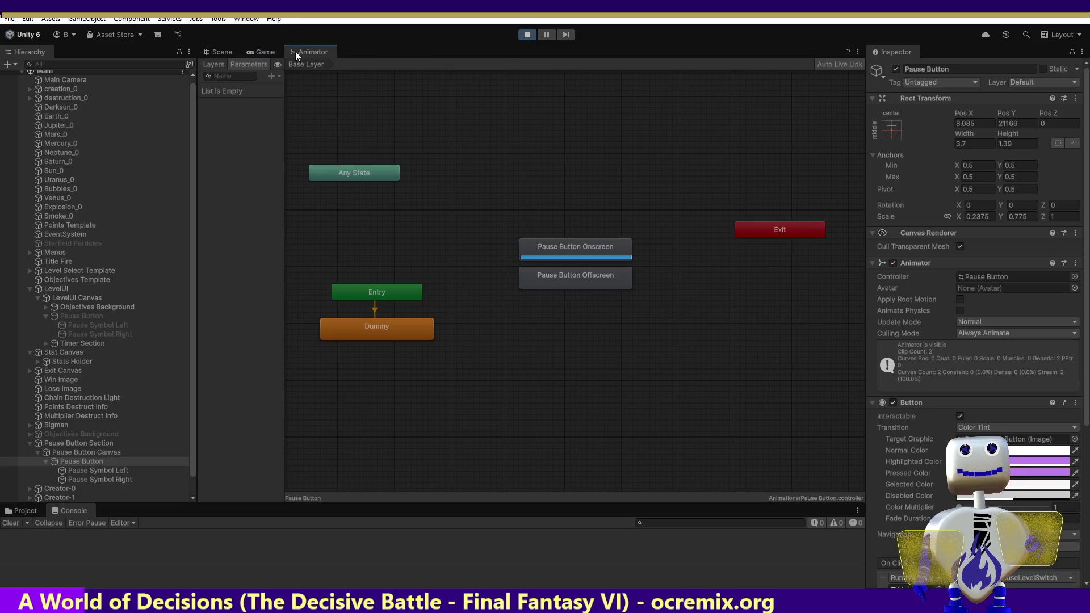
click(68, 315)
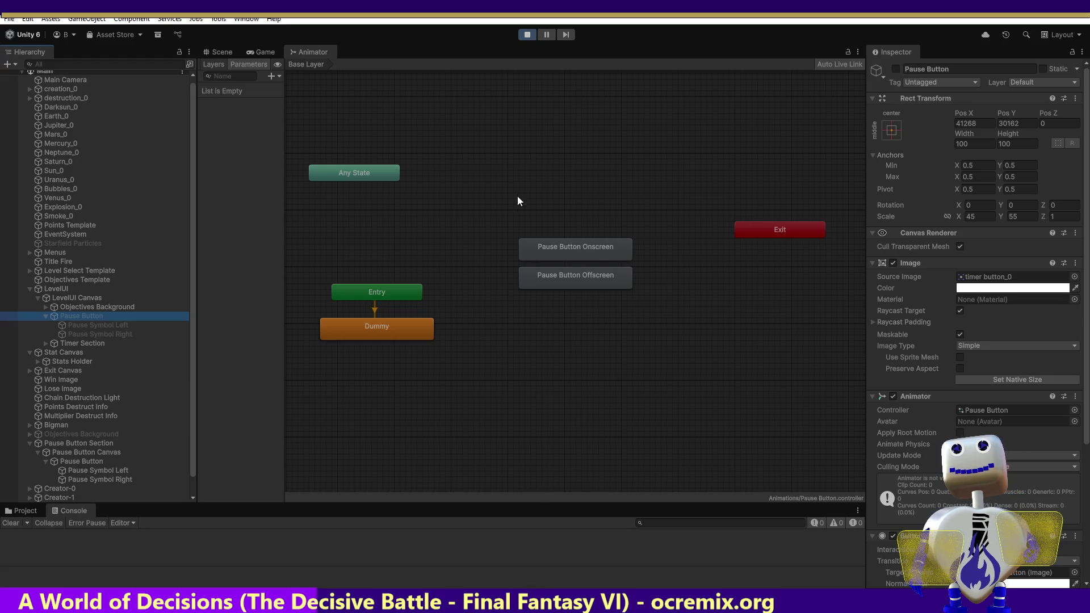
Toggle play mode, compare both Pause Buttons, and re-activate the original LevelUI Pause Button.
click(256, 52)
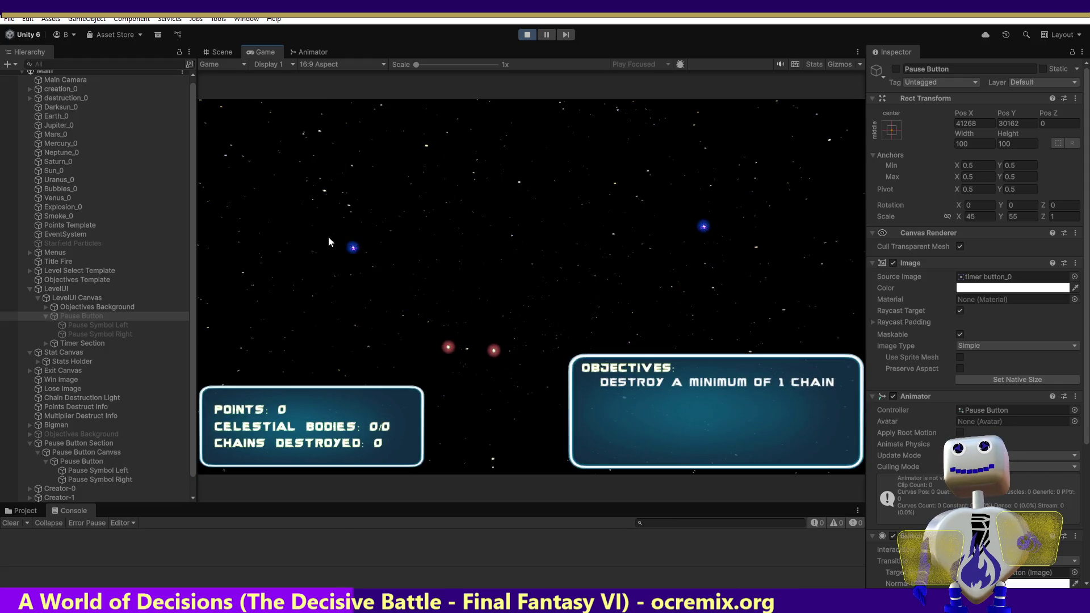
click(527, 35)
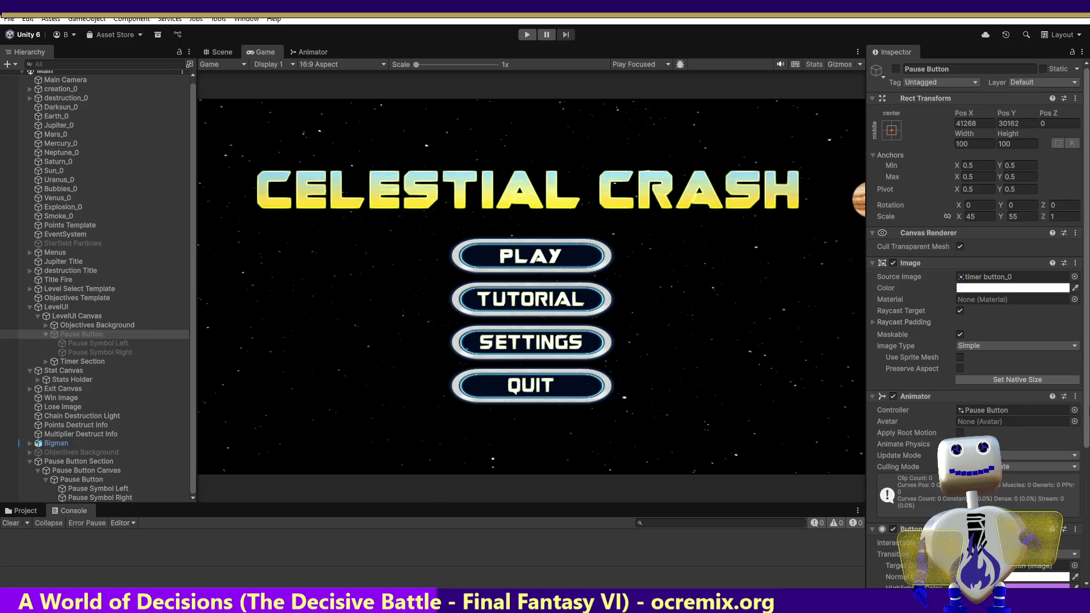
click(91, 332)
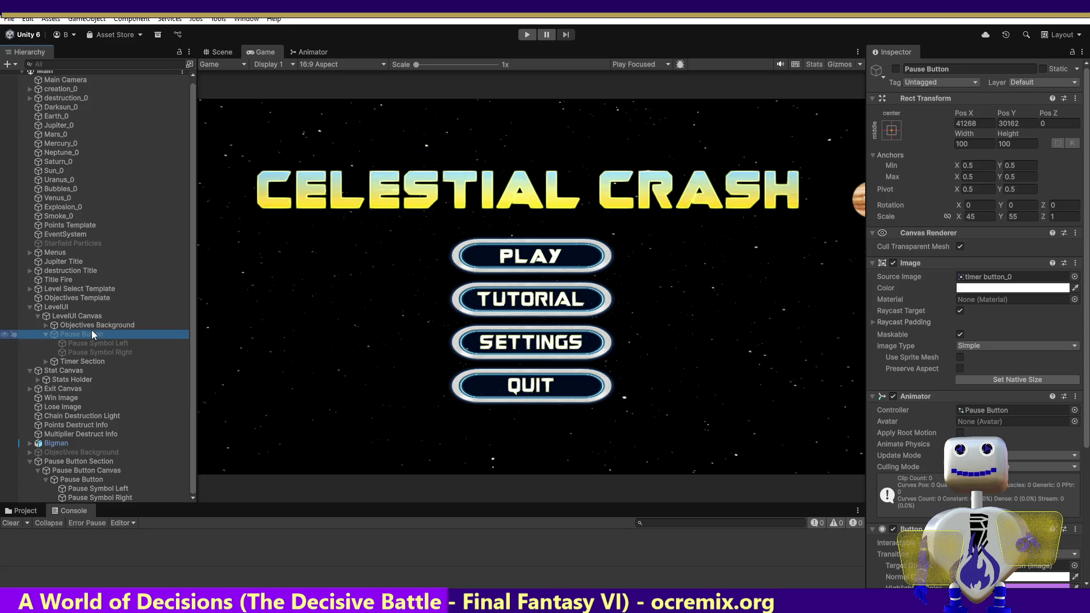
click(76, 477)
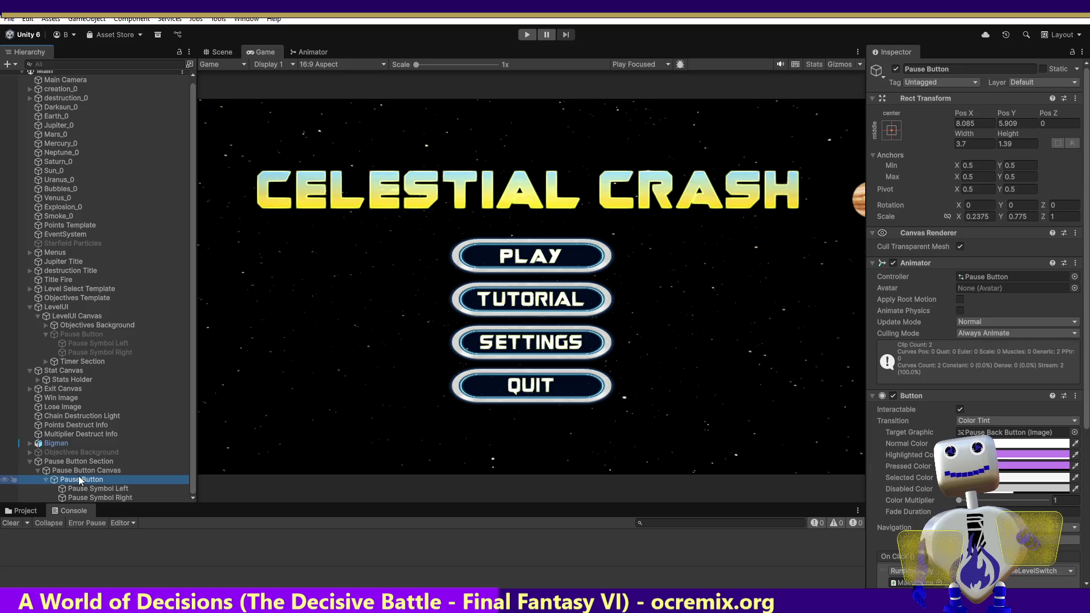
click(80, 480)
click(80, 489)
click(80, 482)
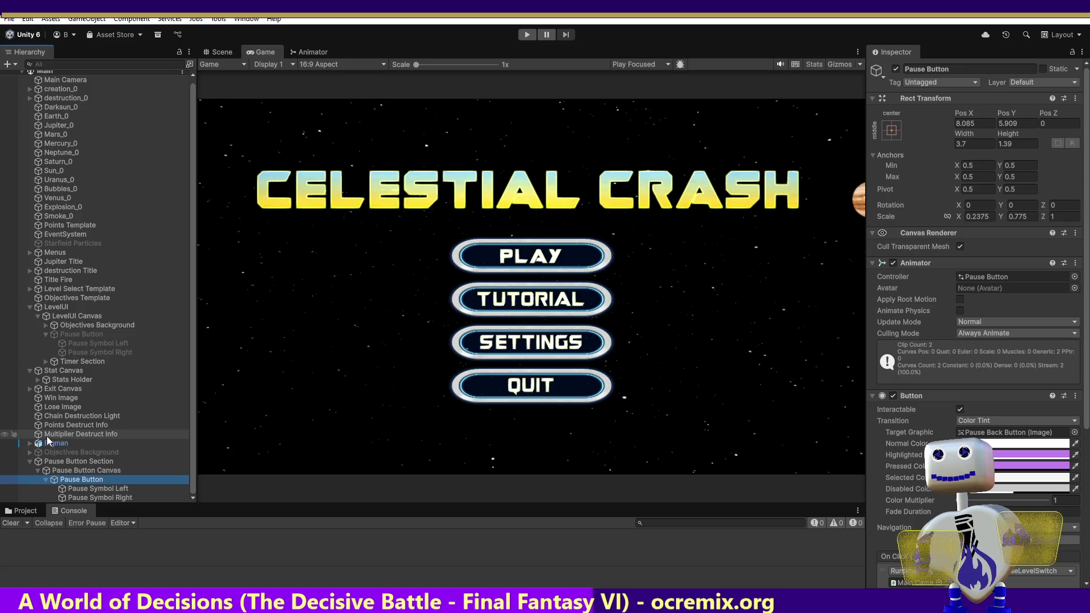
click(66, 333)
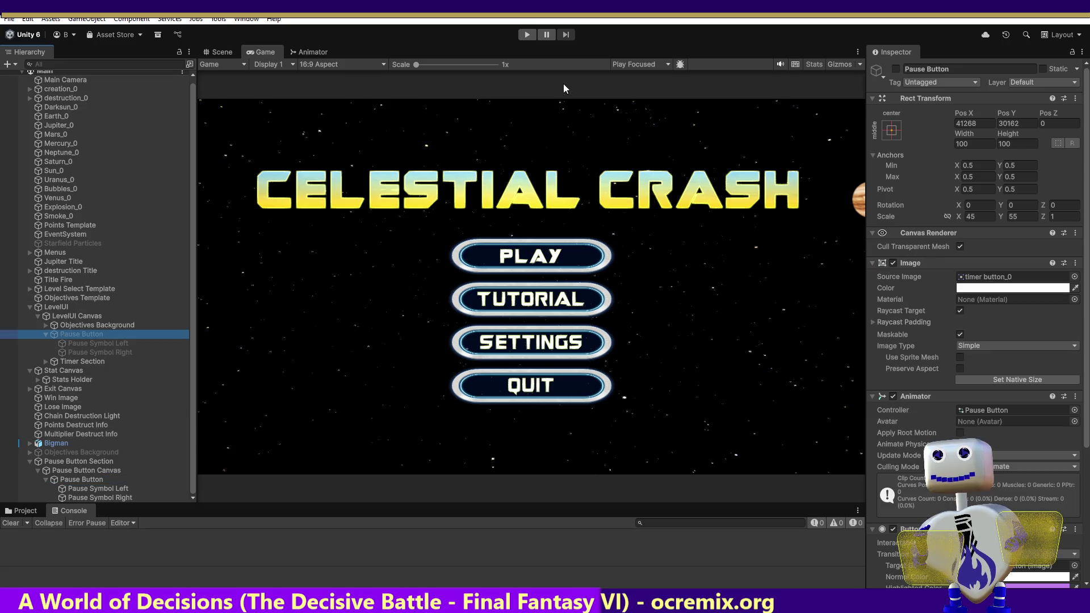
click(896, 69)
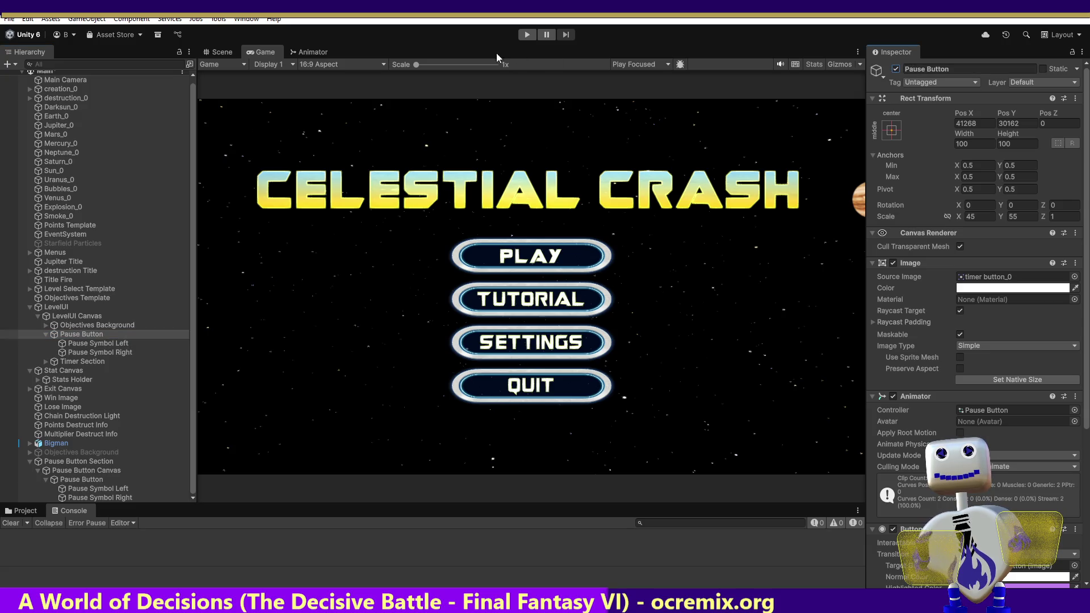
click(527, 35)
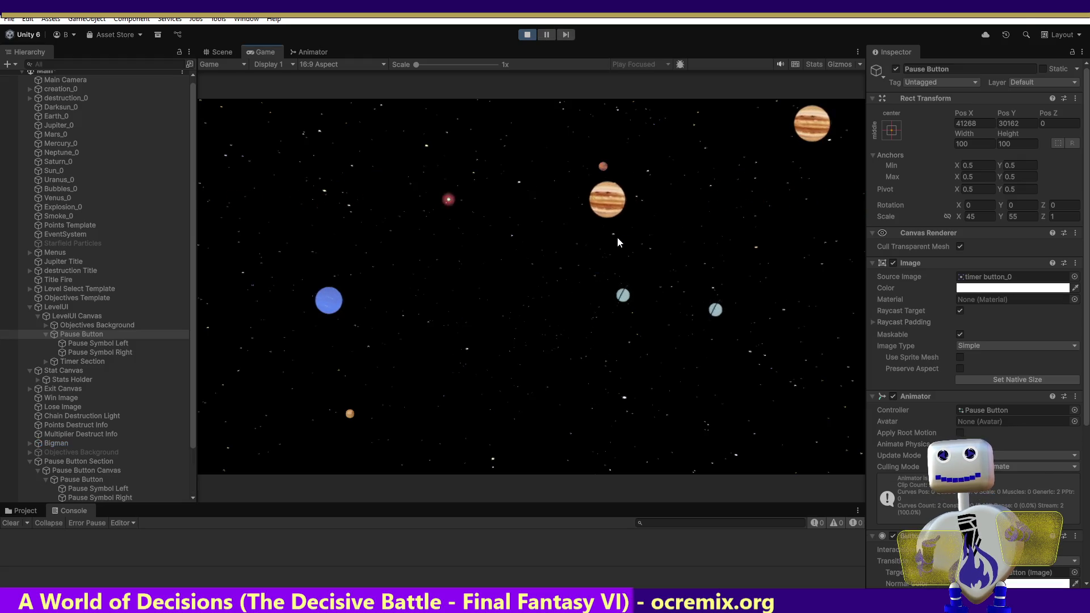
click(525, 258)
click(526, 257)
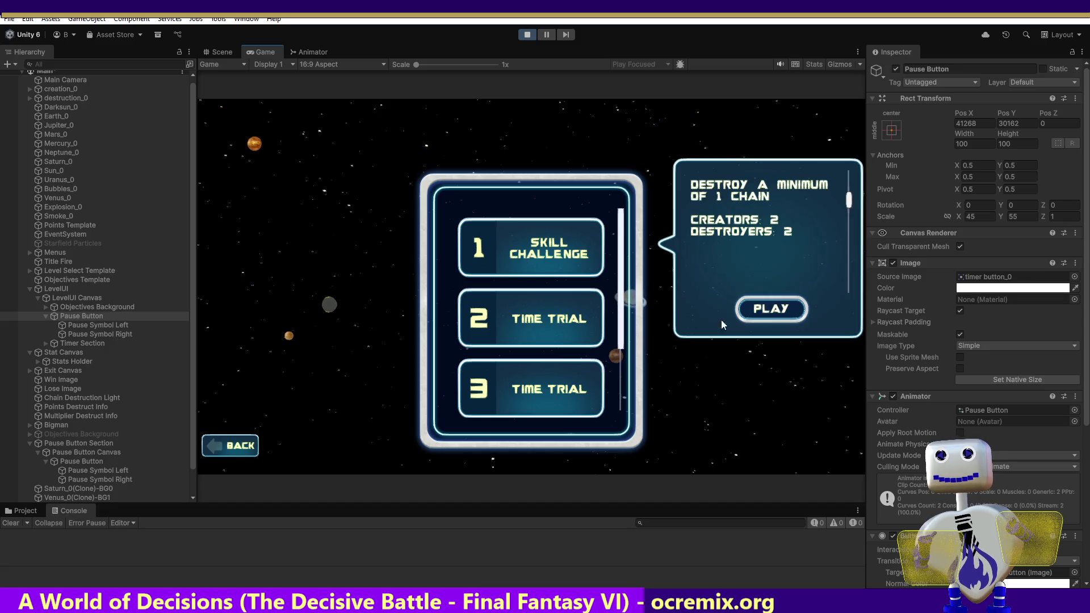
click(745, 312)
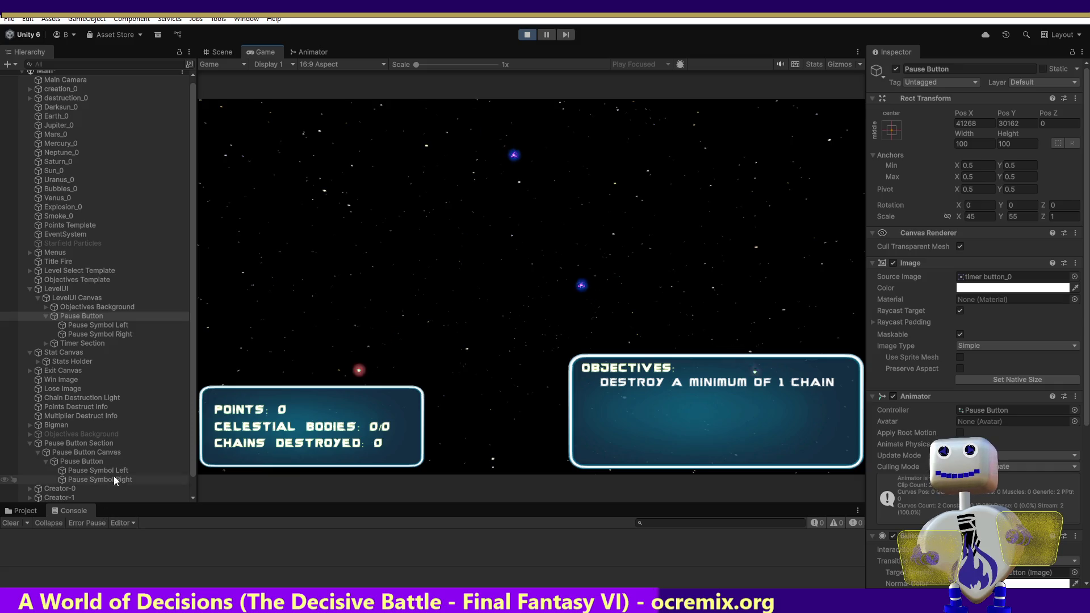
click(213, 52)
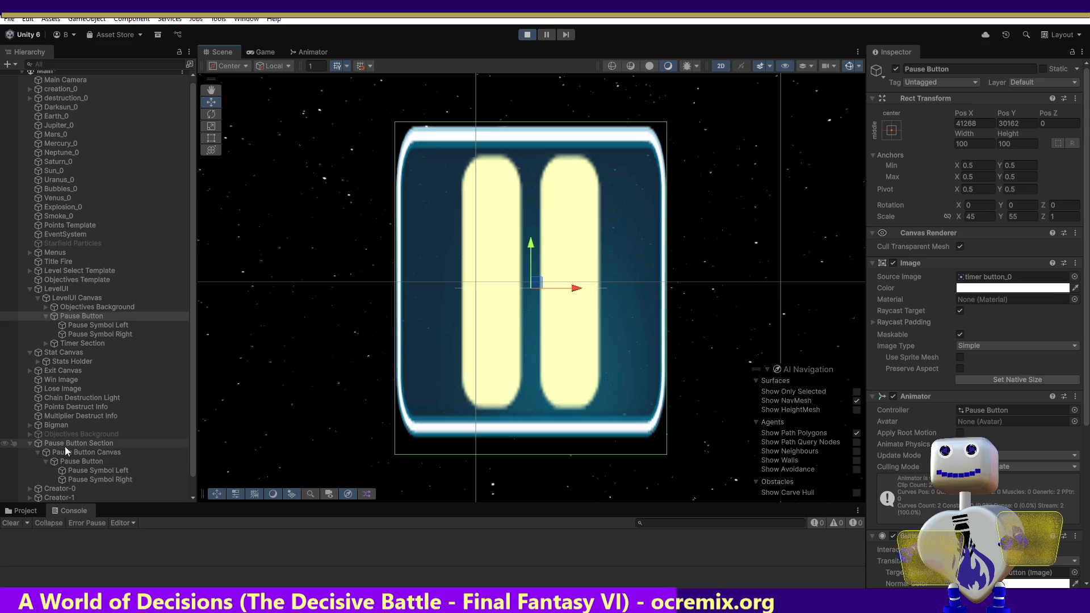
click(73, 313)
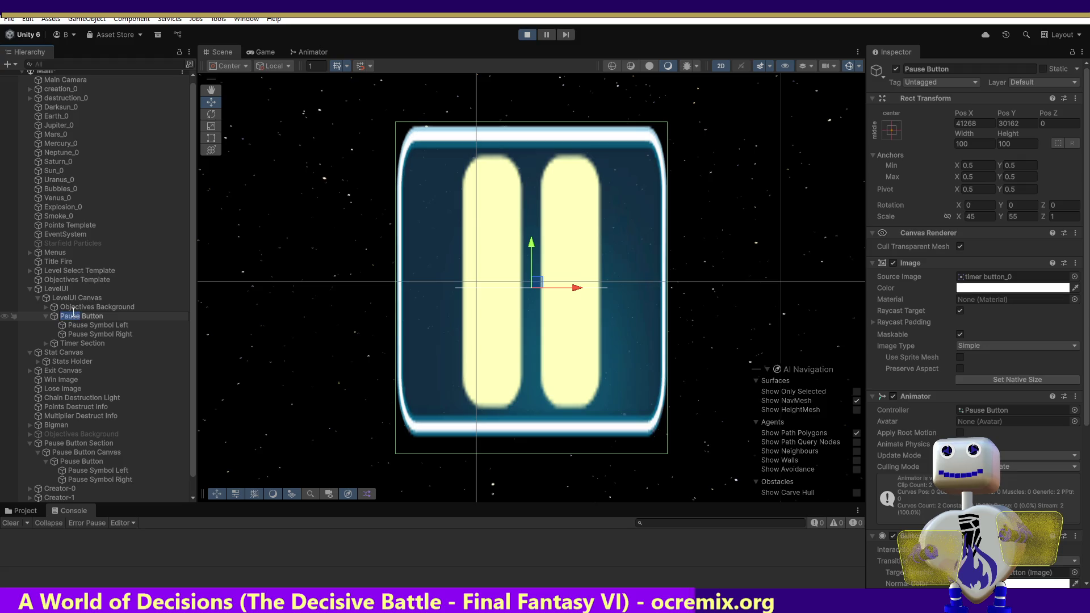
double_click(52, 315)
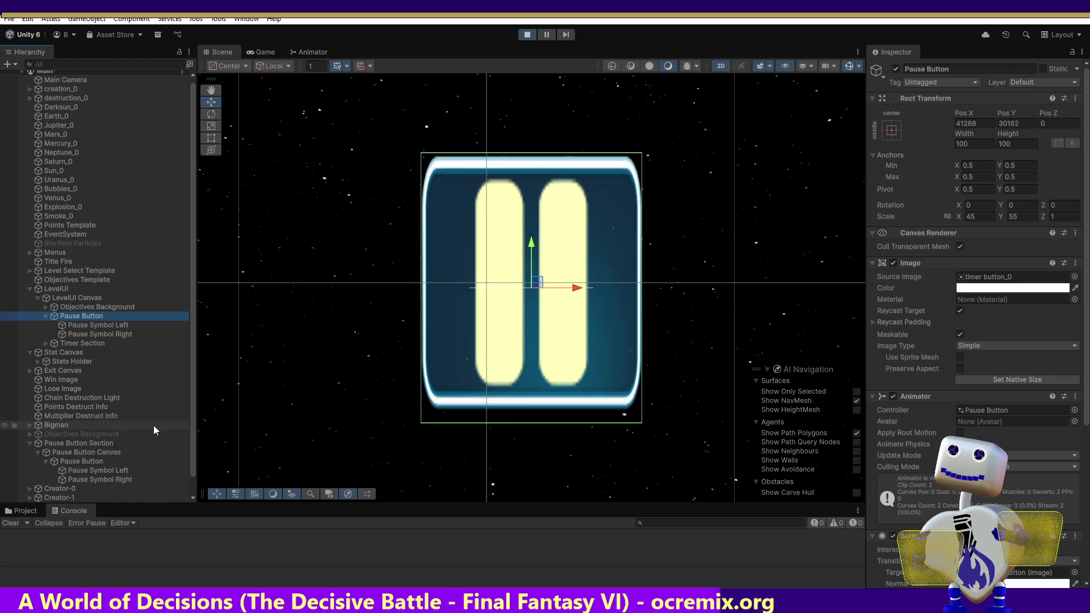
click(66, 453)
click(66, 463)
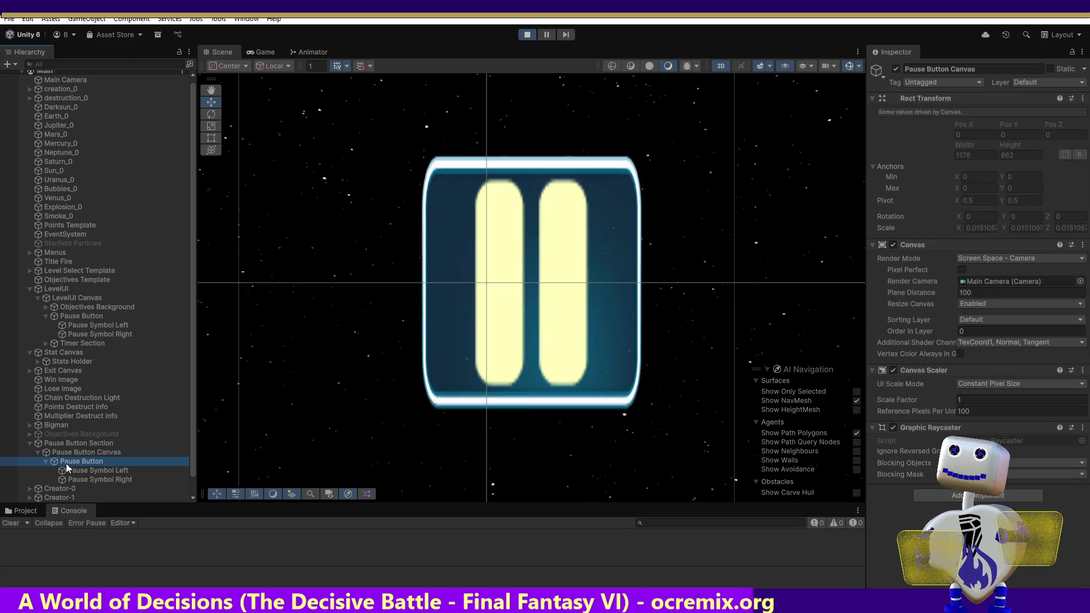
double_click(66, 469)
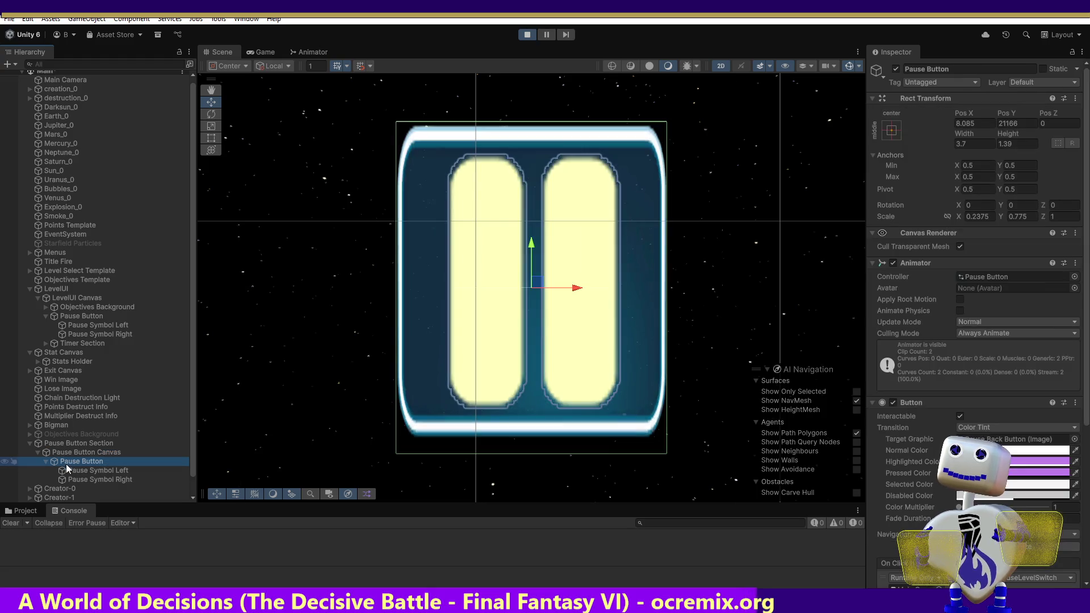
double_click(76, 316)
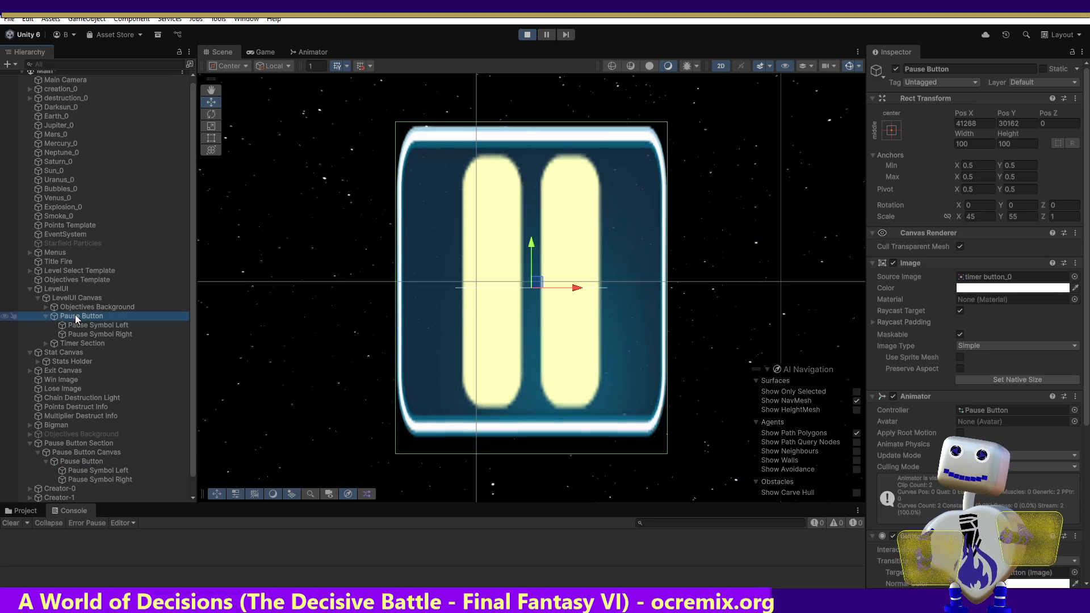
click(261, 52)
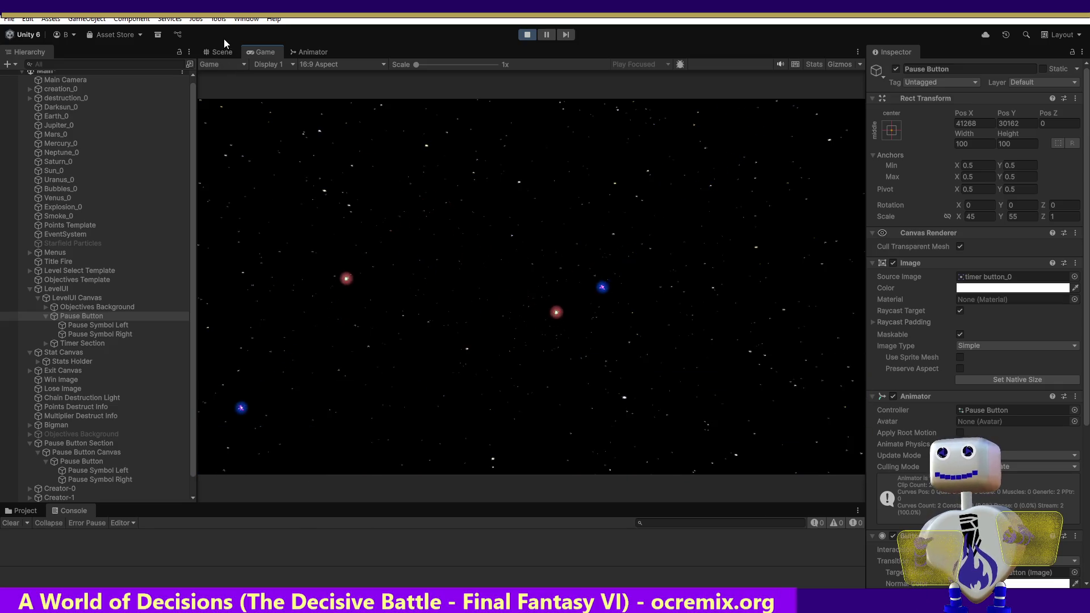
click(218, 52)
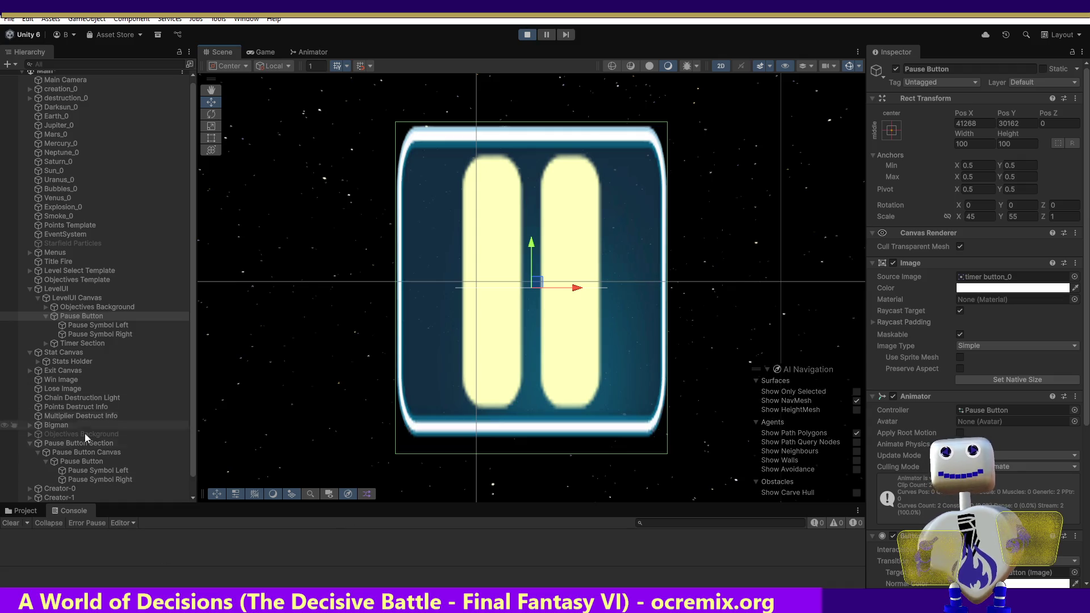
click(70, 455)
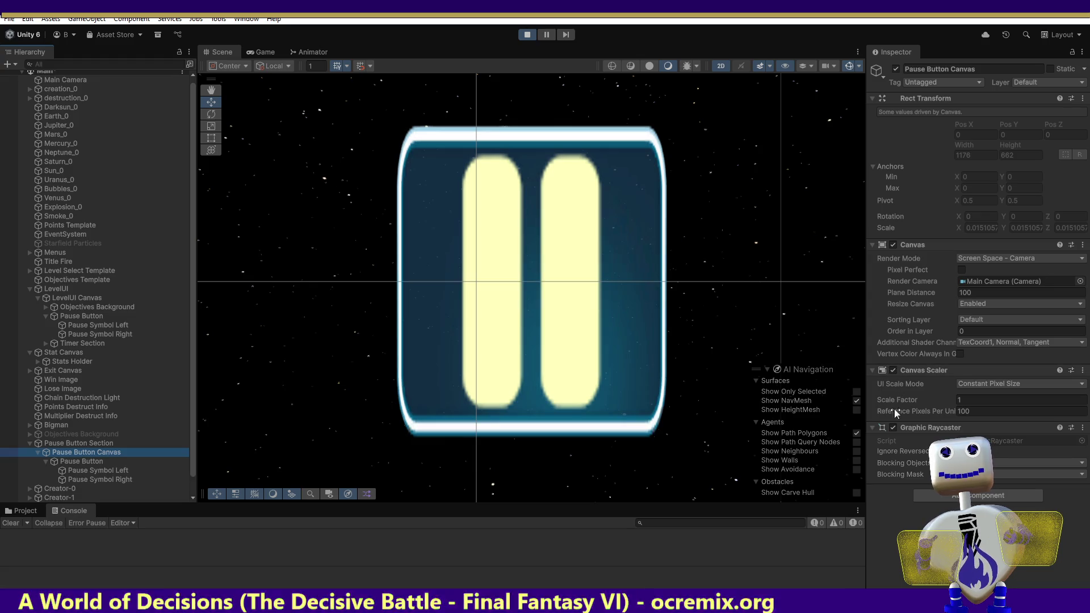
click(77, 460)
click(893, 263)
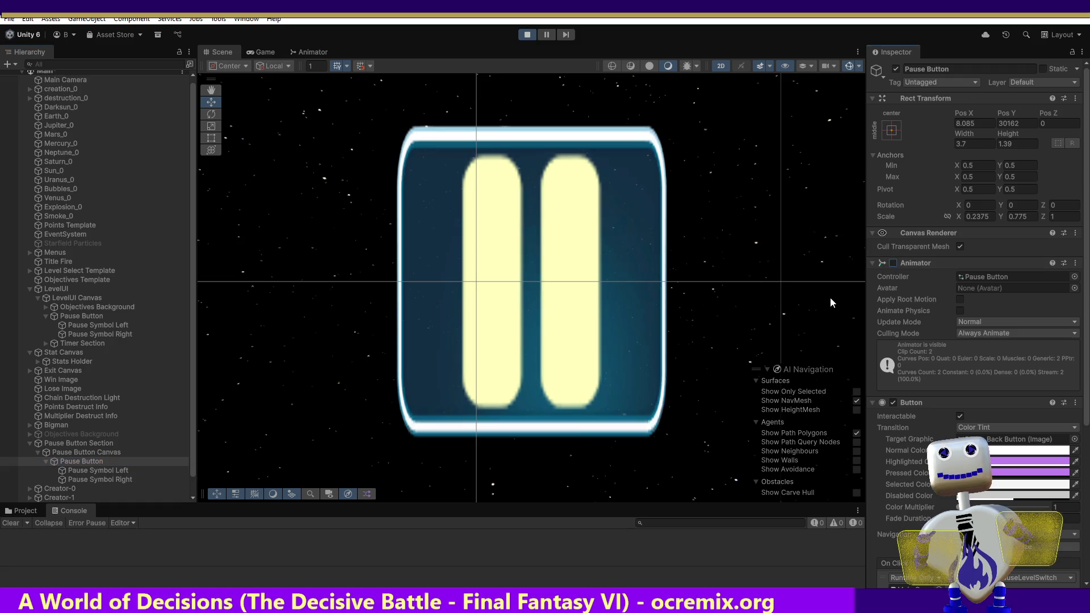
click(532, 33)
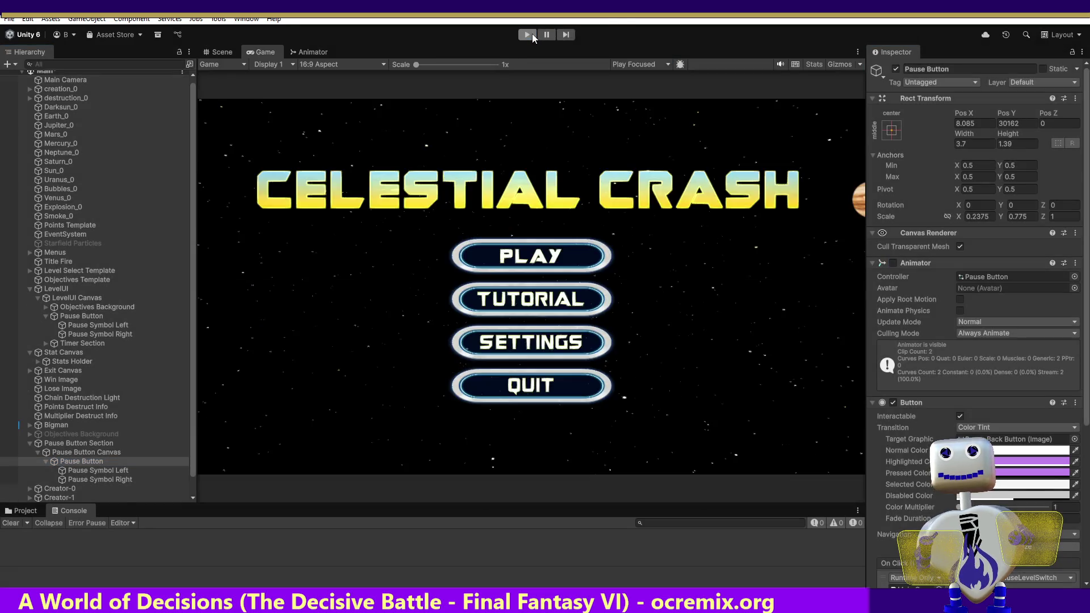
click(894, 263)
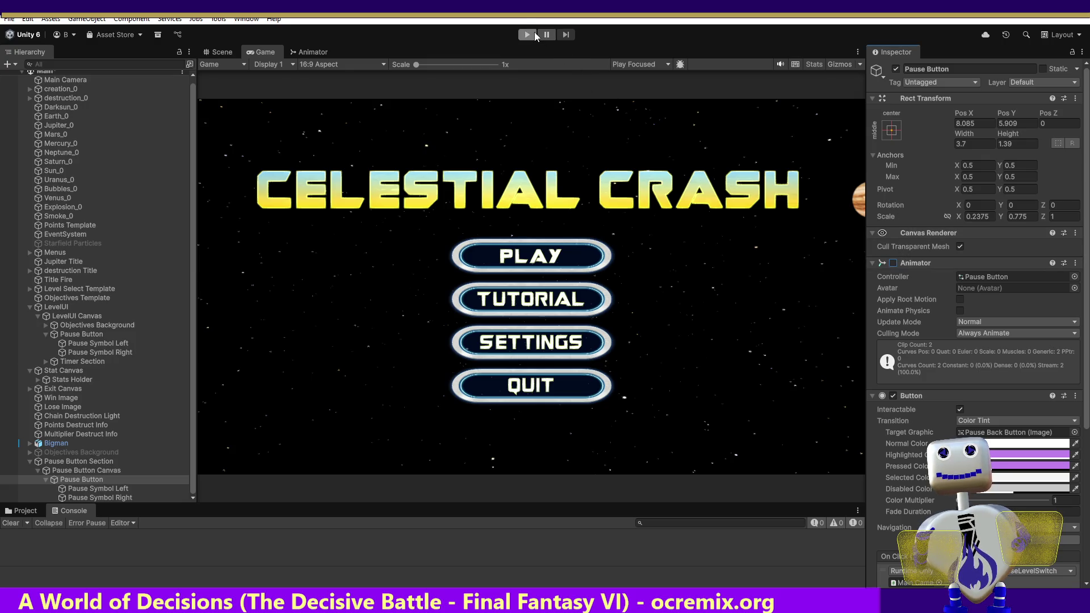
Enter Play mode and start the Skill Challenge level.
click(528, 34)
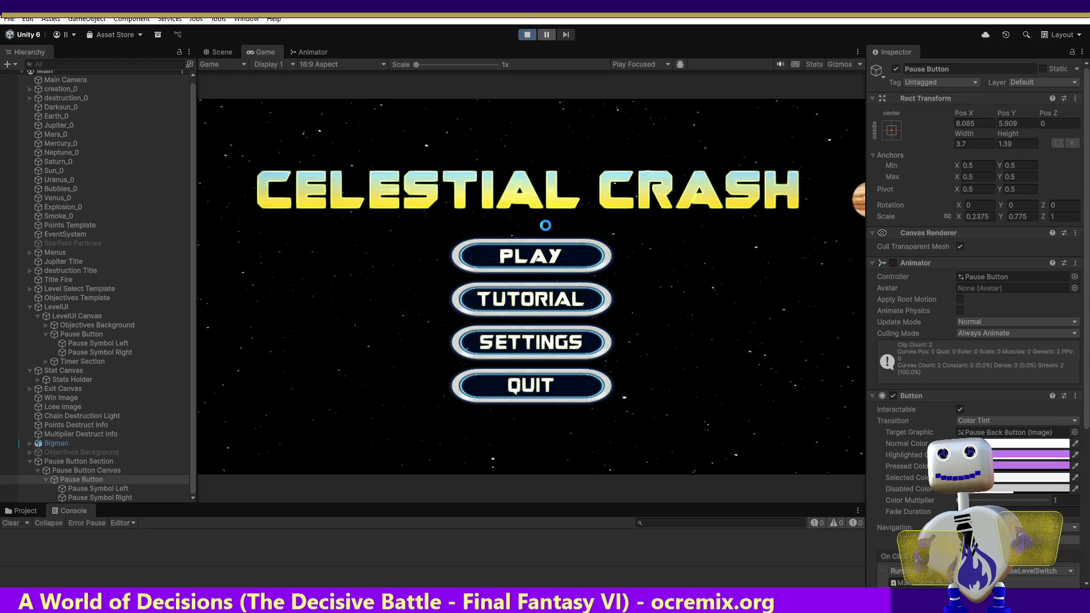
click(540, 255)
click(539, 255)
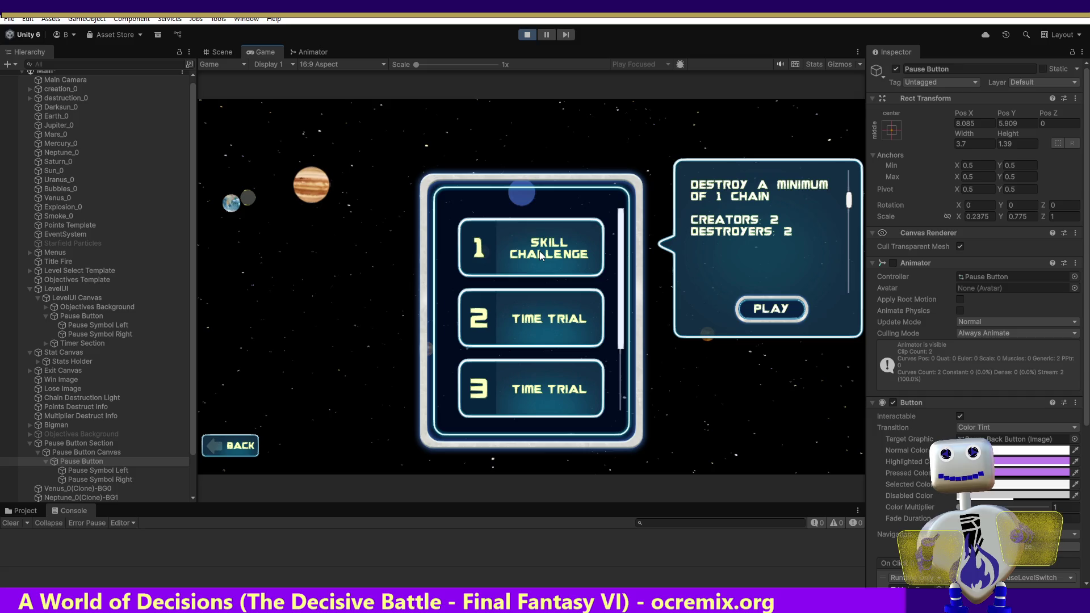
click(764, 307)
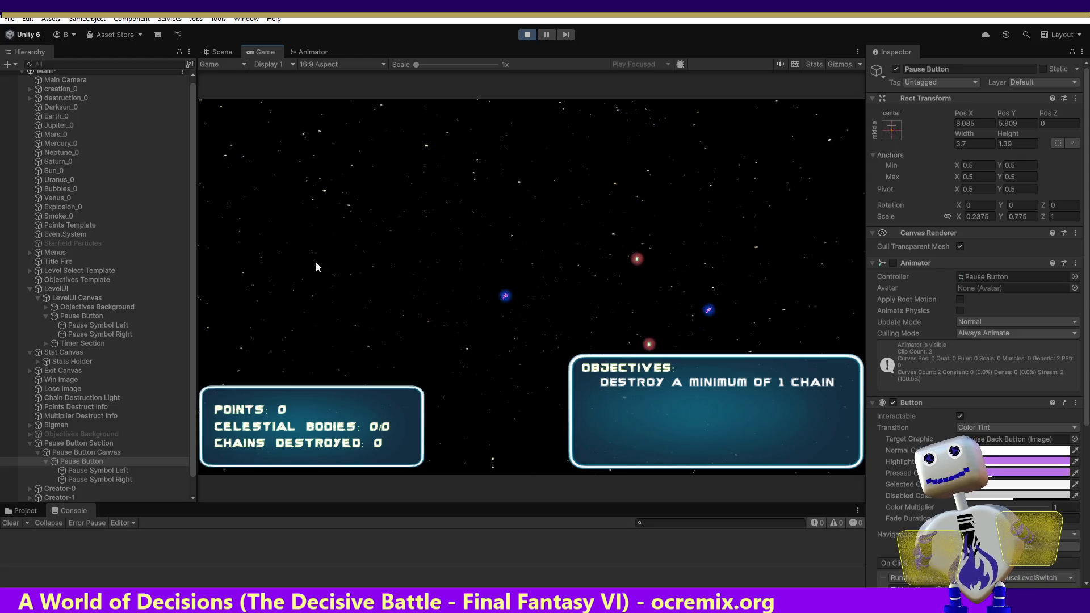
Open the Pause Button controller's state graph, alternating it with the running Game view.
double_click(1012, 278)
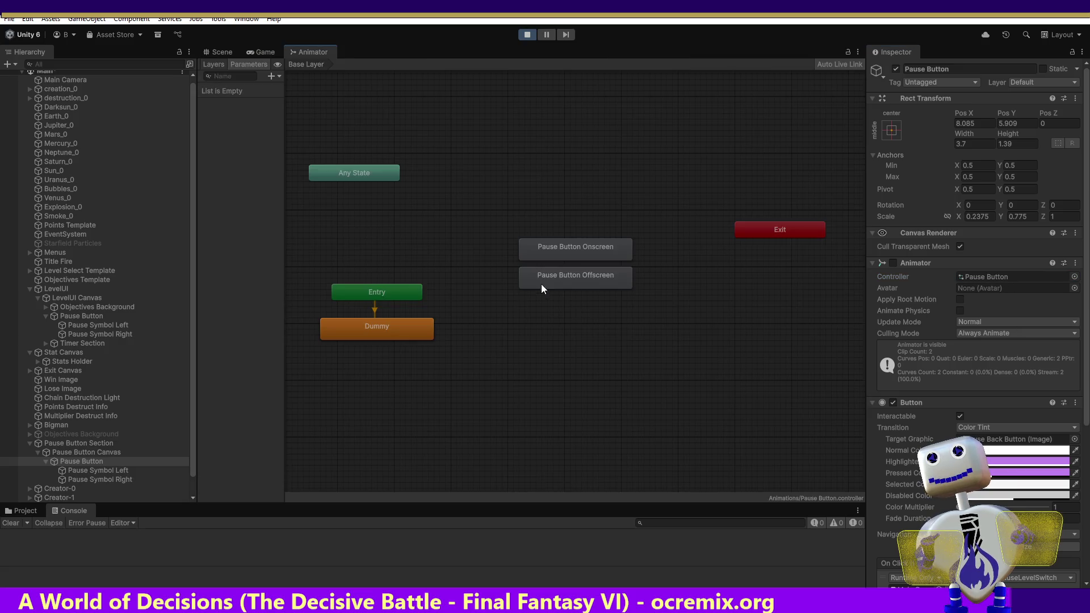
click(262, 52)
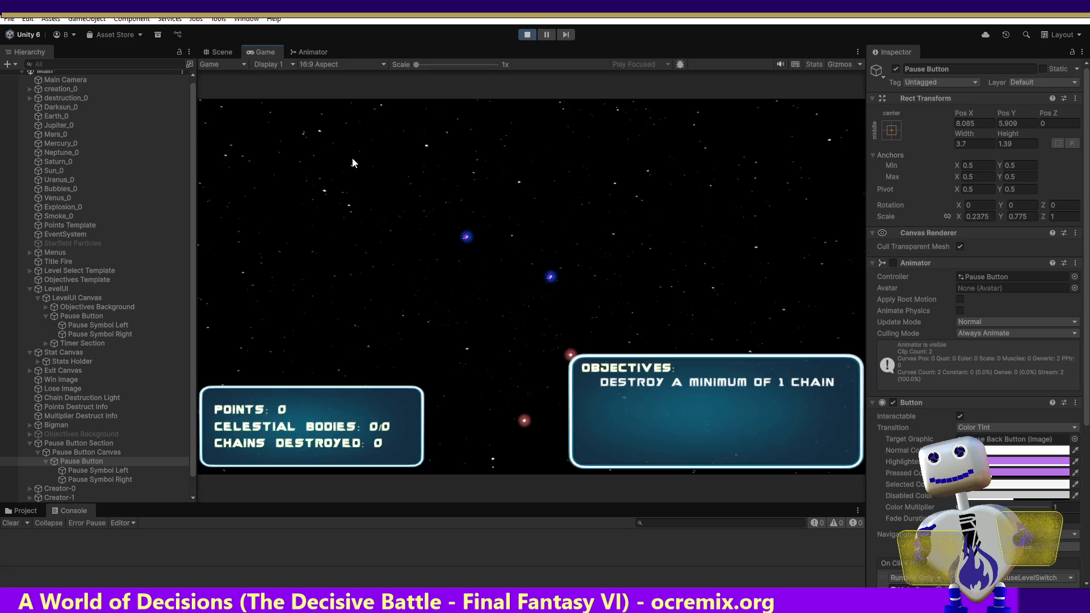
click(309, 52)
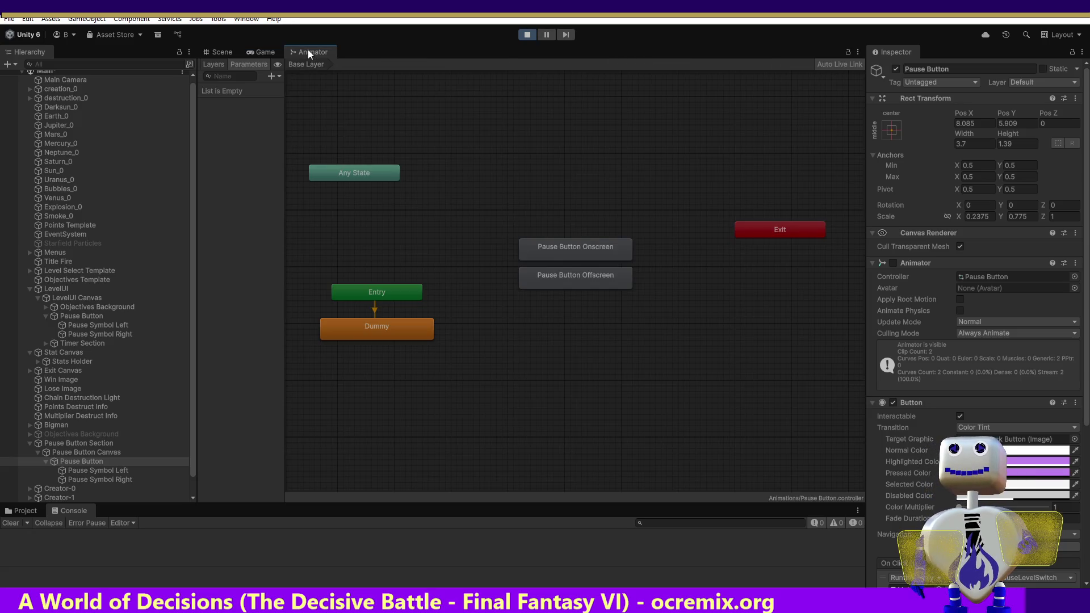
click(264, 53)
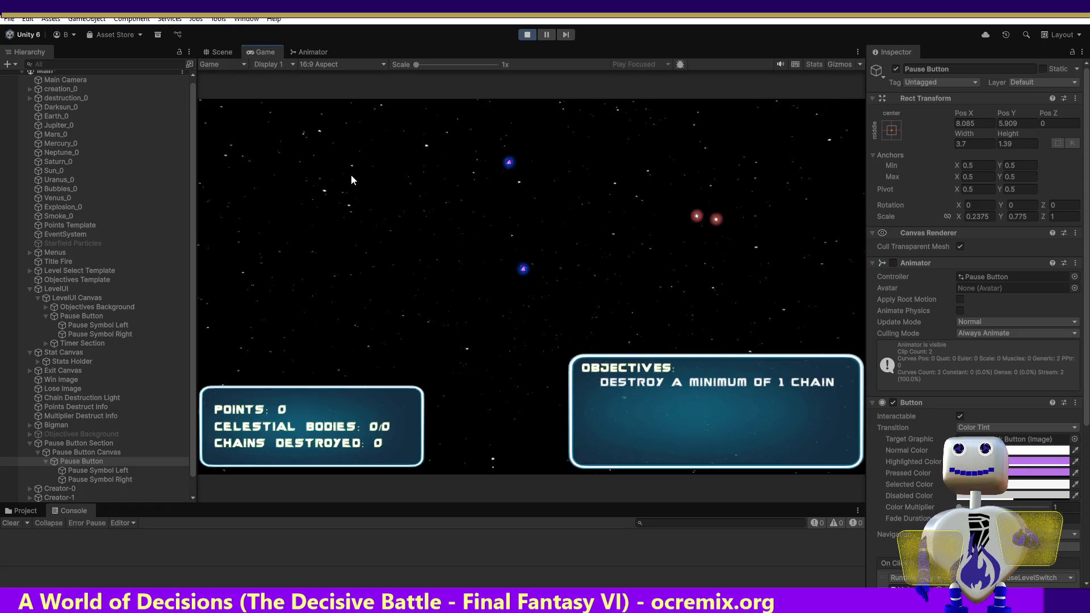
click(312, 52)
click(275, 52)
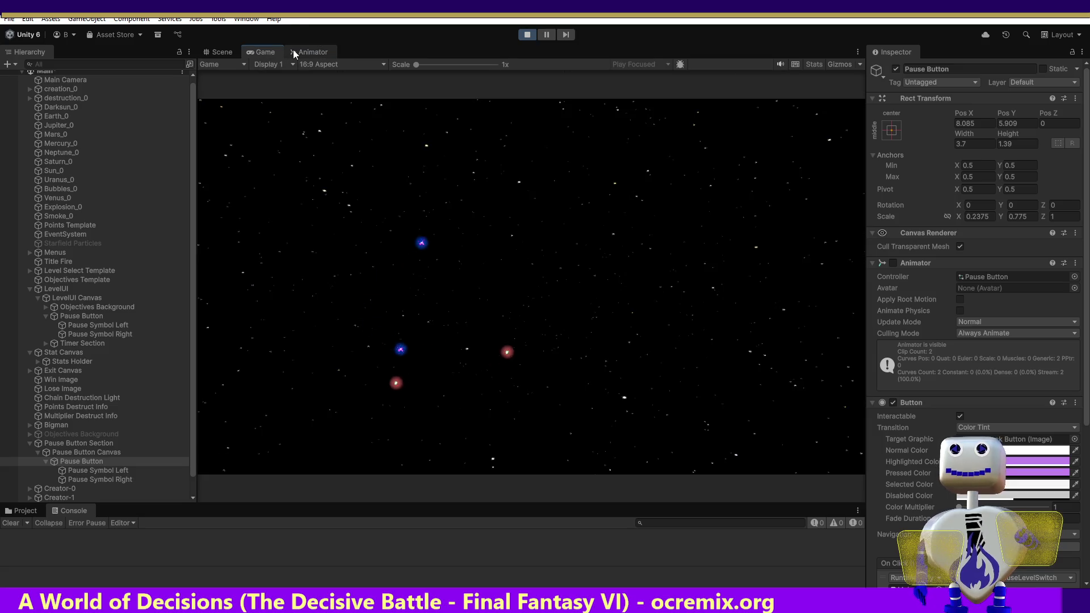
click(295, 52)
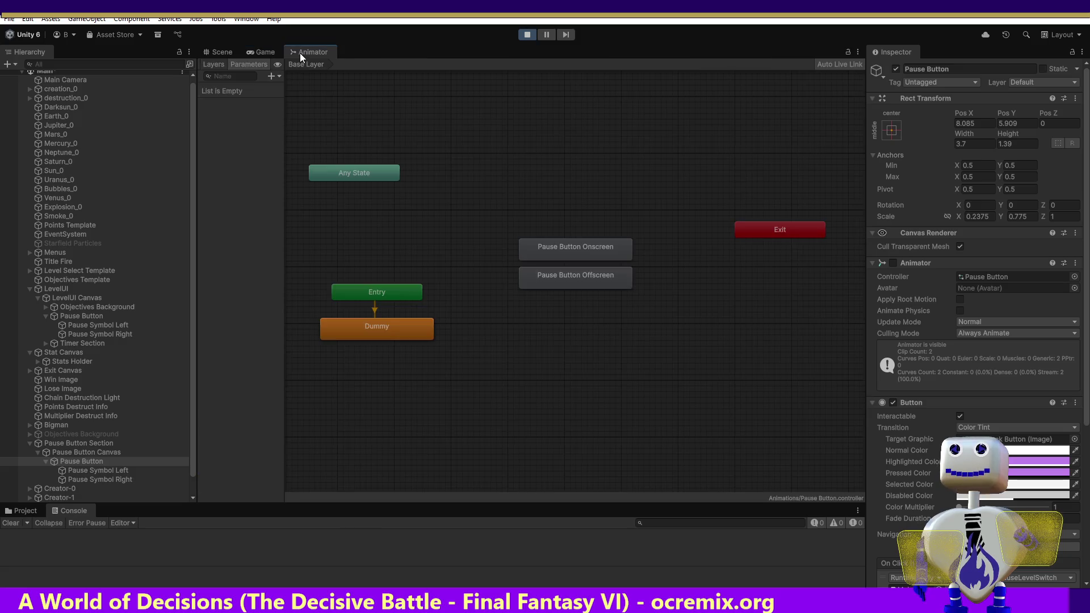
Open the Pause Button Onscreen clip and select the old LevelUI Pause Button.
double_click(546, 250)
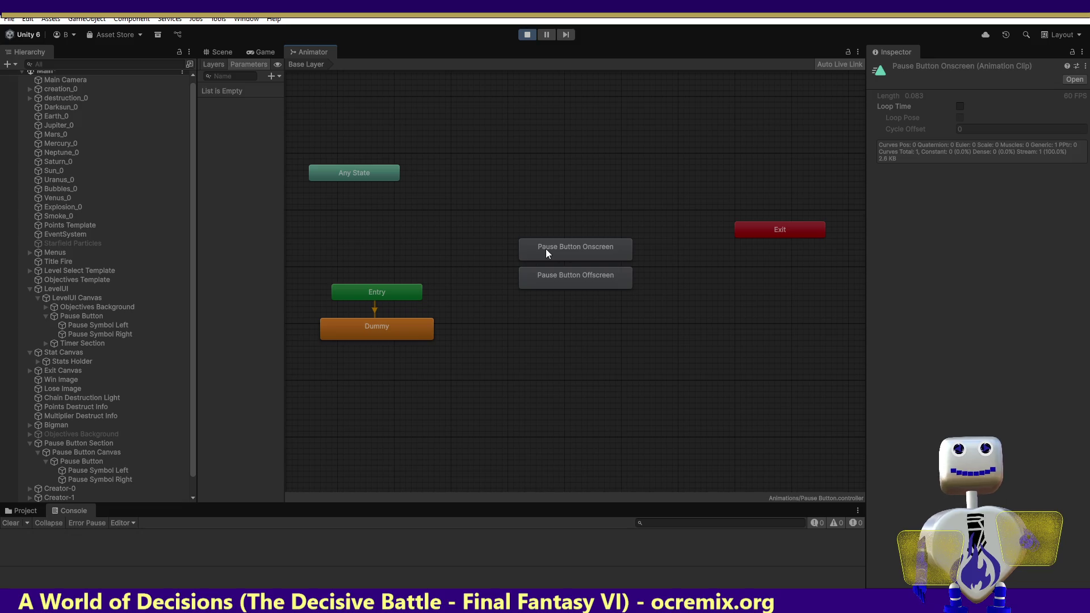
click(1074, 80)
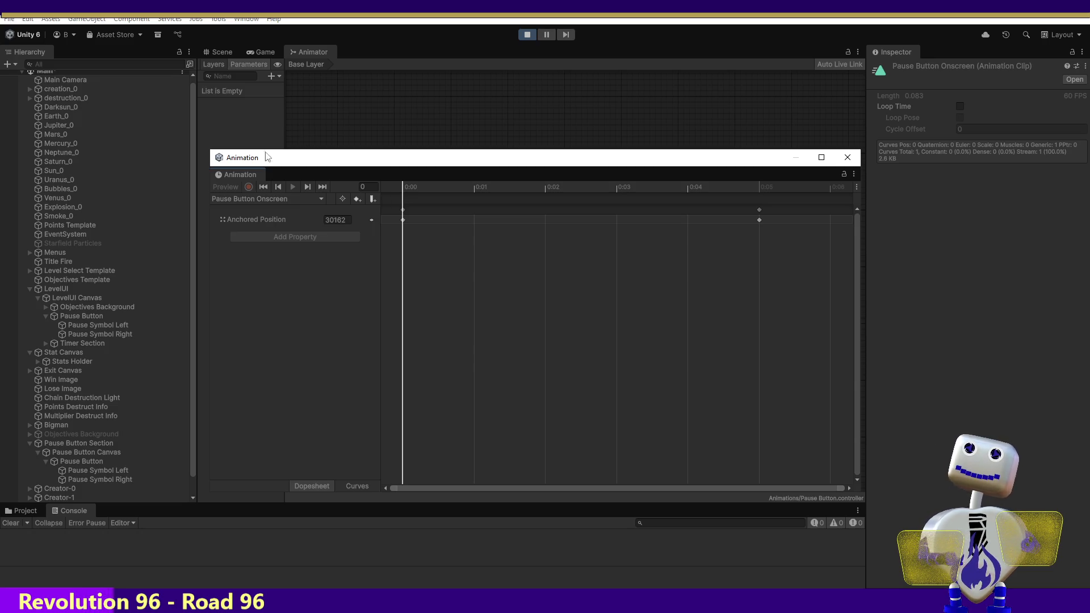
click(102, 465)
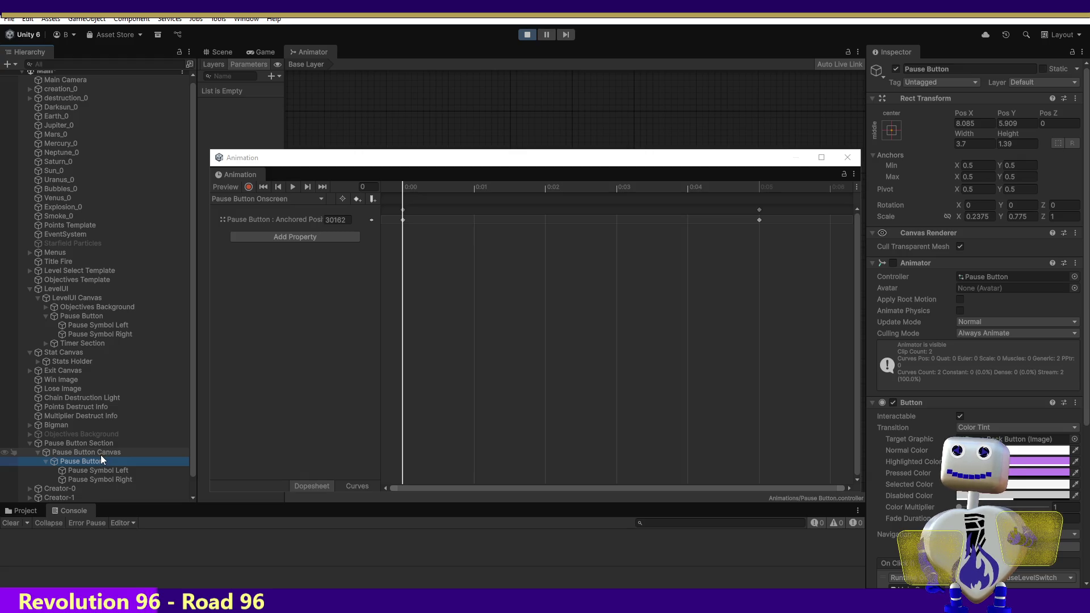
click(85, 319)
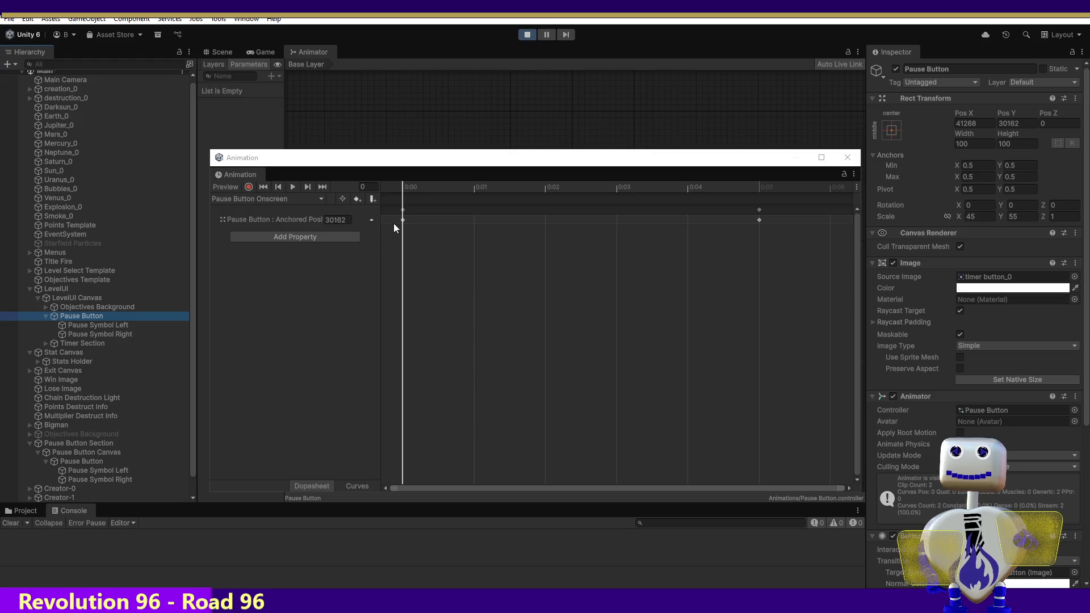
Review the 0:05 and 0:00 keyframes, scrubbing to frame 5 to preview the position.
click(762, 217)
click(760, 220)
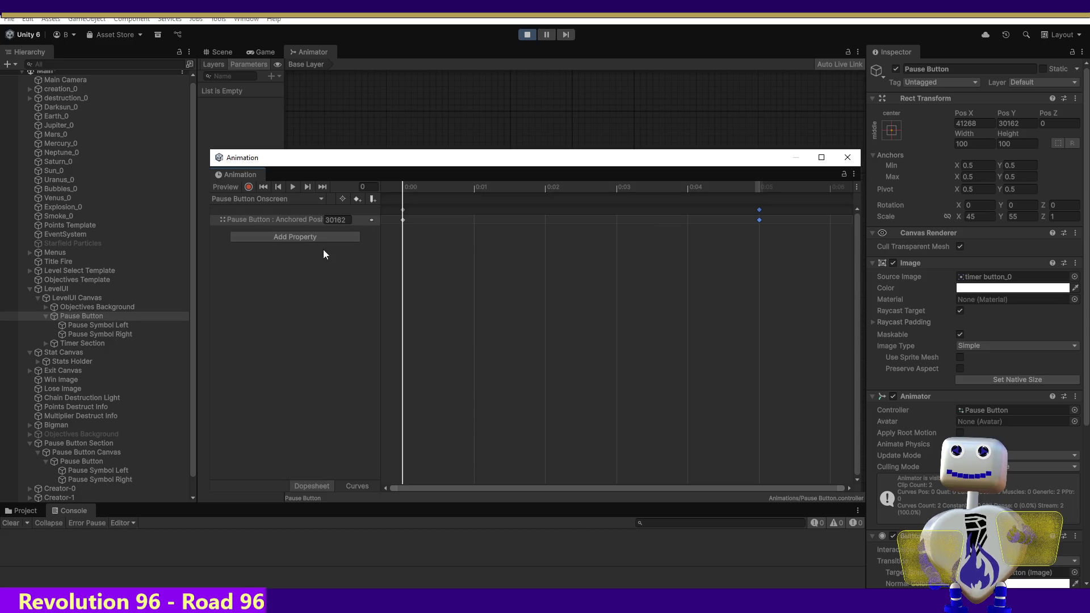
click(403, 221)
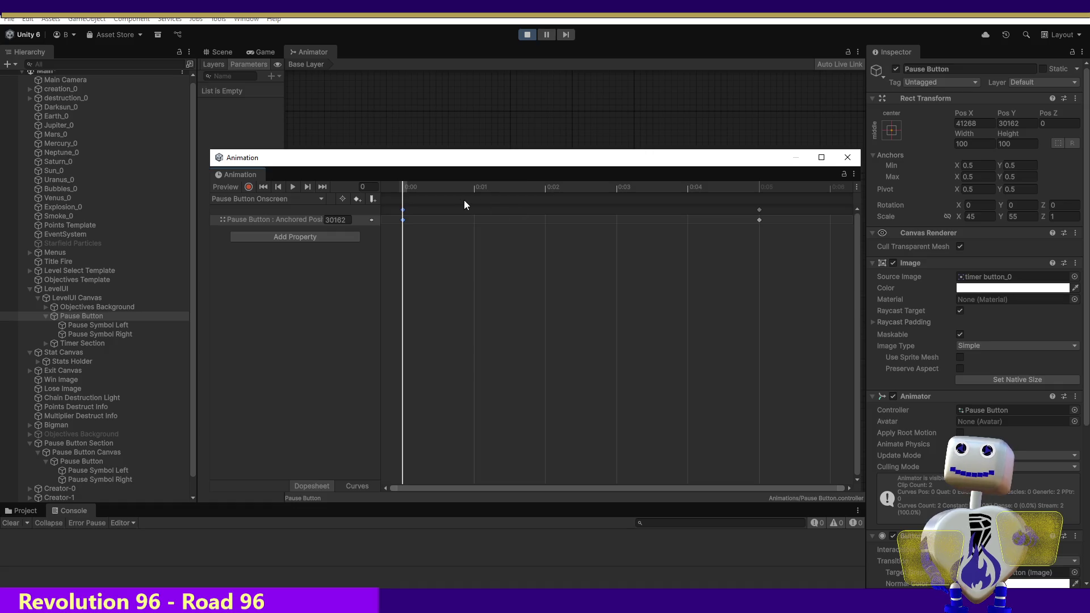
drag(534, 186, 760, 186)
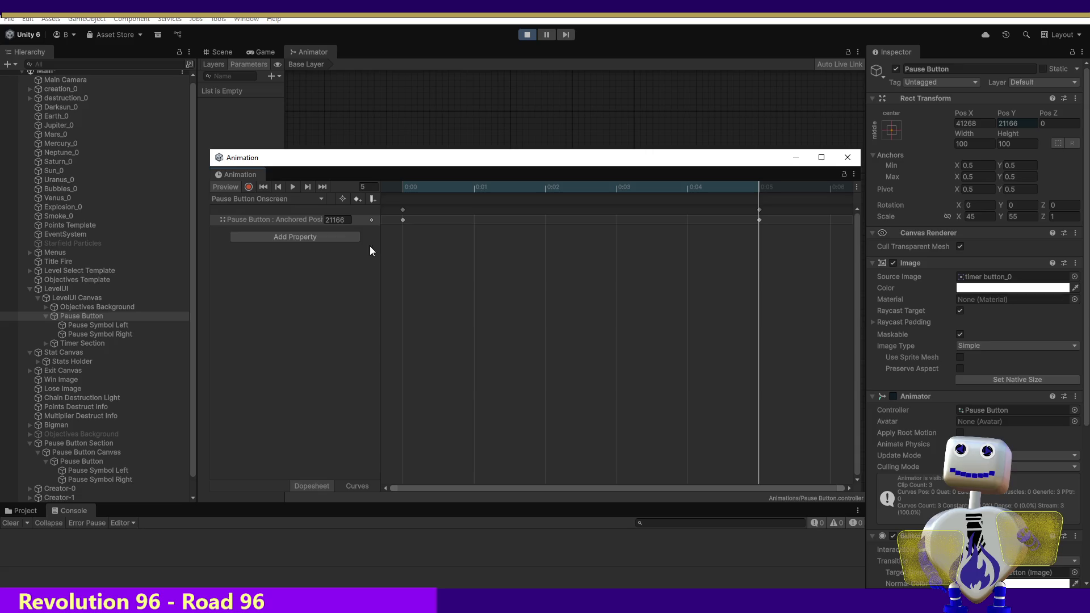
Scrub the Pause Button Onscreen clip from frame 0 to frame 5, where the button's Pos Y reads 21166.
click(403, 209)
drag(762, 189, 403, 193)
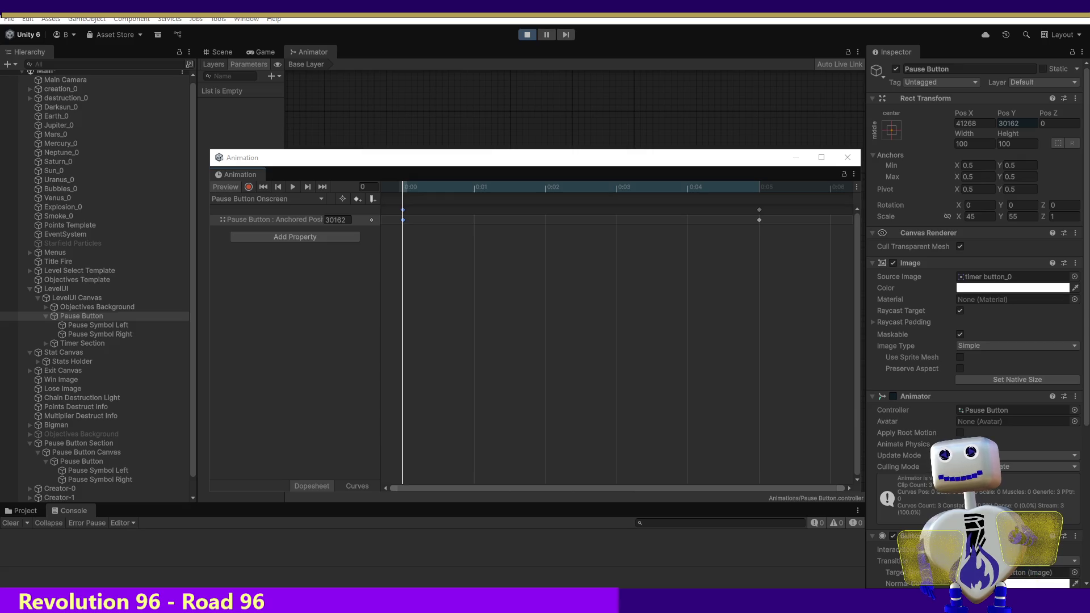
click(752, 187)
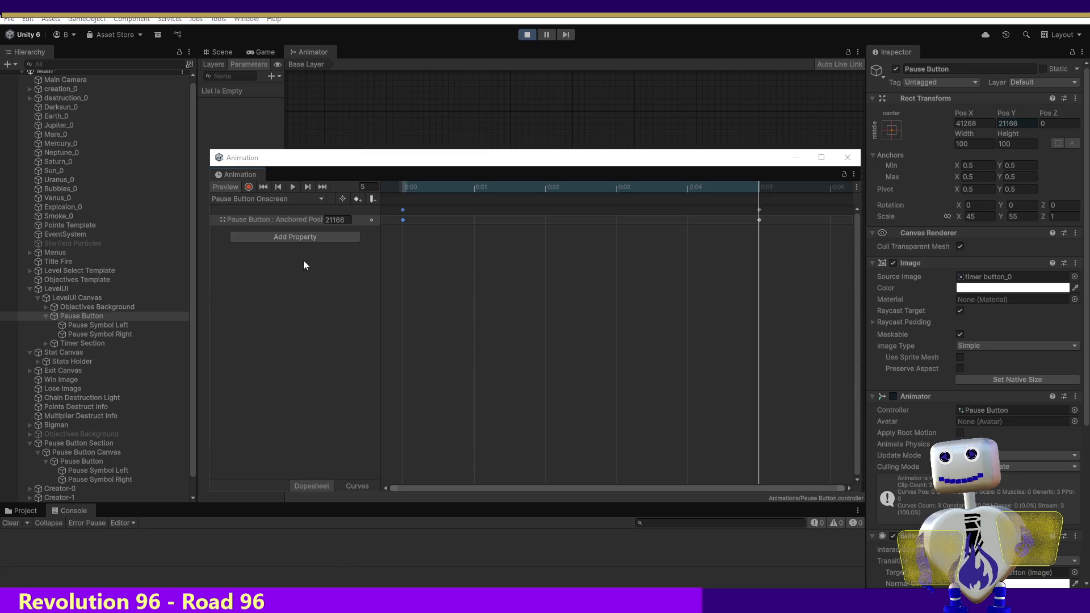
Delete the Anchored Position key and property from the Pause Button Offscreen clip.
click(275, 199)
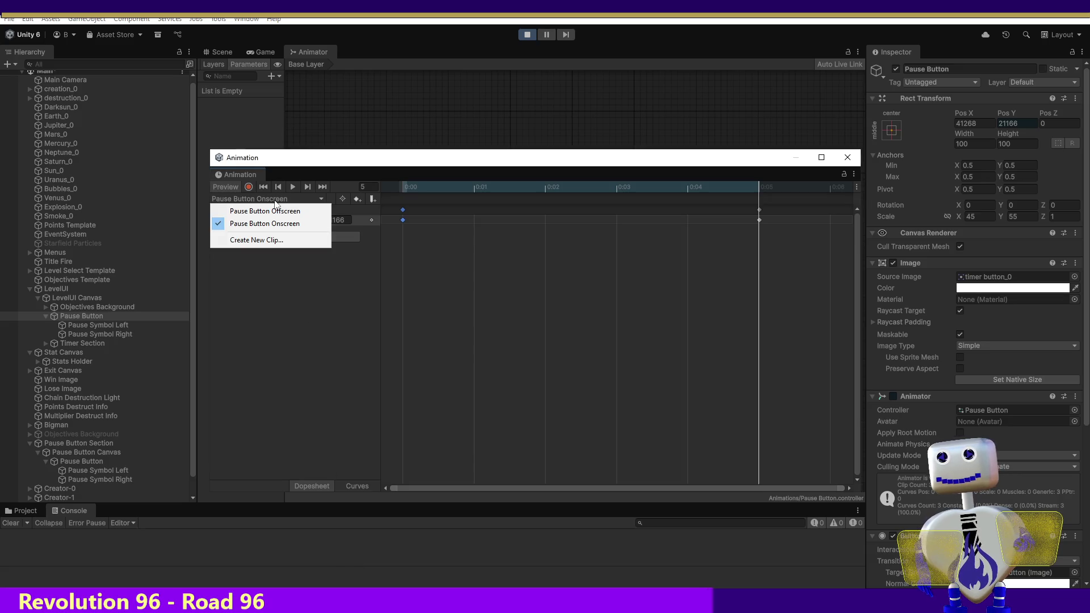
click(270, 214)
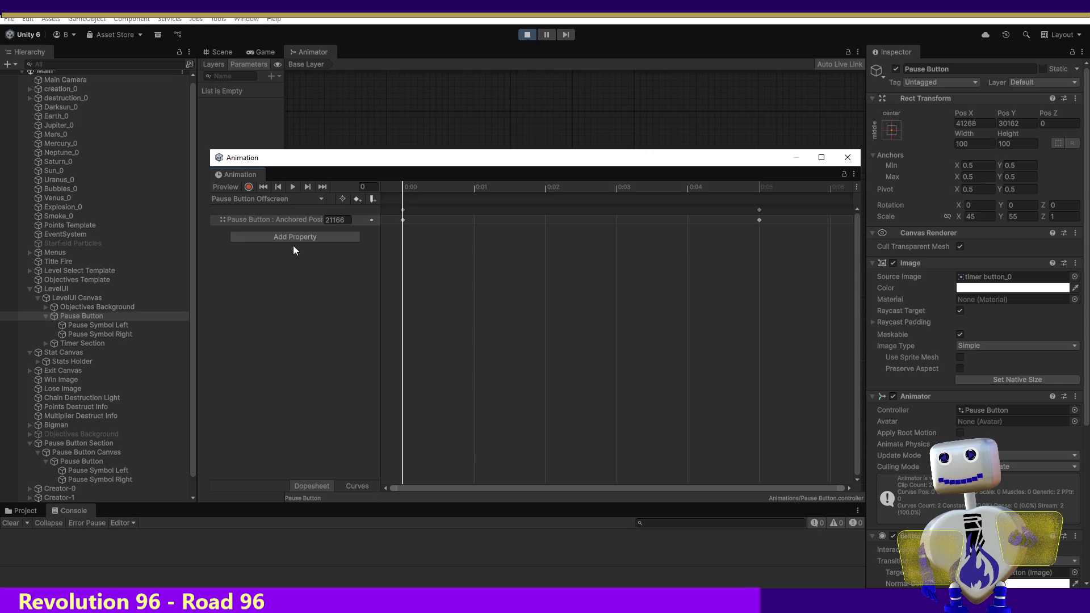
drag(486, 188, 738, 190)
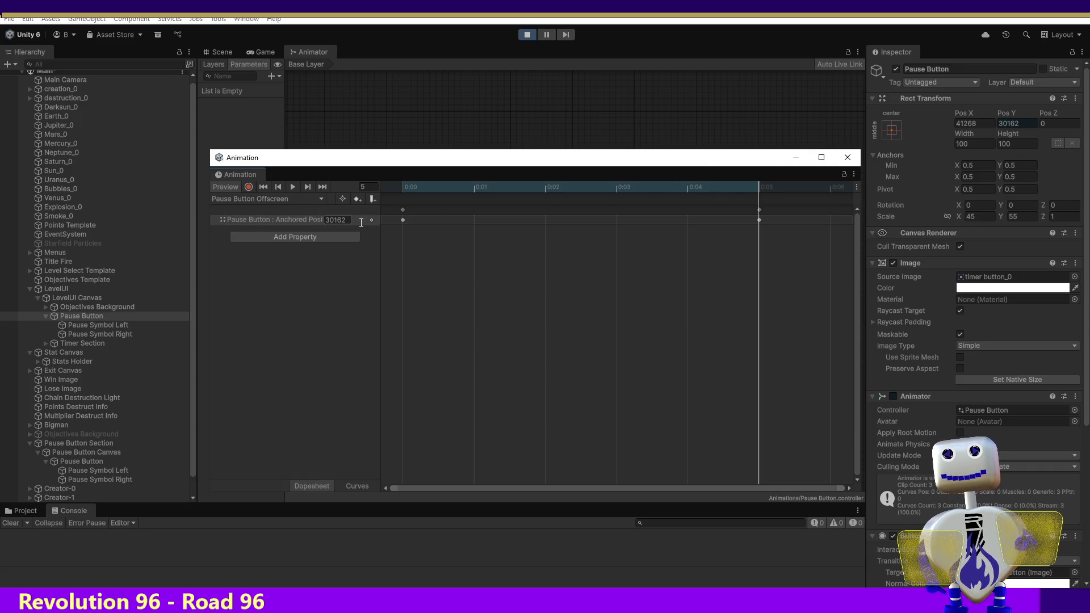
right_click(372, 220)
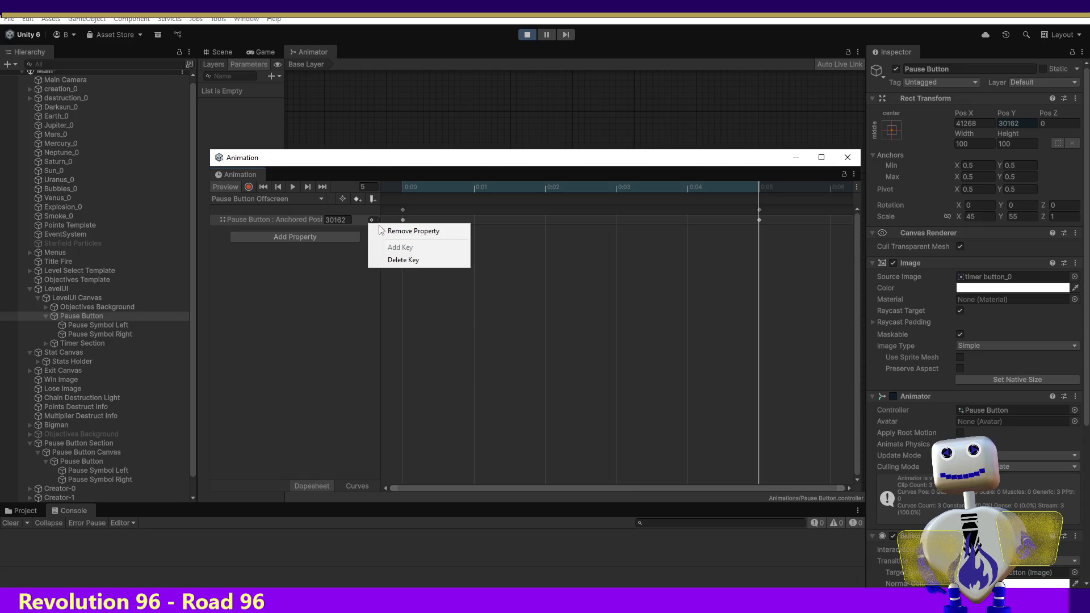
click(388, 259)
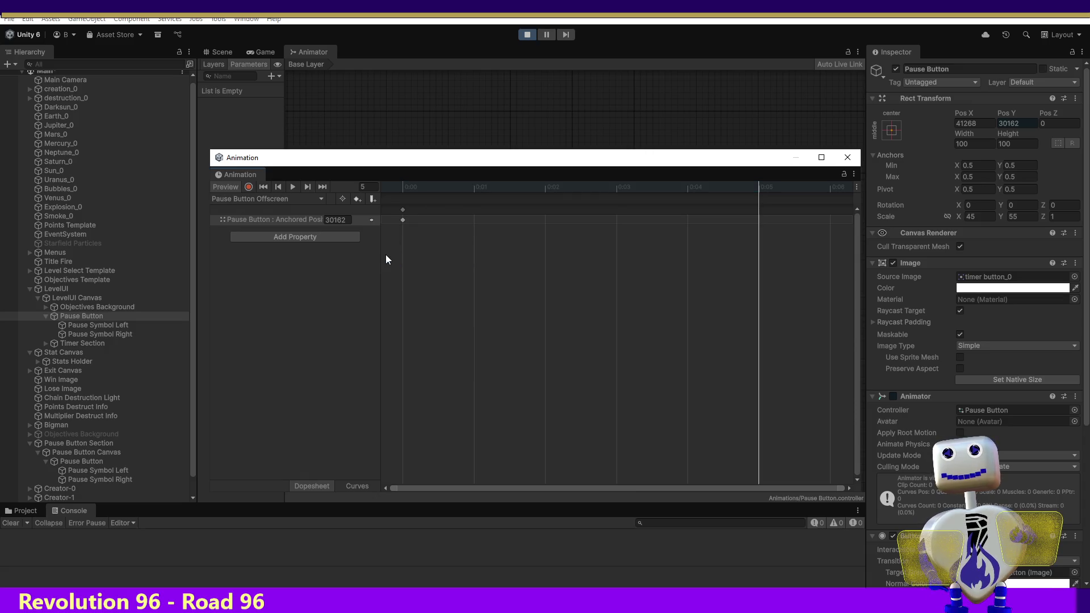
right_click(373, 220)
click(403, 230)
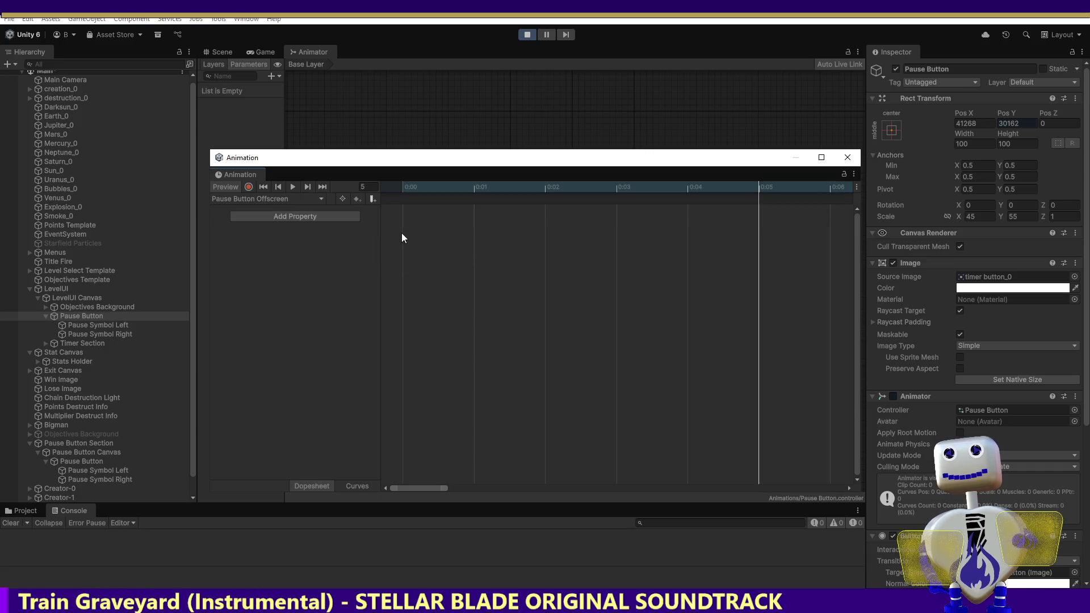
Remove the Anchored Position property from the Pause Button Onscreen clip as well.
click(278, 200)
click(277, 225)
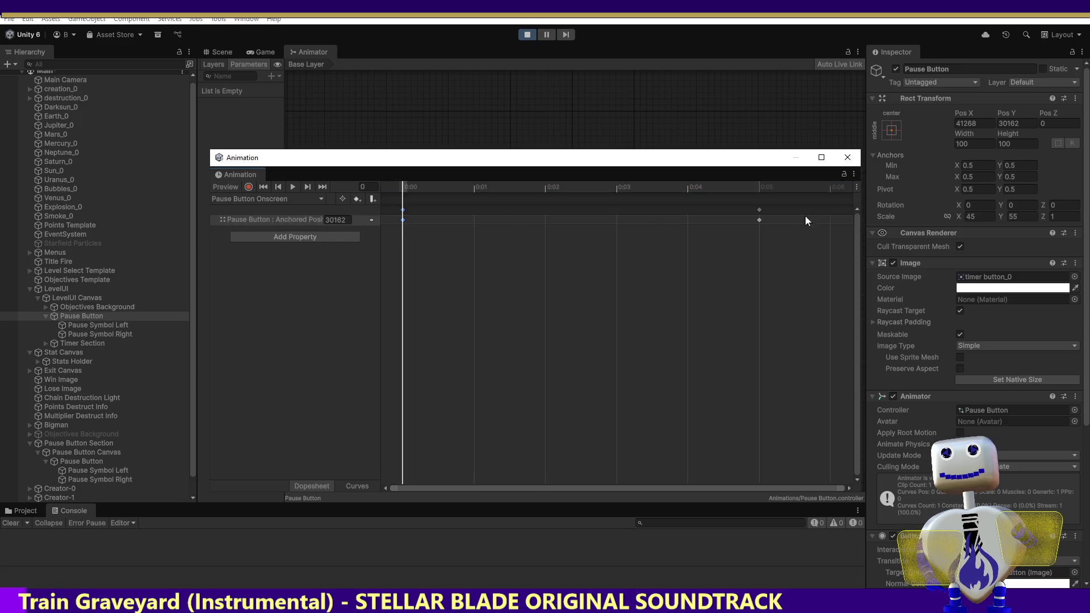
click(363, 219)
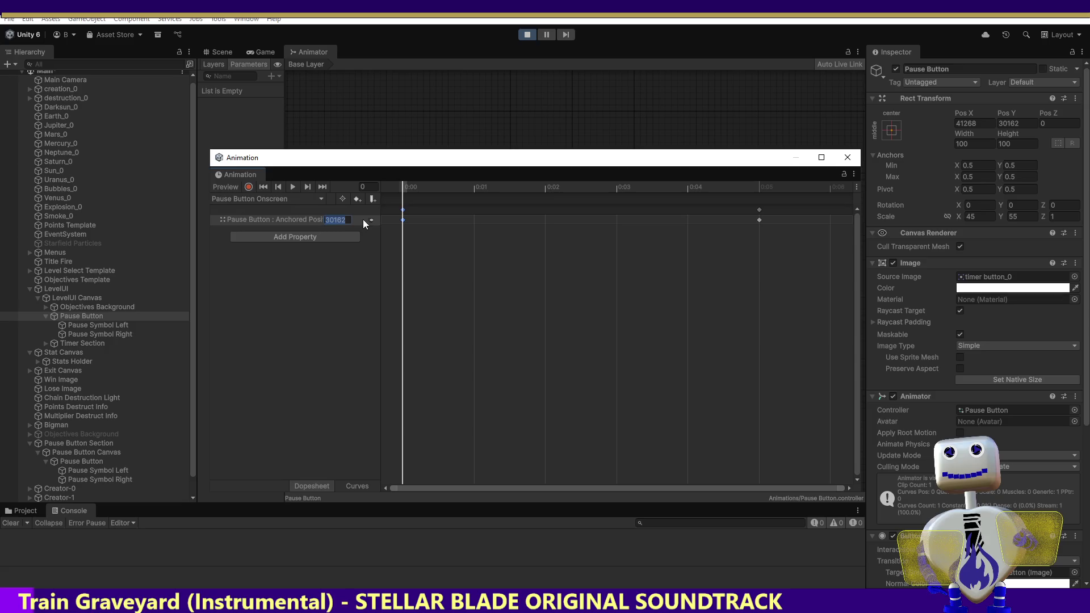
right_click(363, 219)
click(390, 250)
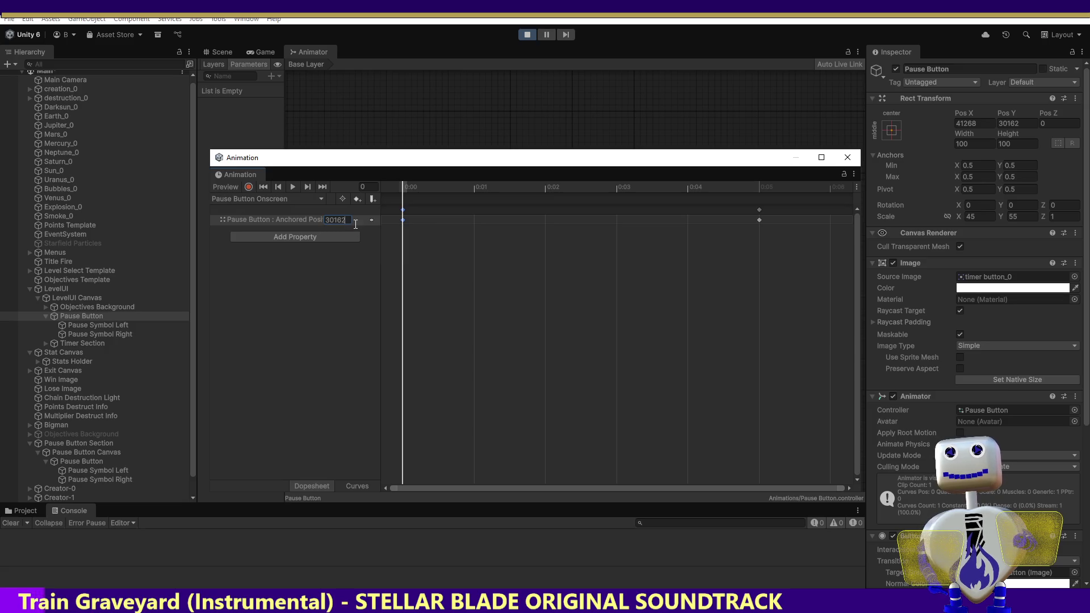
click(373, 219)
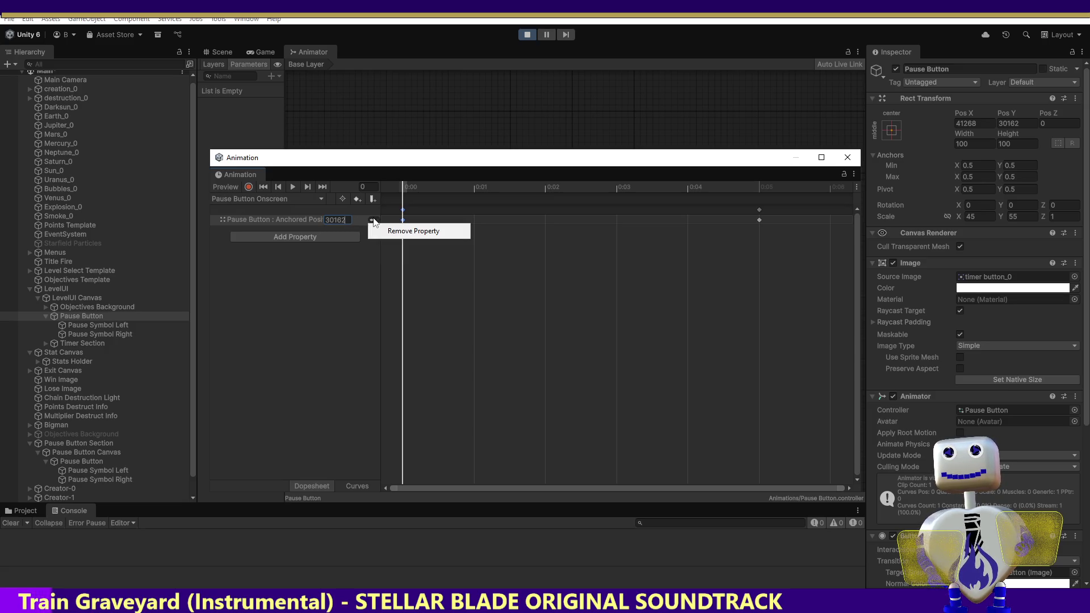
click(383, 229)
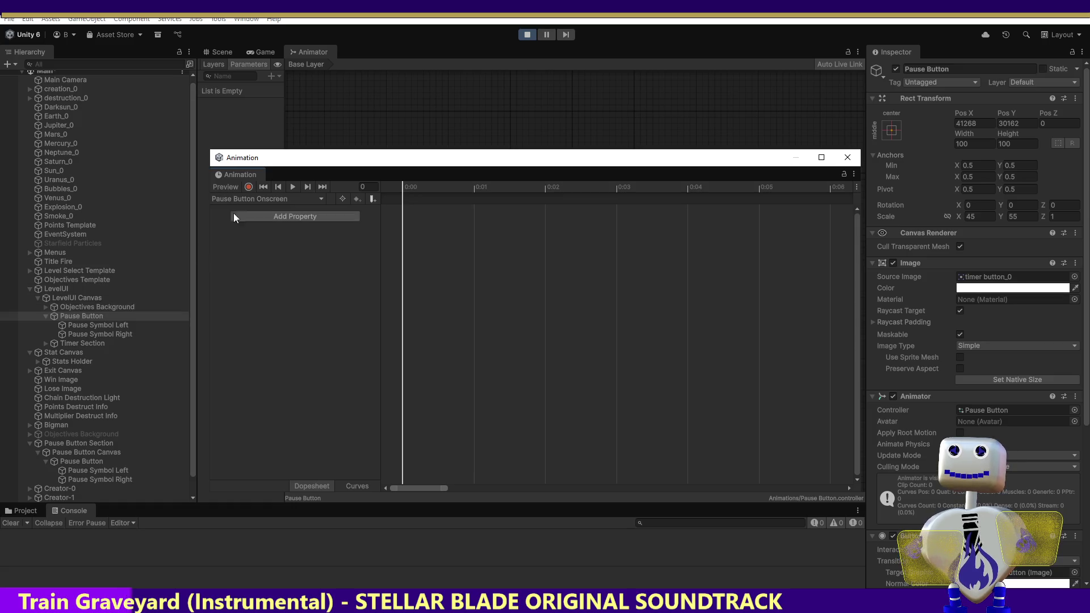
click(74, 312)
Delete the old LevelUI Pause Button and the greyed-out Objectives Background from the hierarchy.
right_click(75, 319)
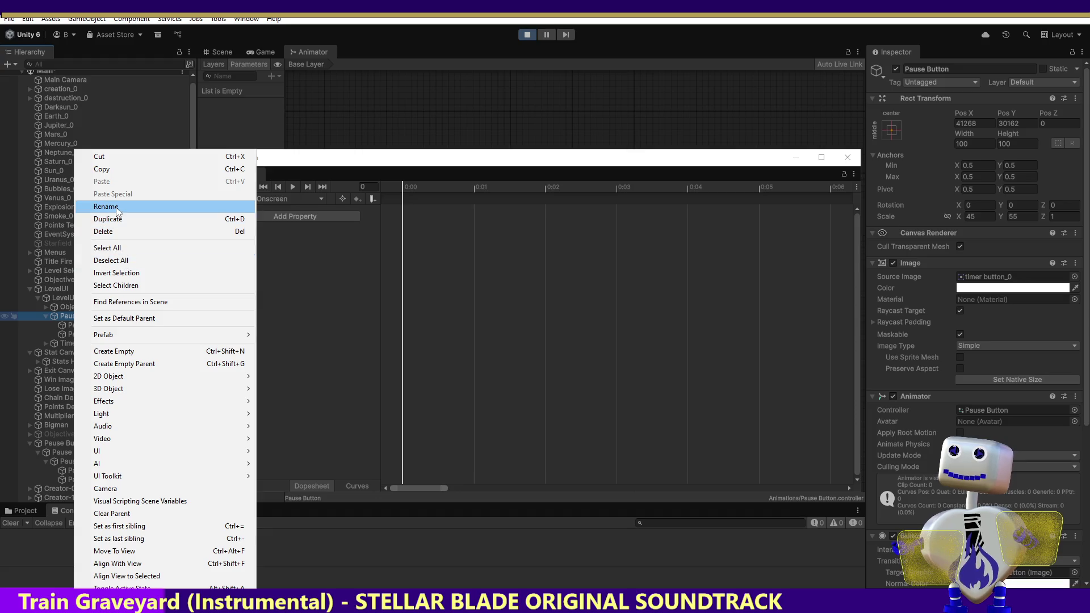
click(112, 232)
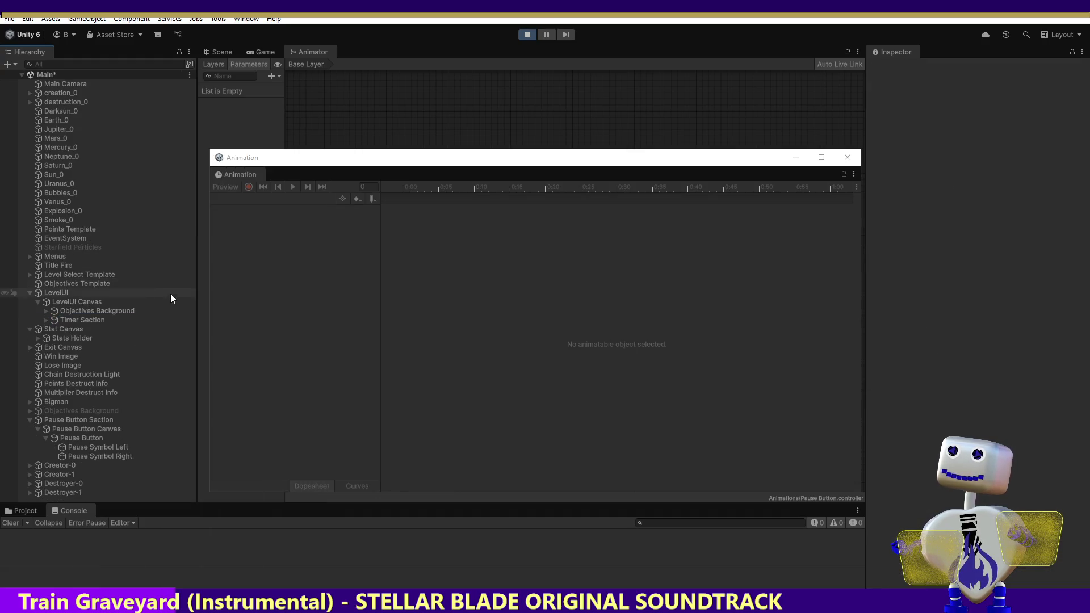
right_click(73, 413)
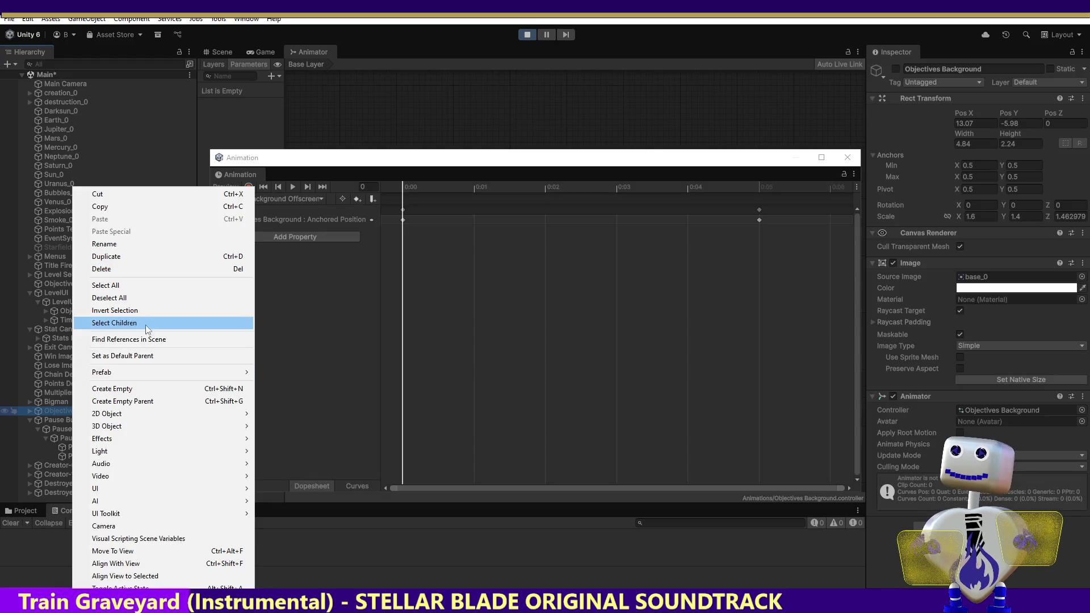
mouse_move(147, 412)
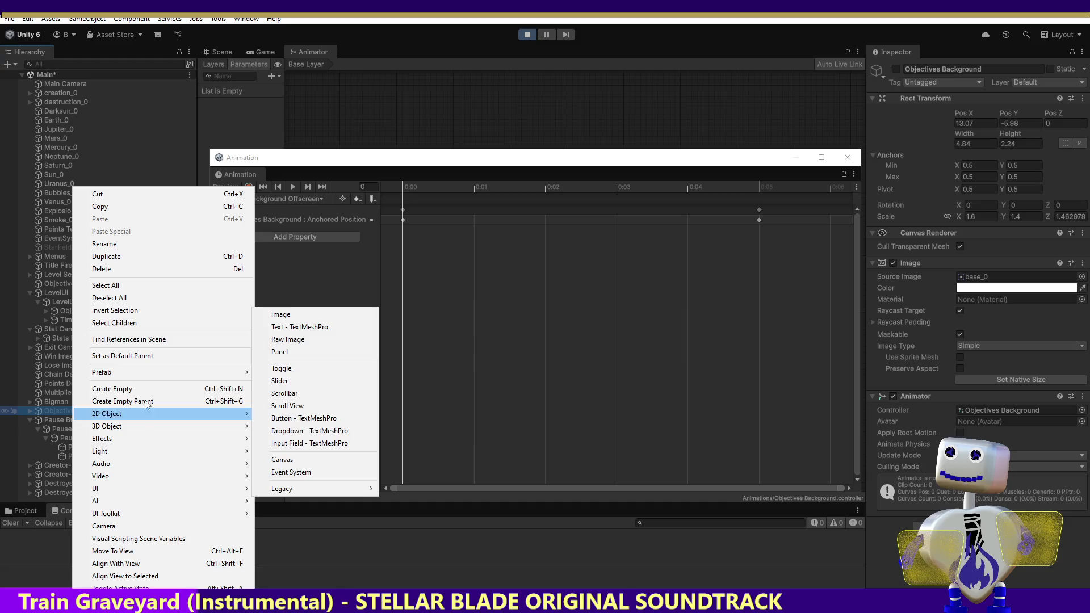
click(131, 269)
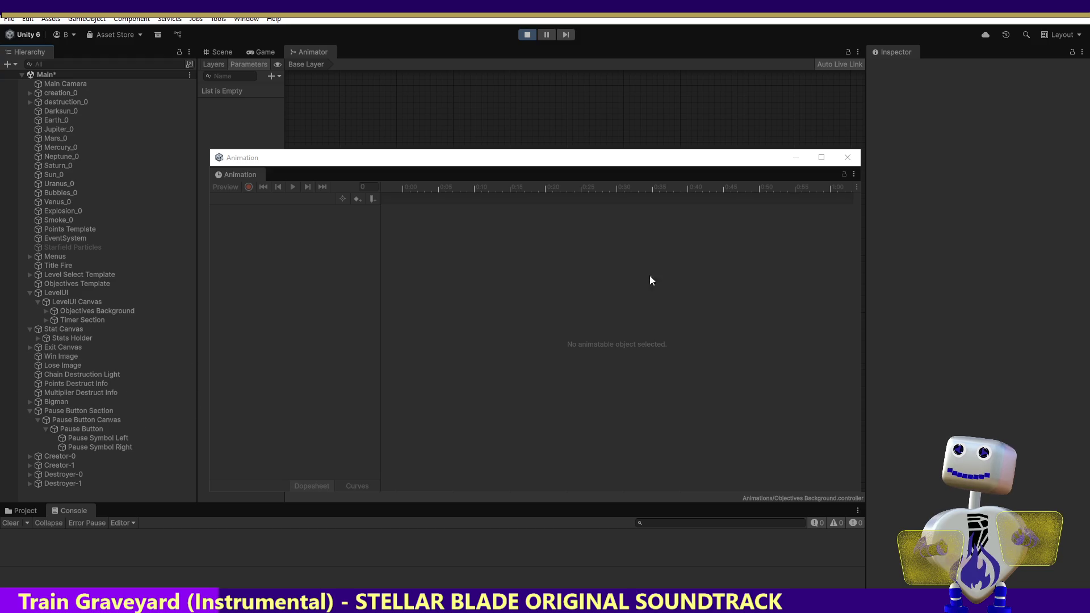
click(848, 158)
Delete both Pause Button Onscreen and Offscreen states from the Animator graph, then reopen the Animation window with Ctrl+6.
click(90, 439)
click(87, 428)
click(86, 421)
click(83, 428)
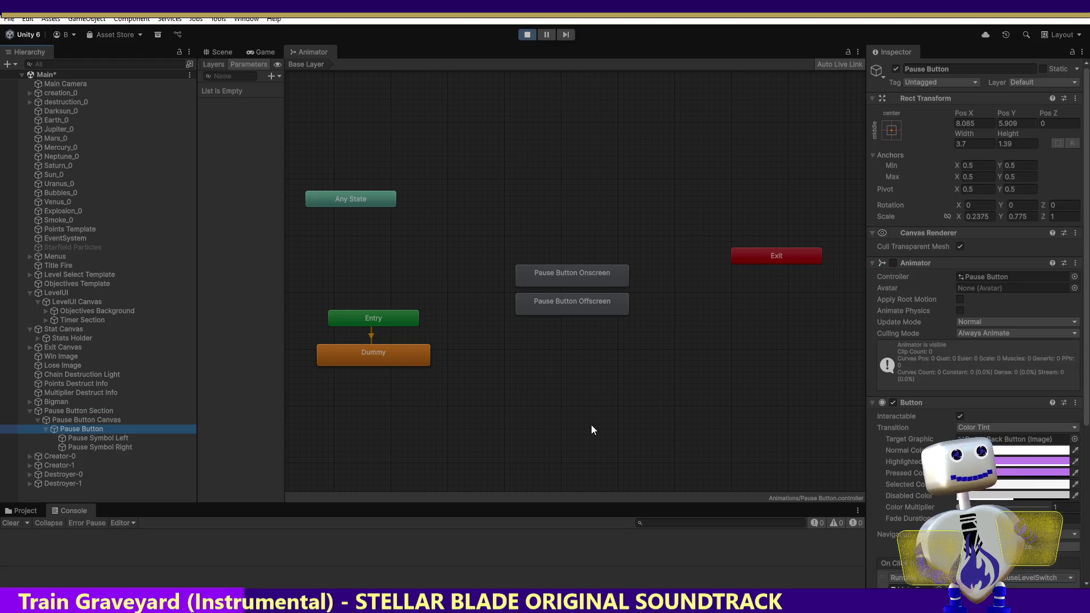
drag(621, 342, 564, 255)
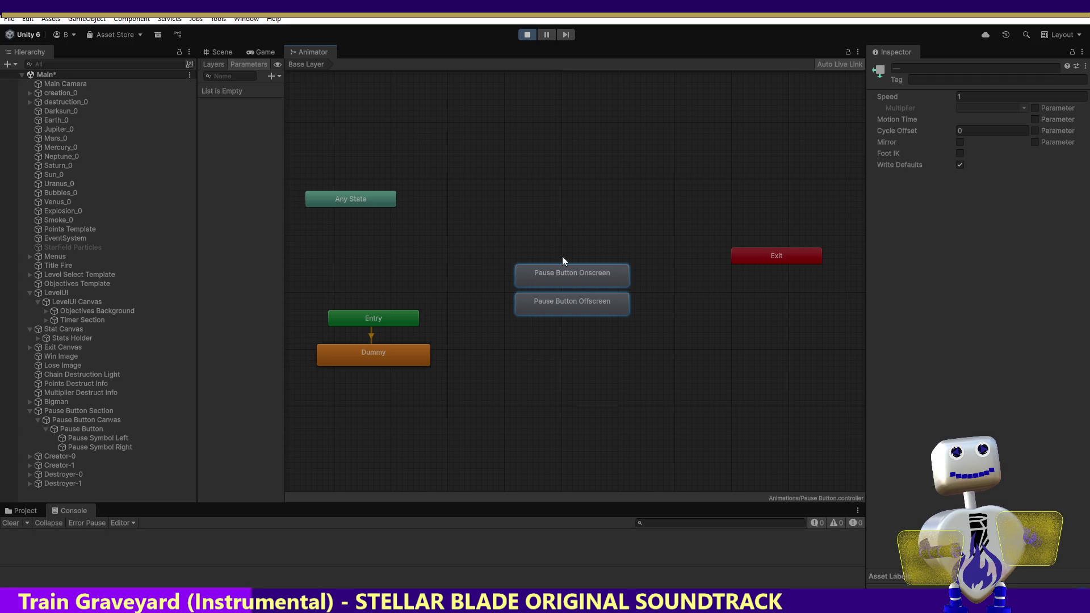
key(Delete)
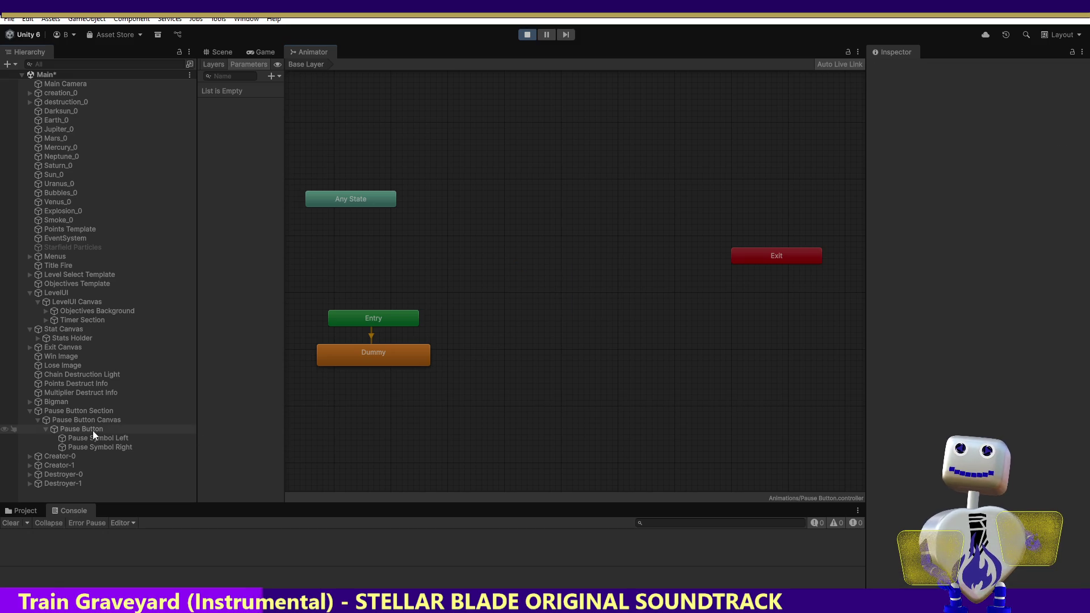
click(93, 430)
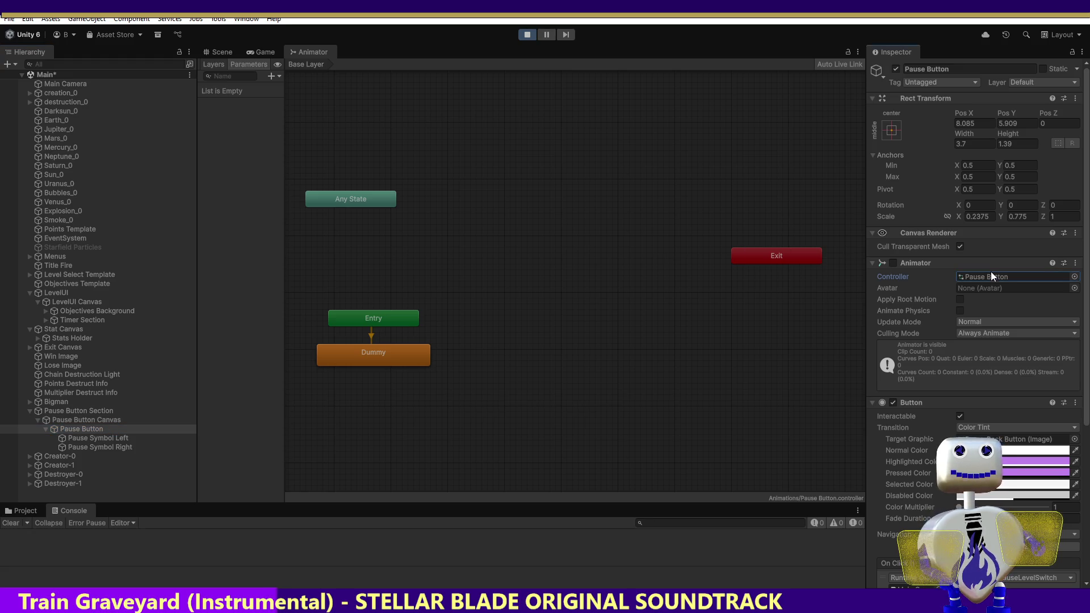
key(ctrl+6)
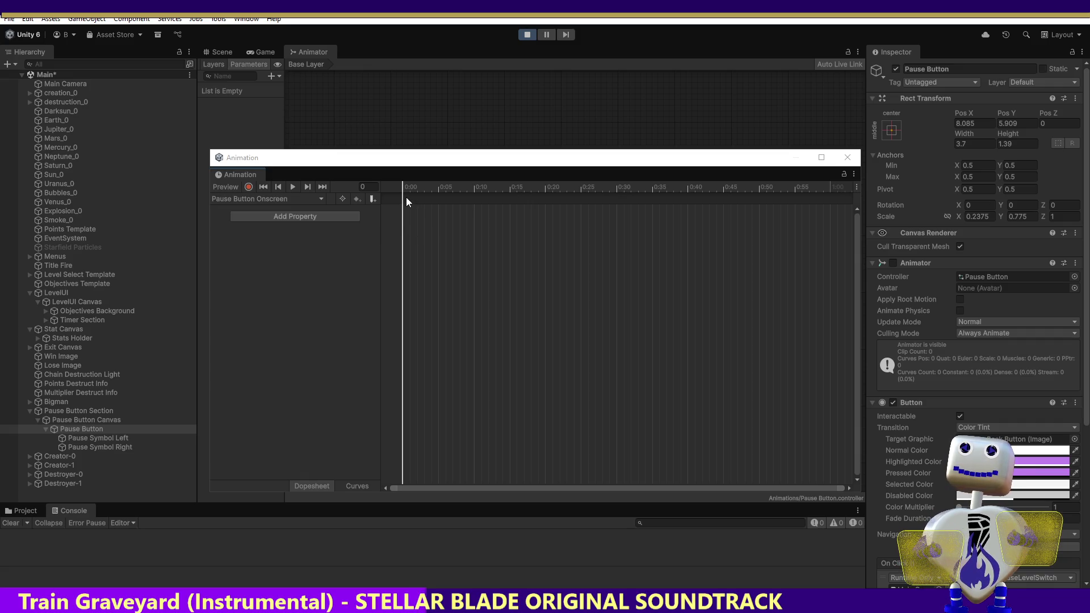
Check the Pause Button Onscreen clip's property list and add an animation event at 0:05.
mouse_move(407, 198)
mouse_down()
mouse_move(449, 186)
mouse_move(438, 185)
mouse_up()
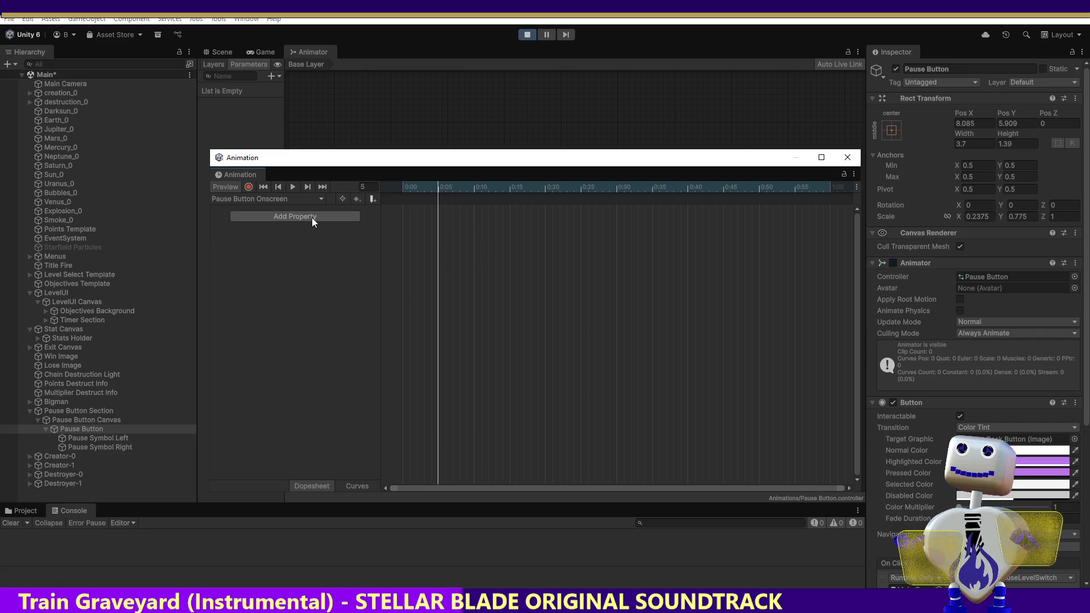
click(352, 216)
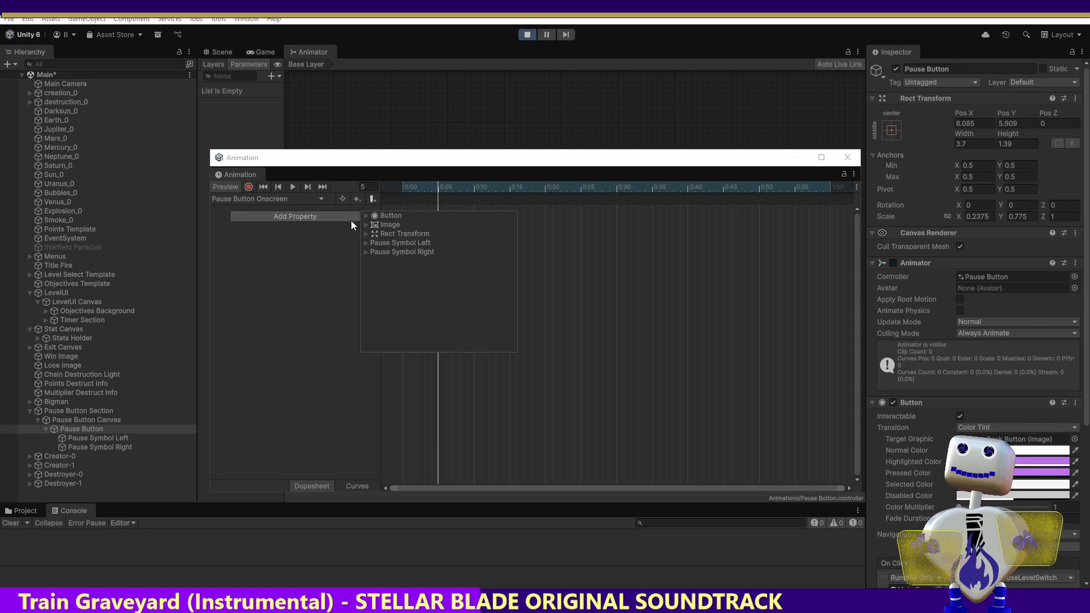
click(320, 240)
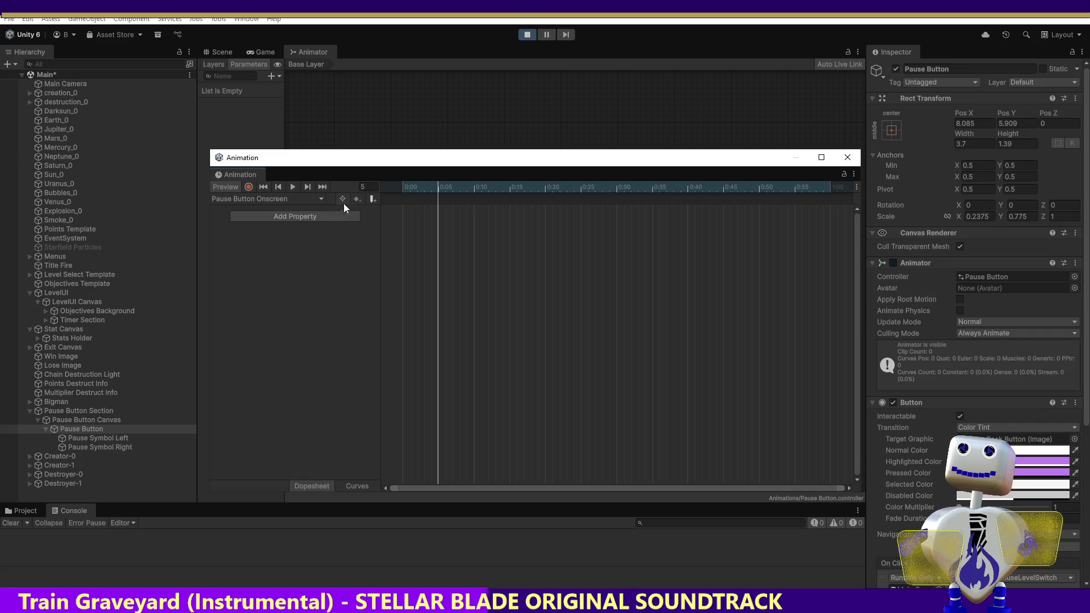
click(372, 200)
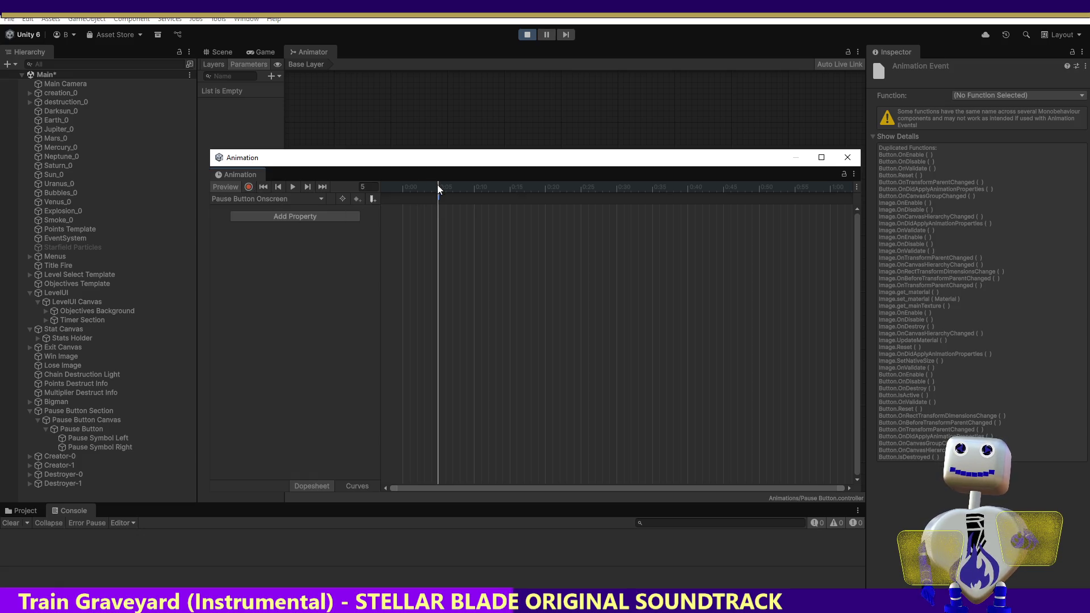
Rewind Pause Button Onscreen to frame 0 and start recording keyframes on the Pause Button.
drag(438, 185, 394, 186)
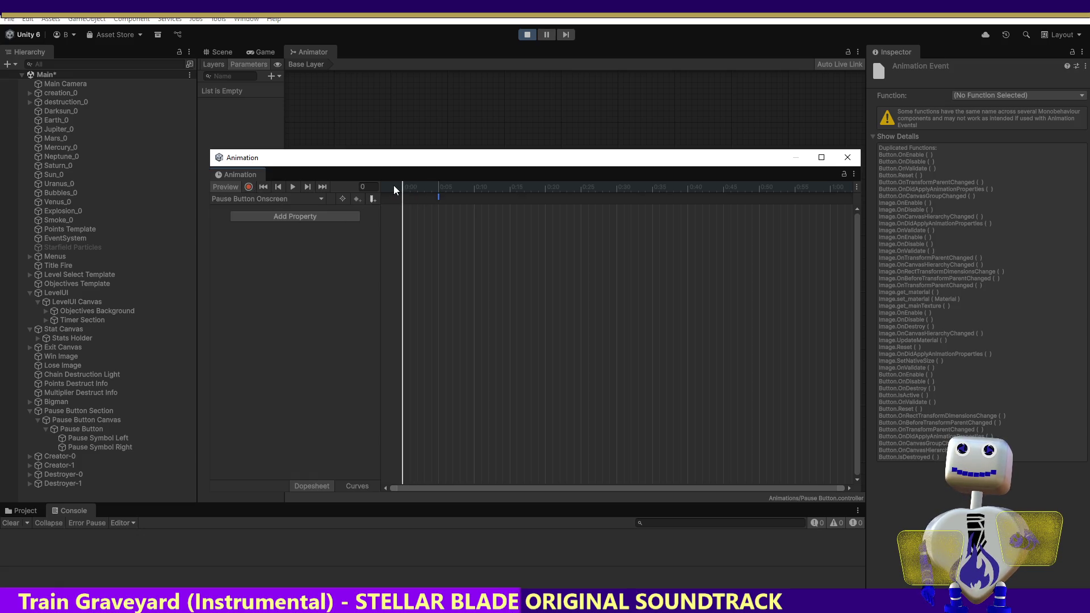
click(253, 196)
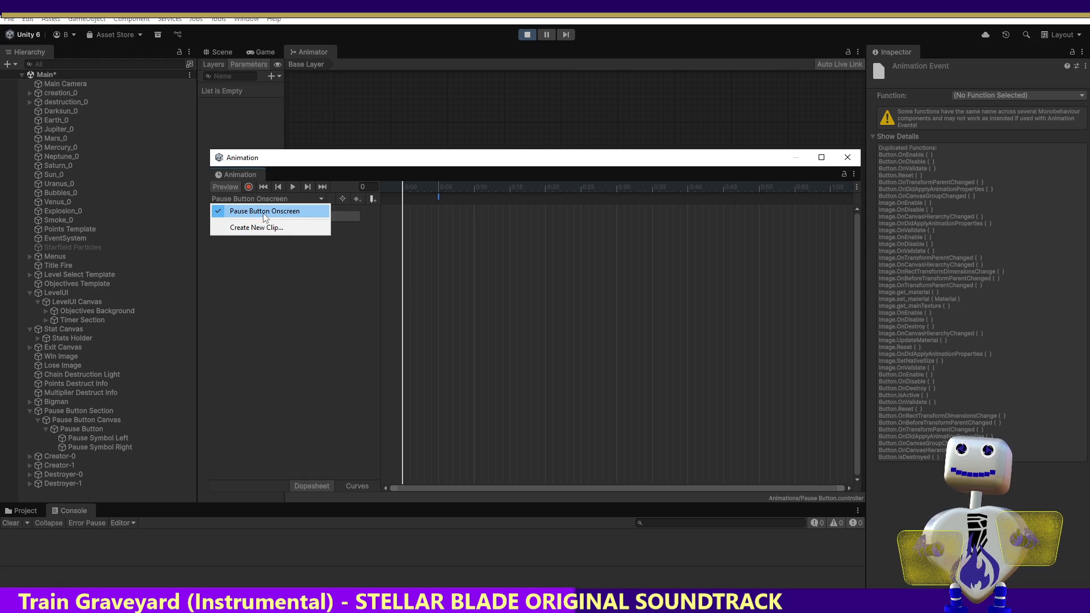
click(272, 264)
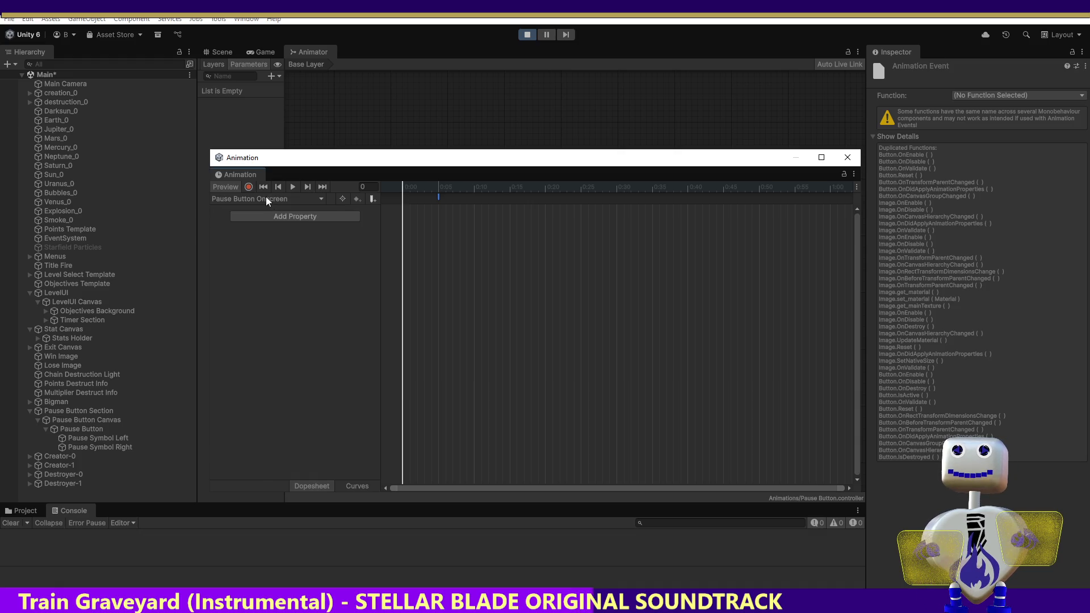
click(250, 186)
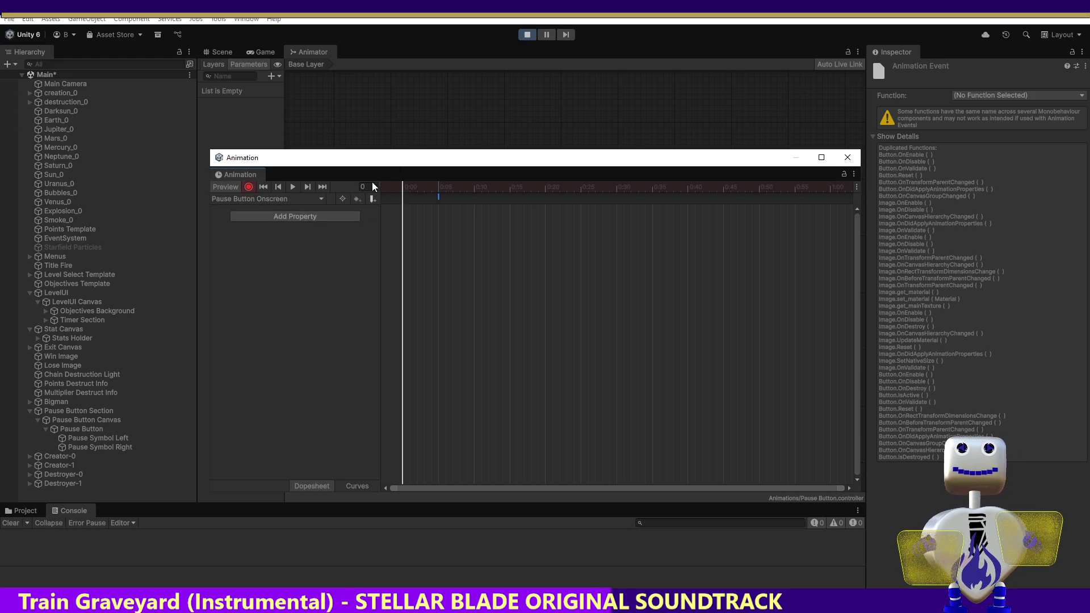
click(99, 429)
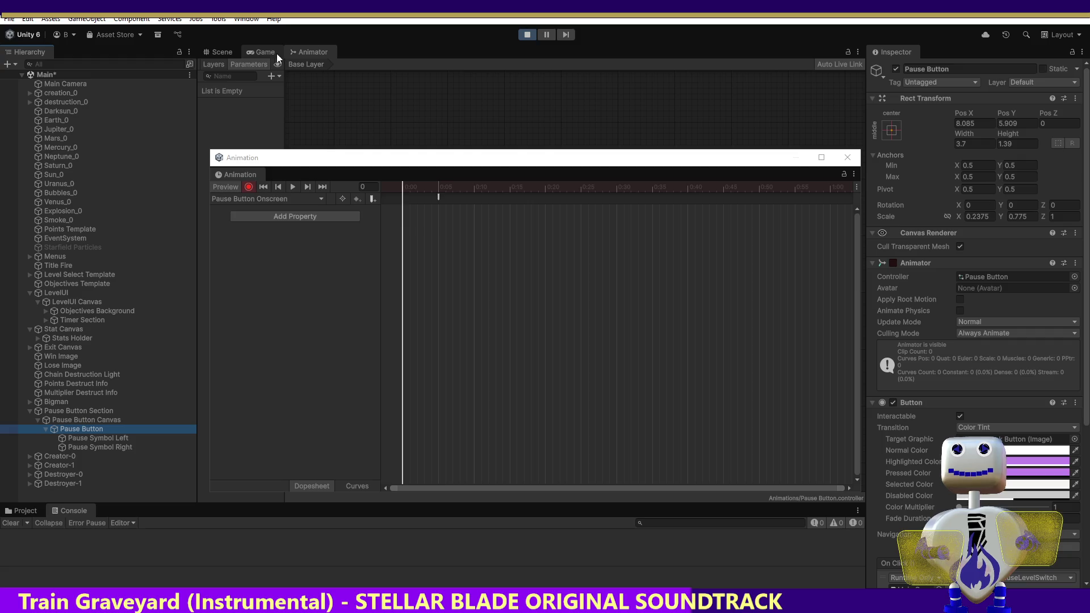
click(244, 186)
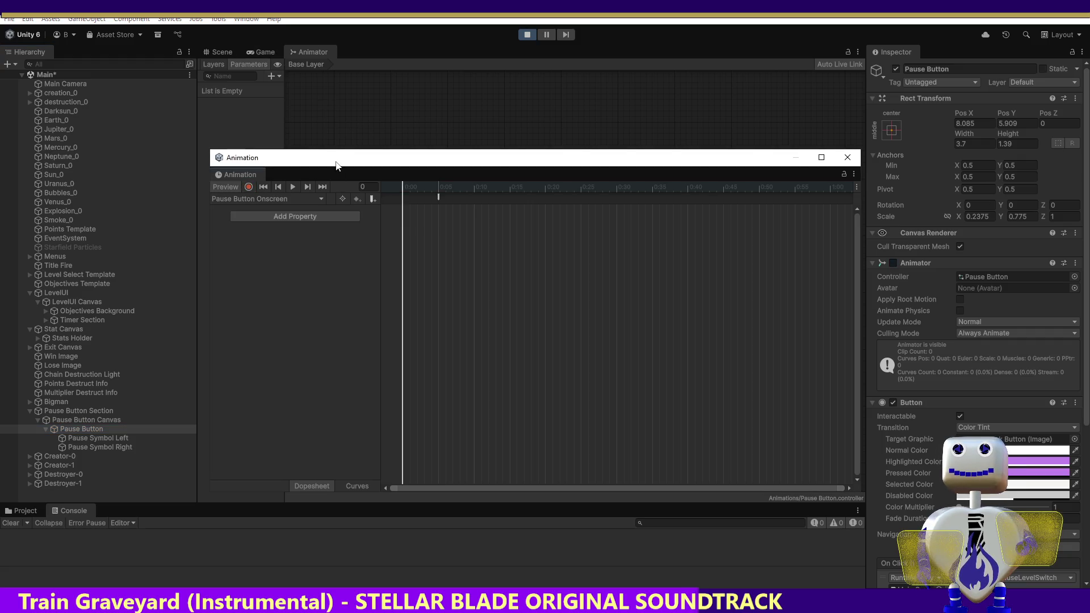
Move the Animation window aside, exit play mode from the Game view, and return to the Scene view.
mouse_move(352, 158)
mouse_down()
mouse_move(445, 275)
mouse_move(454, 611)
mouse_up()
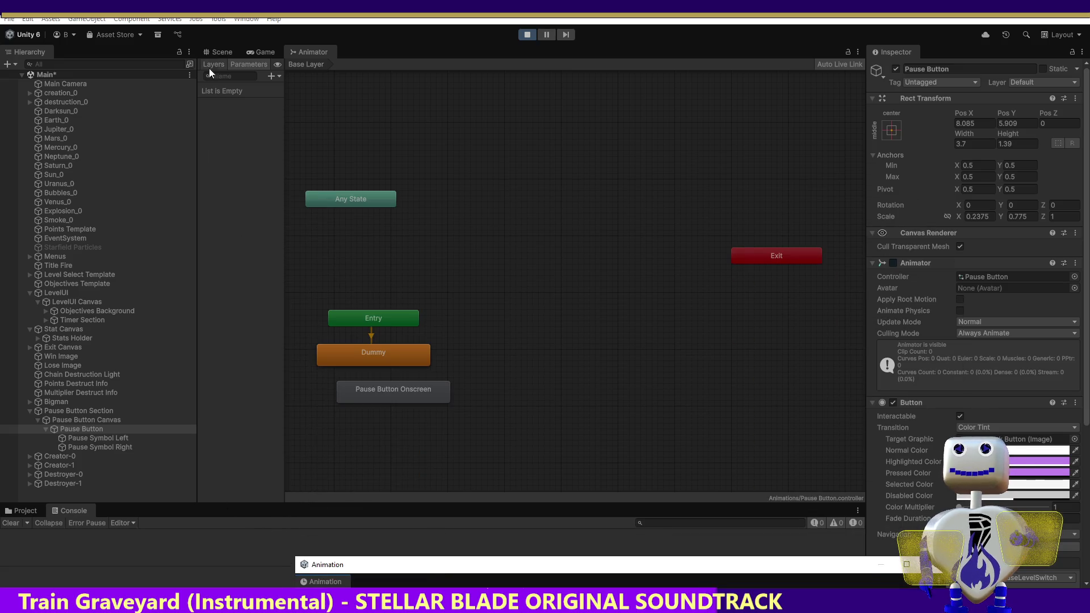
click(254, 52)
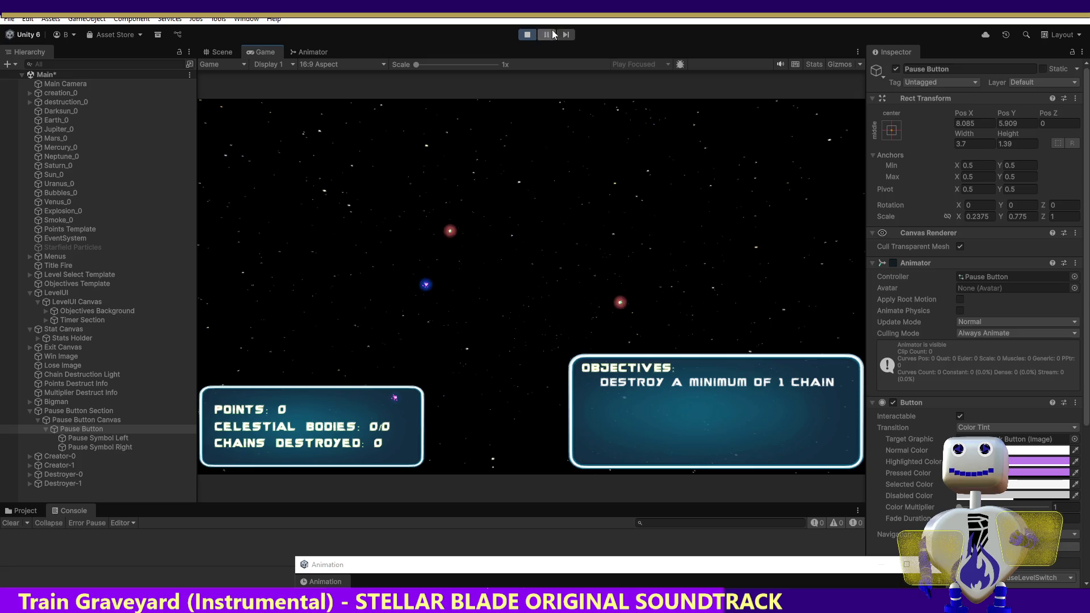
click(528, 34)
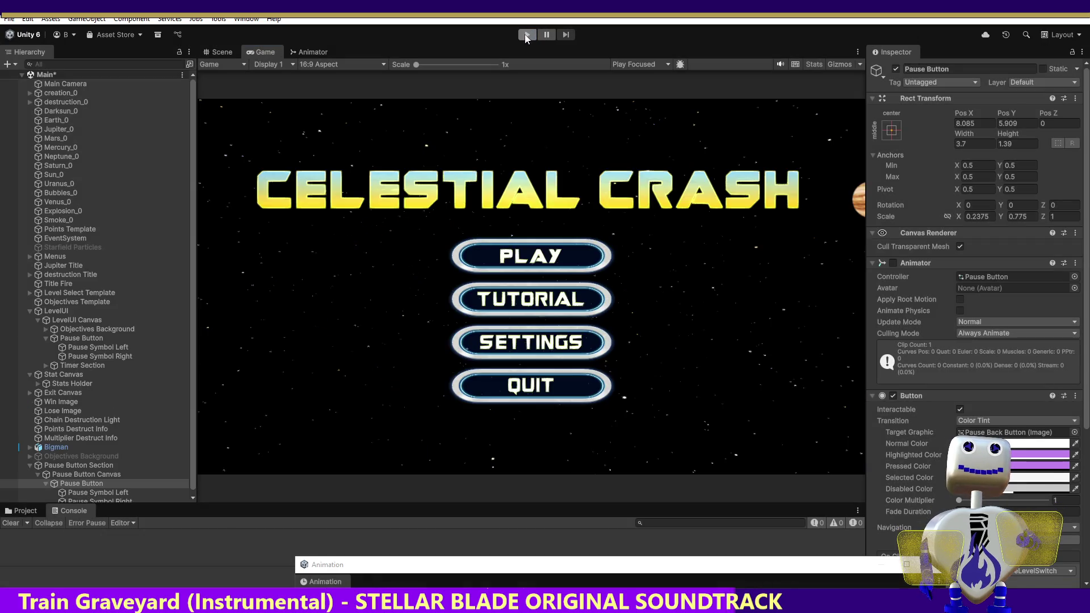
click(226, 53)
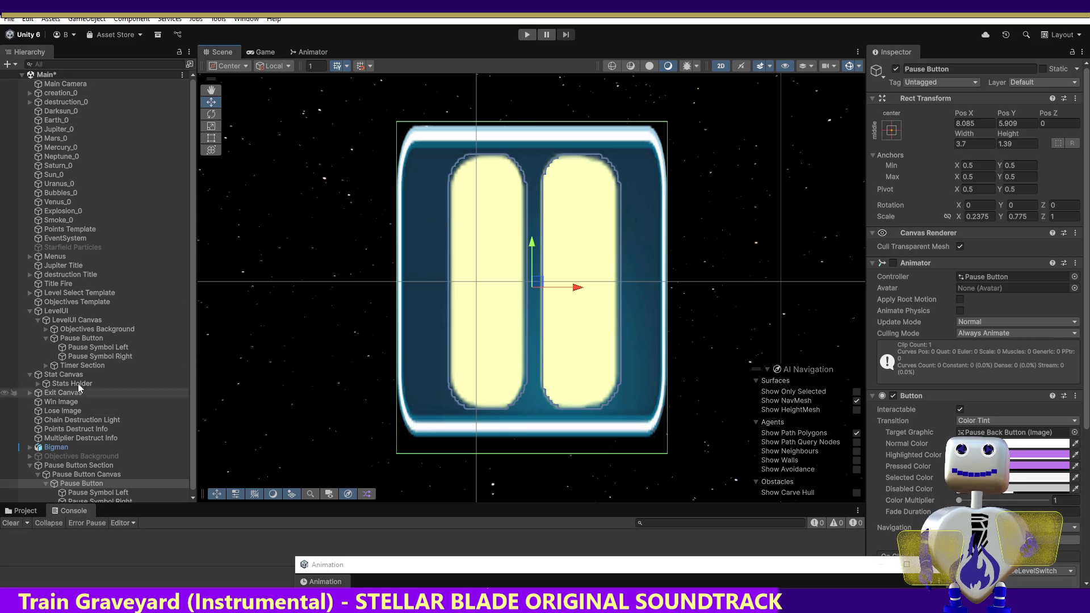
Frame the Pause Button, Pause Button Section and Main Camera in the Scene view.
double_click(88, 484)
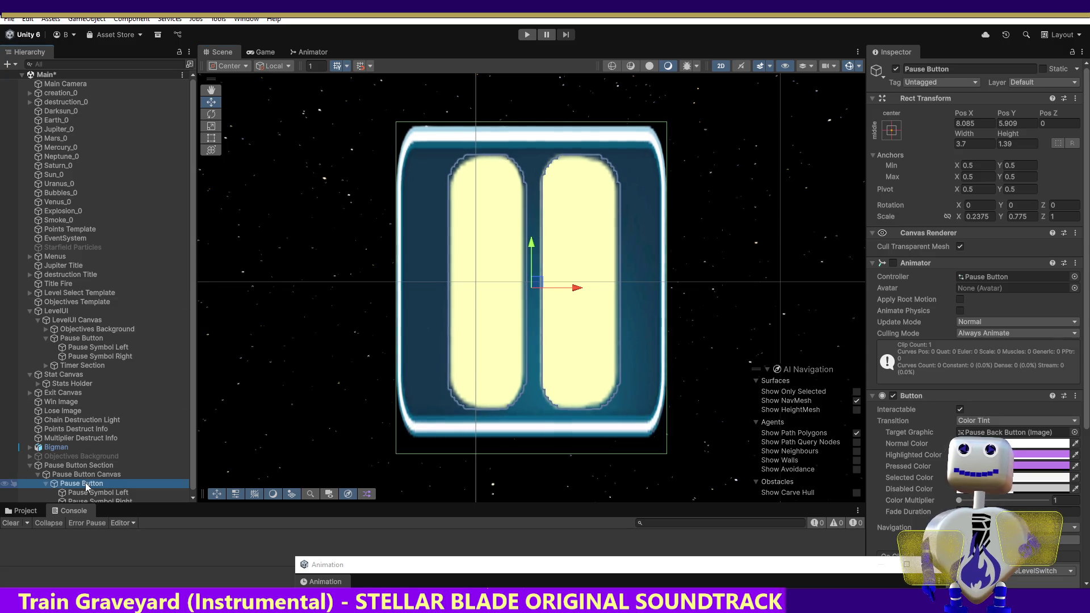
double_click(67, 466)
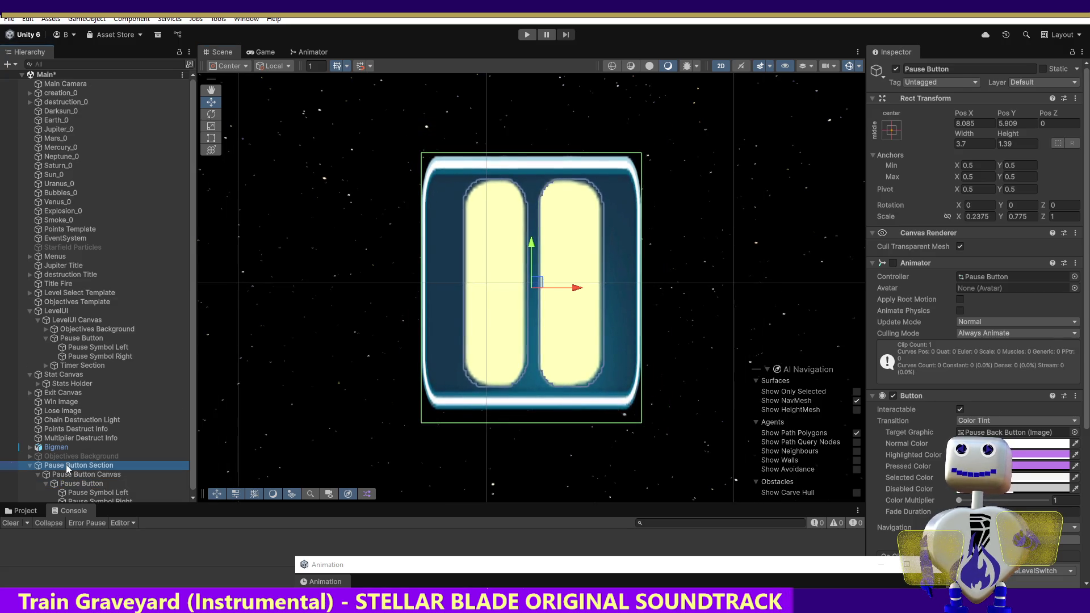
double_click(60, 84)
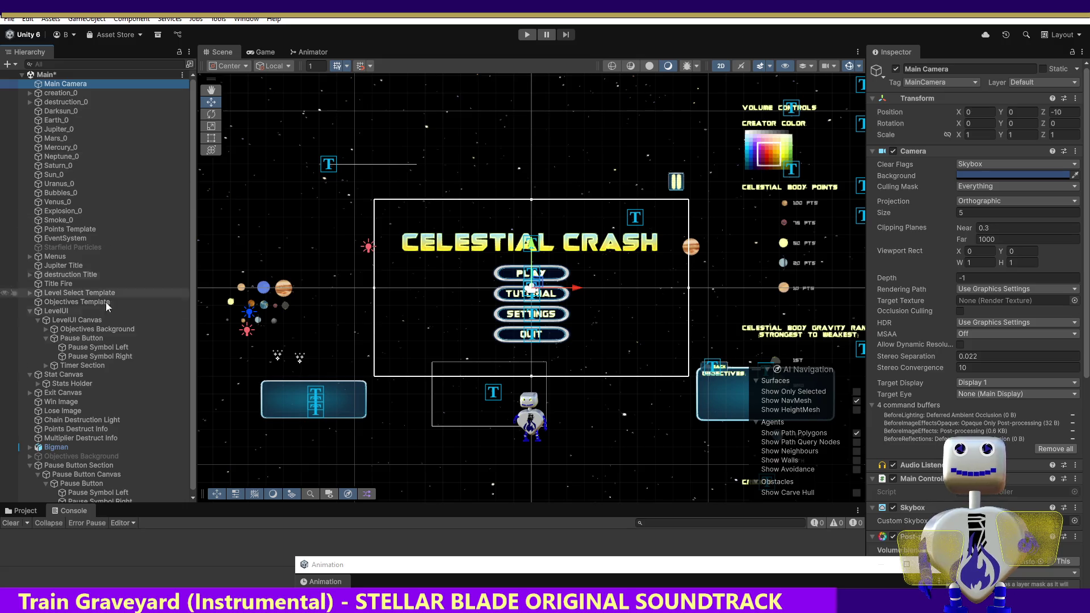
click(97, 484)
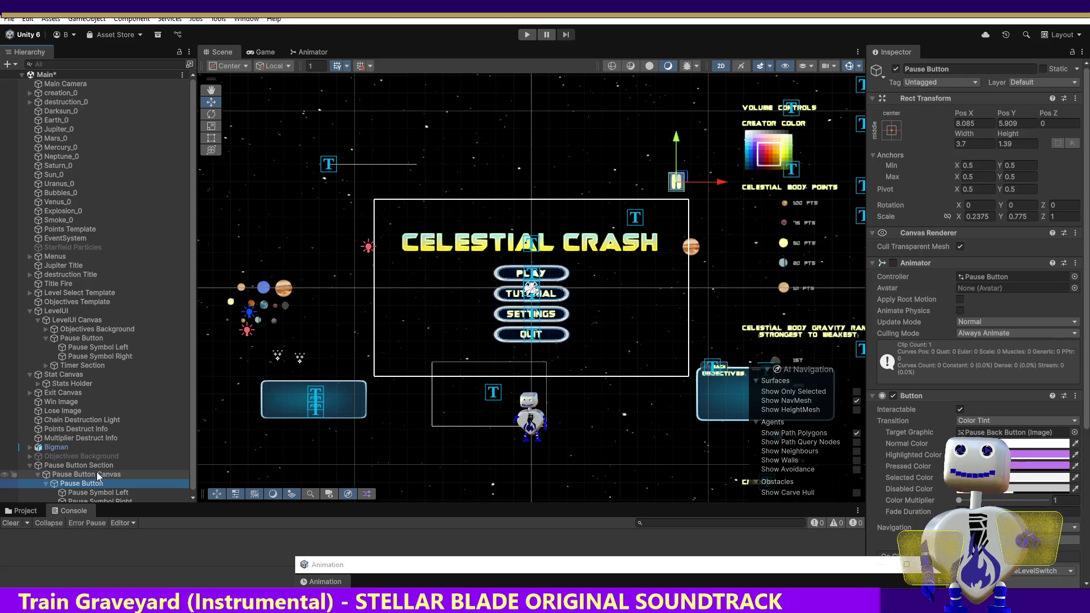
Enable the Timer Background's Sprite Renderer under Timer Section so the timer banner appears.
click(80, 366)
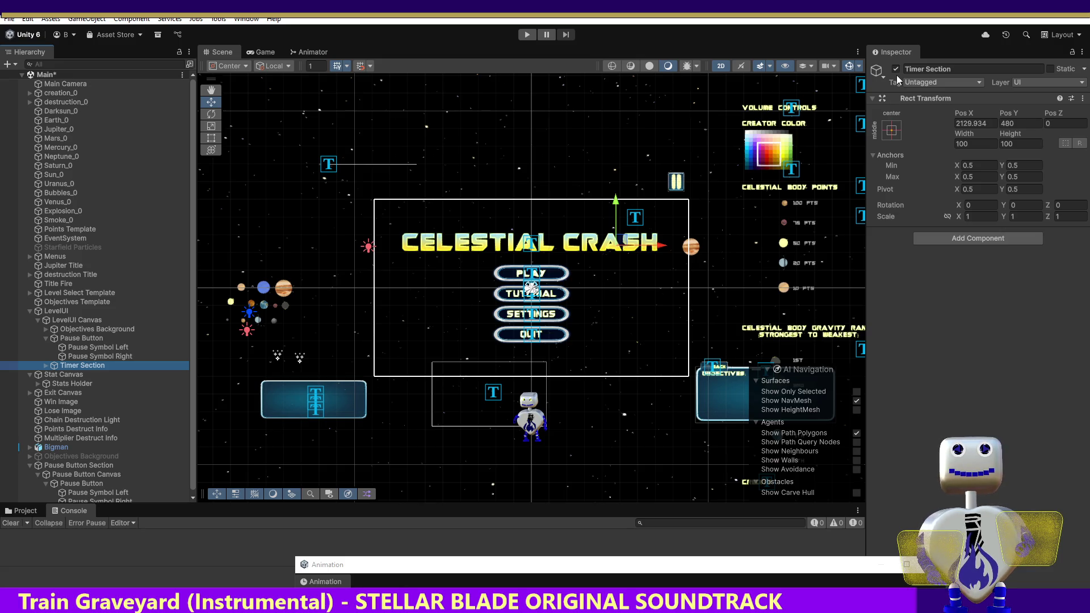
click(45, 365)
click(95, 375)
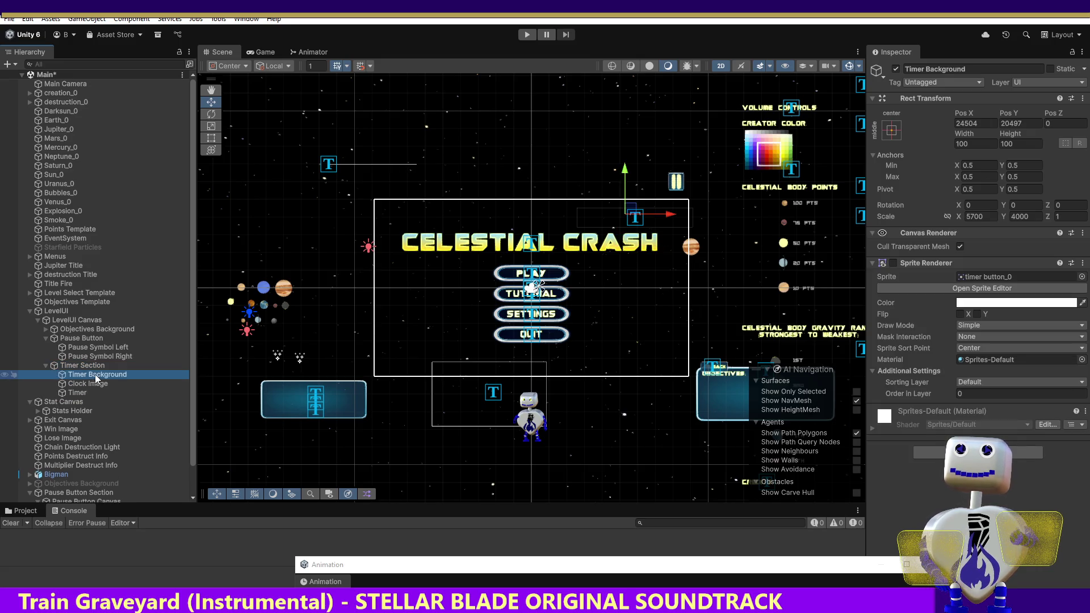
click(91, 385)
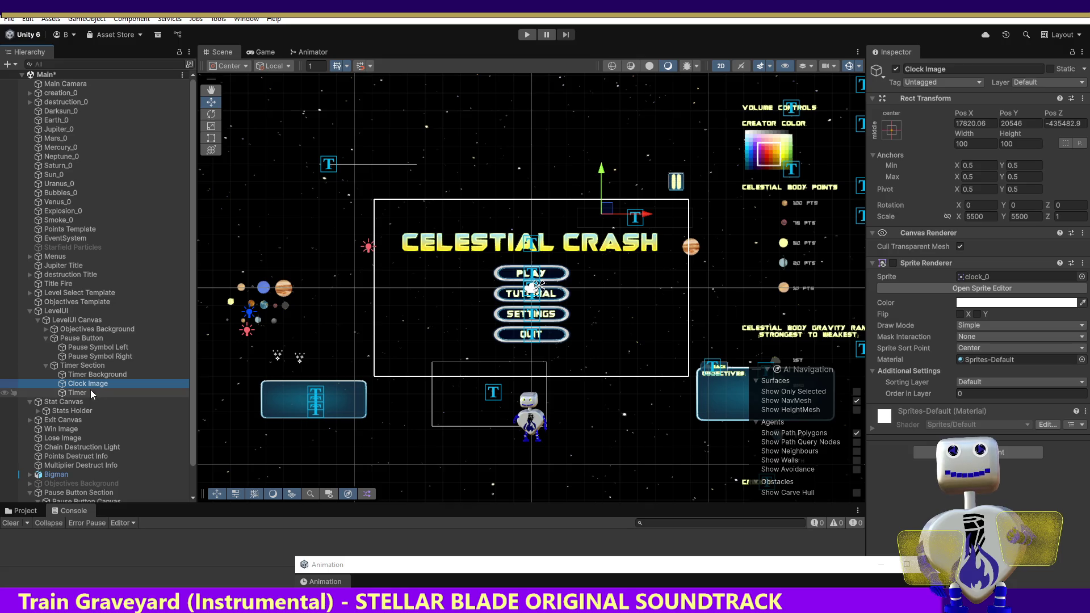
click(88, 393)
click(90, 375)
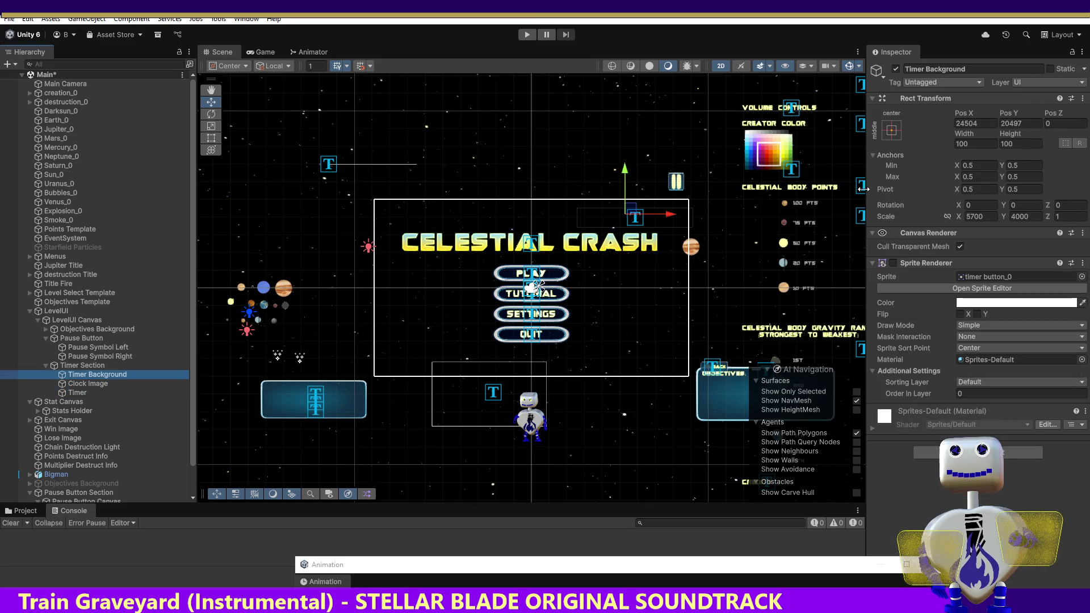
click(894, 262)
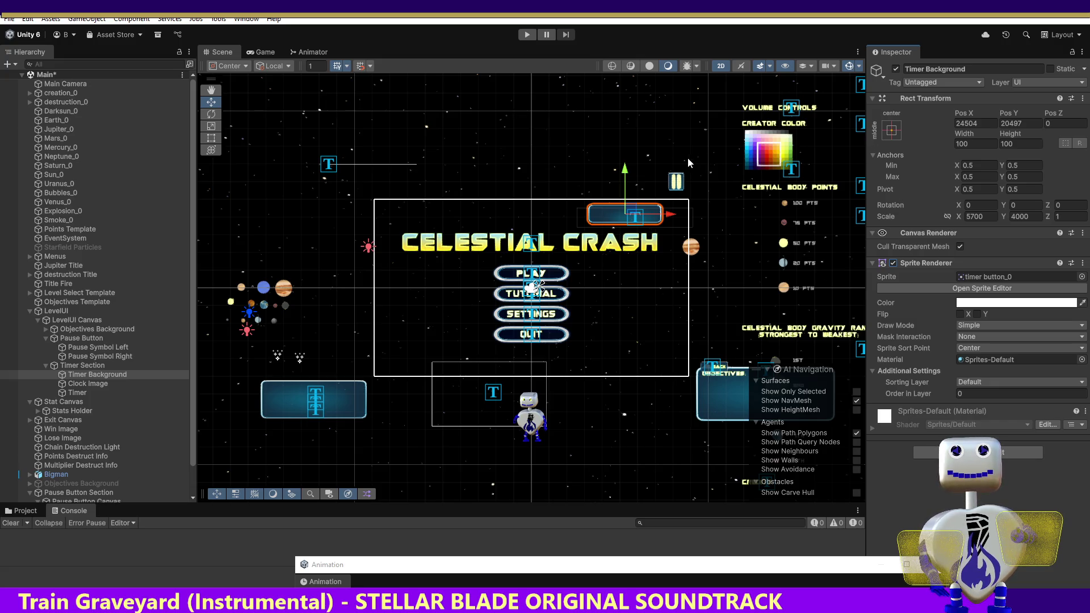
Pan and frame the Scene view on the Timer Section's banner.
drag(653, 144, 719, 196)
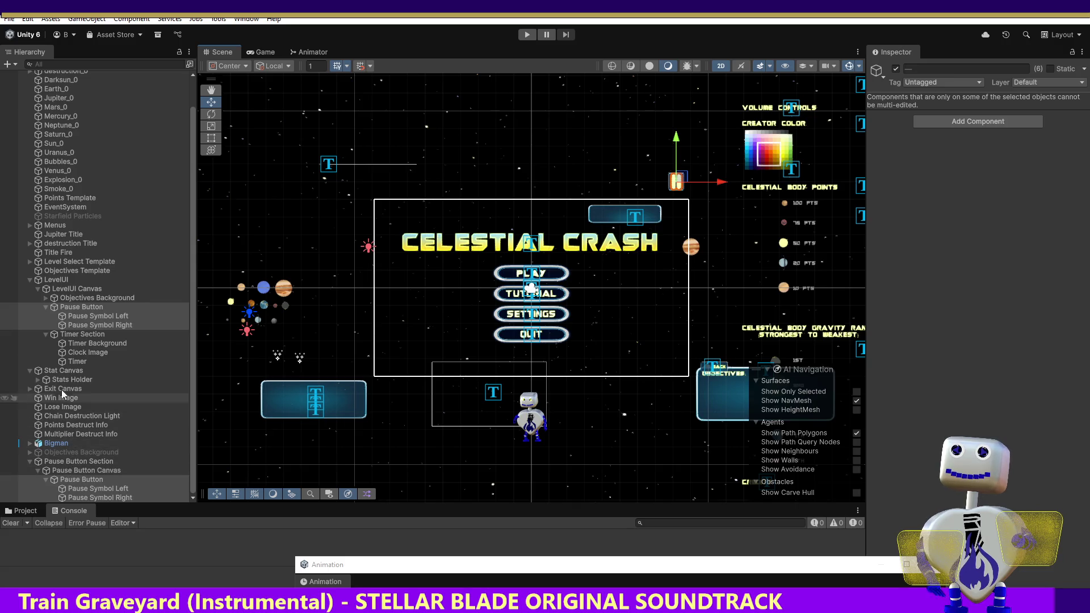
double_click(81, 335)
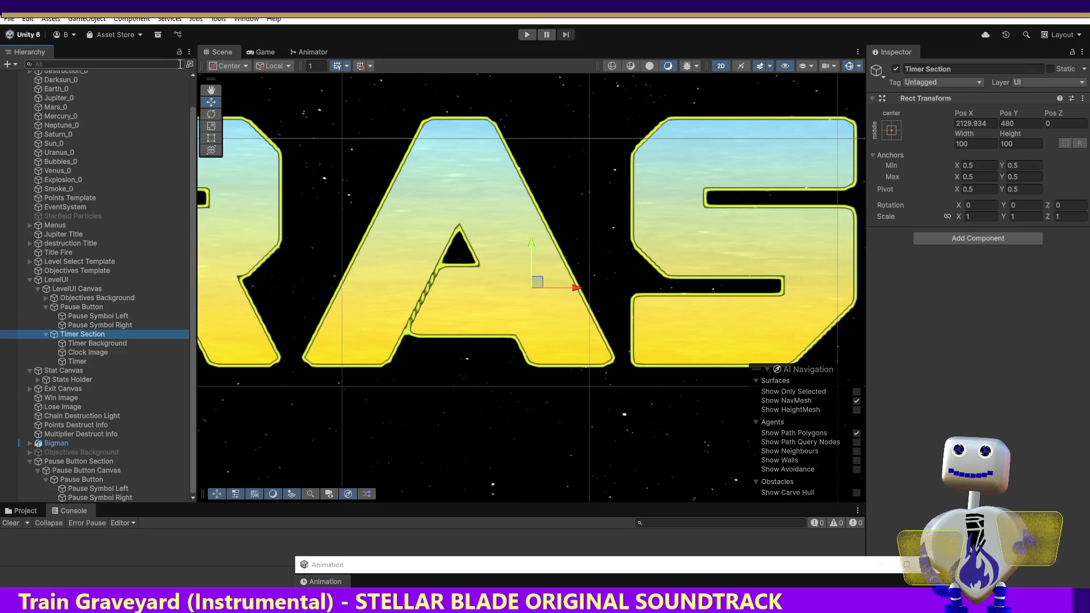
key(q)
drag(409, 147, 410, 494)
mouse_move(408, 328)
mouse_down()
mouse_move(408, 251)
mouse_move(312, 389)
mouse_move(290, 445)
mouse_move(265, 373)
mouse_move(298, 233)
mouse_up()
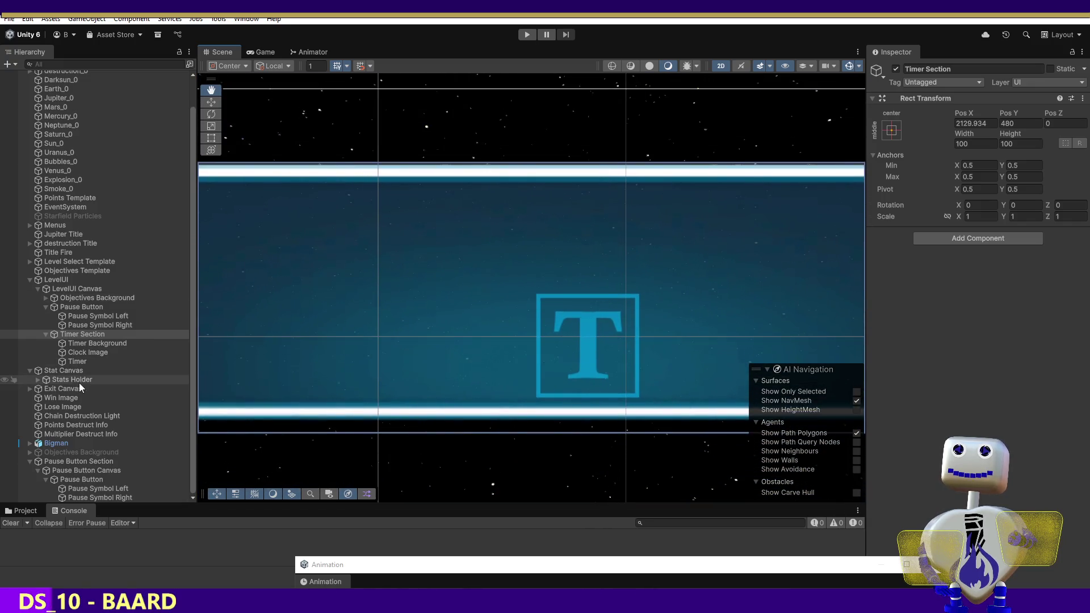
double_click(73, 336)
double_click(79, 343)
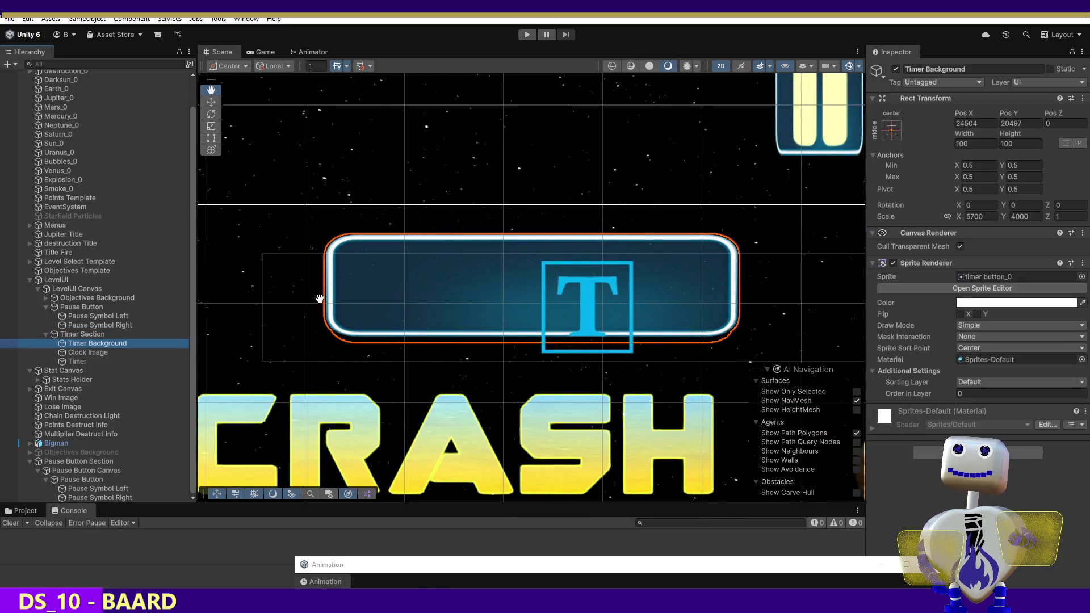
Frame the Pause Button with the Move tool active and bring the Animation window back.
click(68, 462)
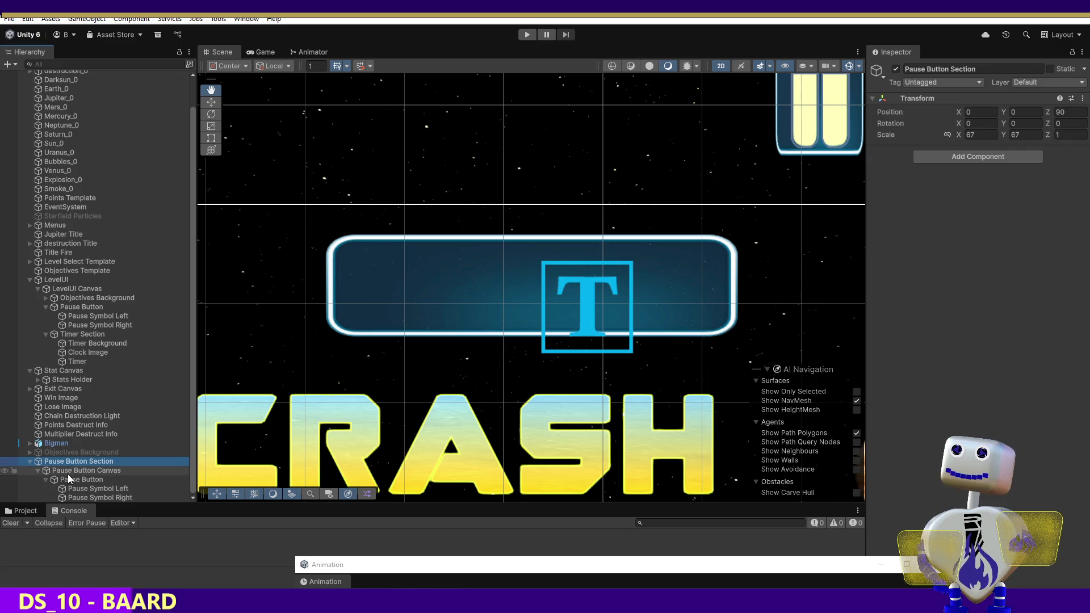
click(69, 479)
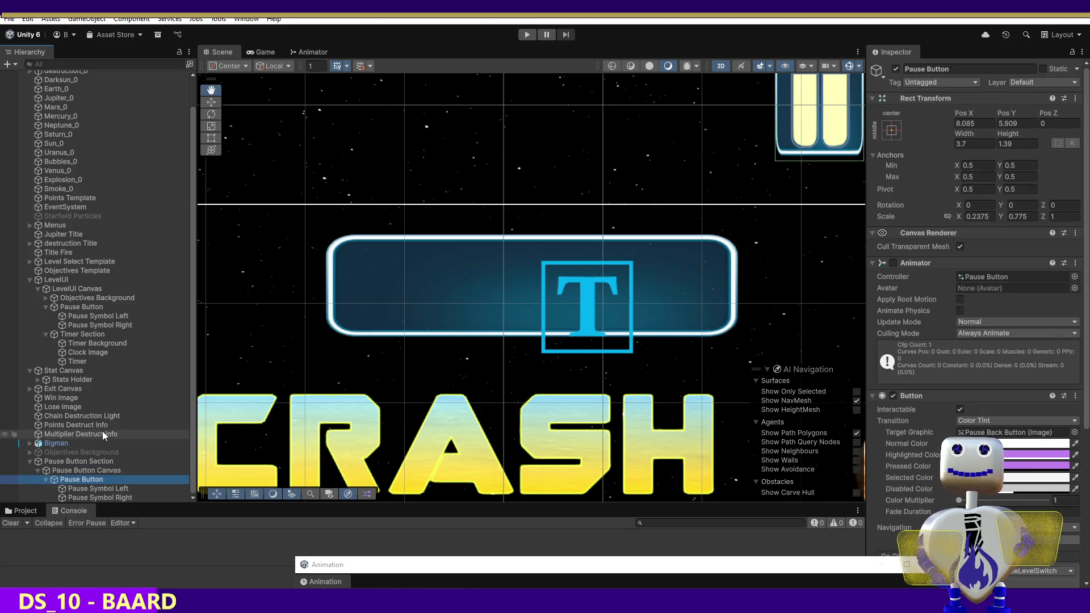
click(215, 101)
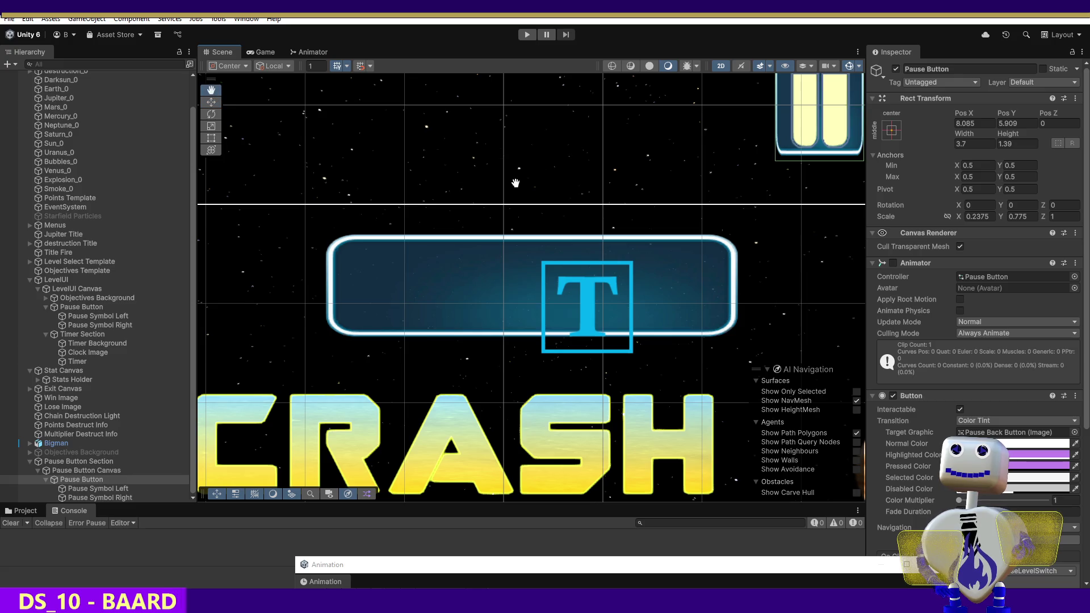
double_click(114, 479)
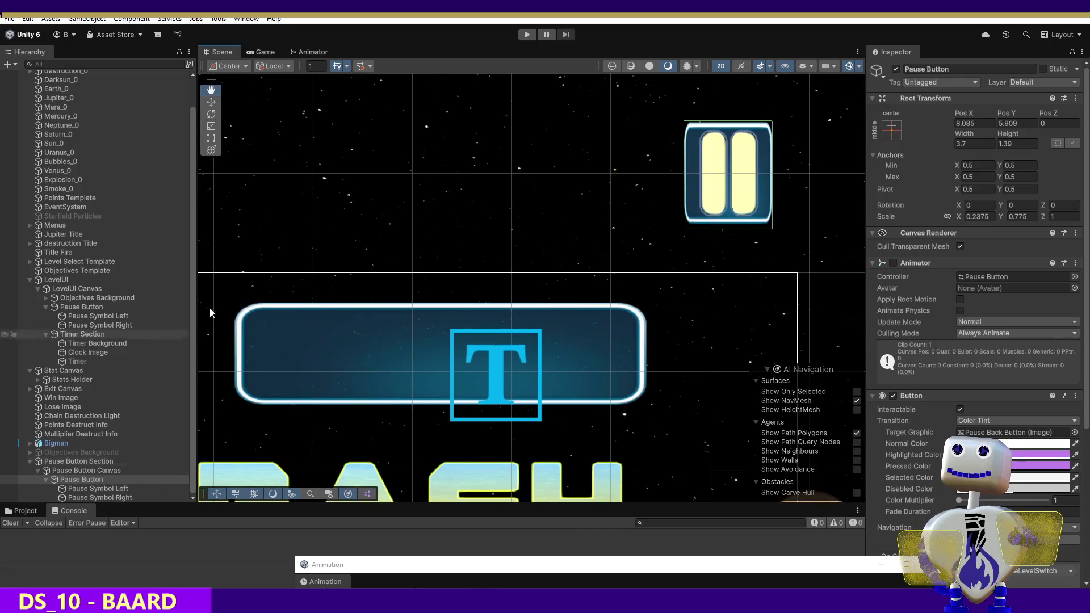
click(210, 105)
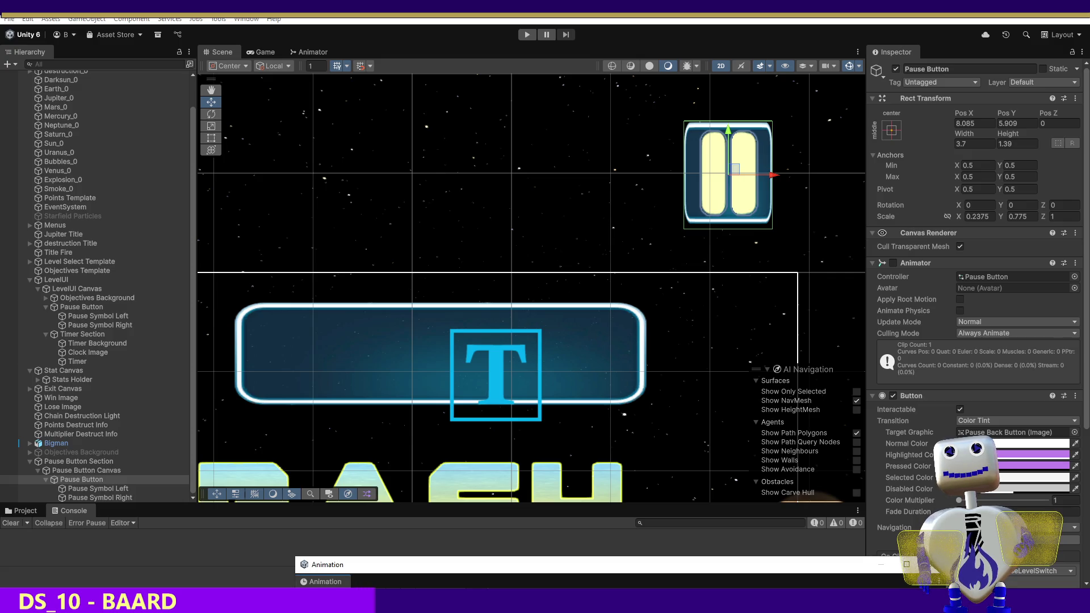
mouse_move(468, 565)
mouse_down()
mouse_move(469, 538)
mouse_move(222, 114)
mouse_move(160, 109)
mouse_move(189, 110)
mouse_up()
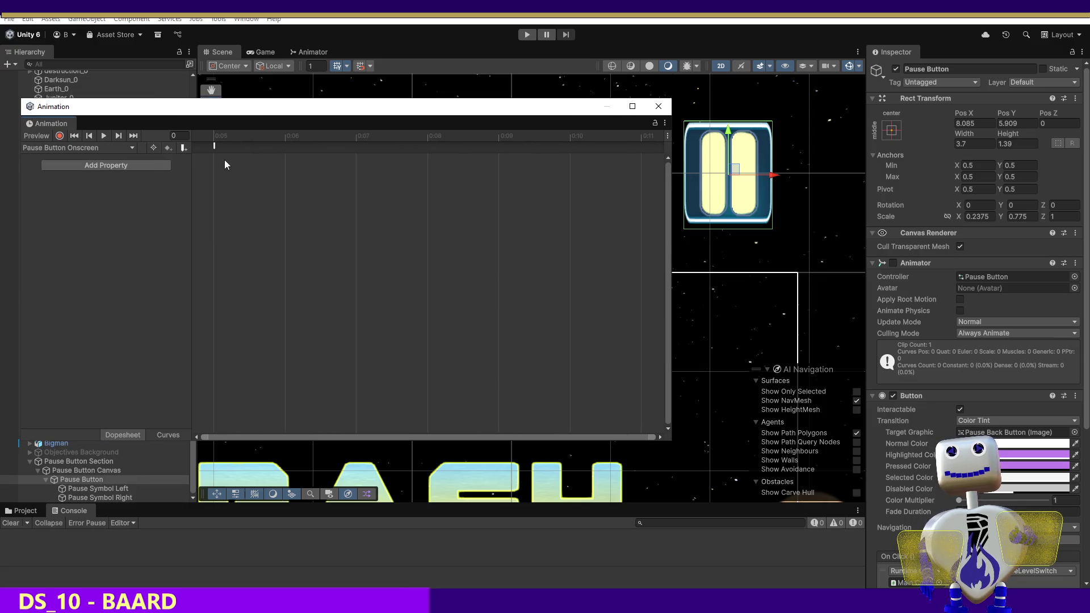
Exit record mode and target Pause Button Section, reaching the Animation window's Create prompt.
click(188, 148)
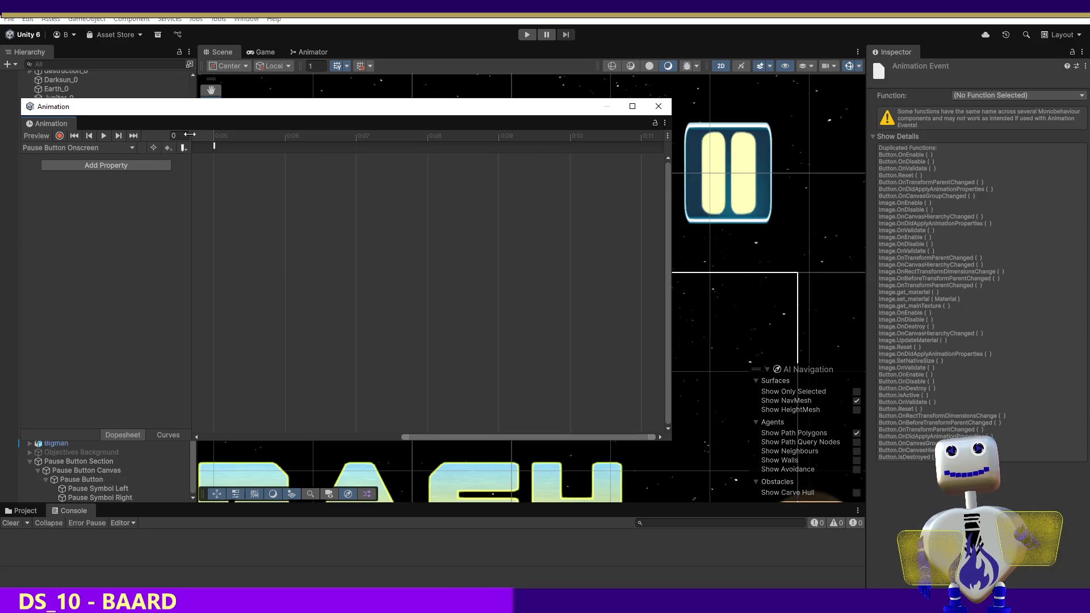
click(59, 135)
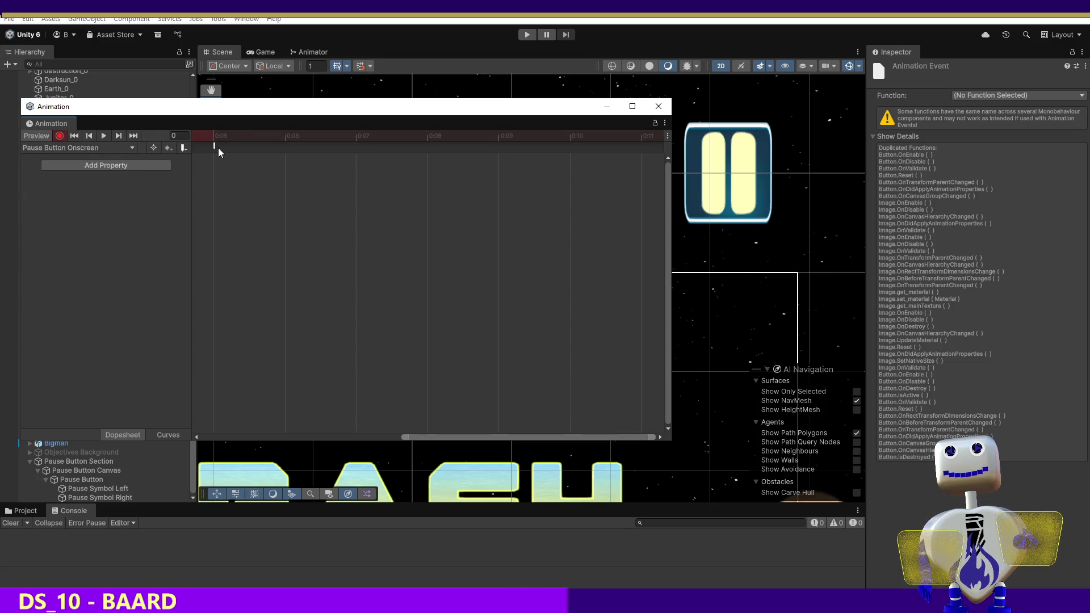
key(ctrl+z)
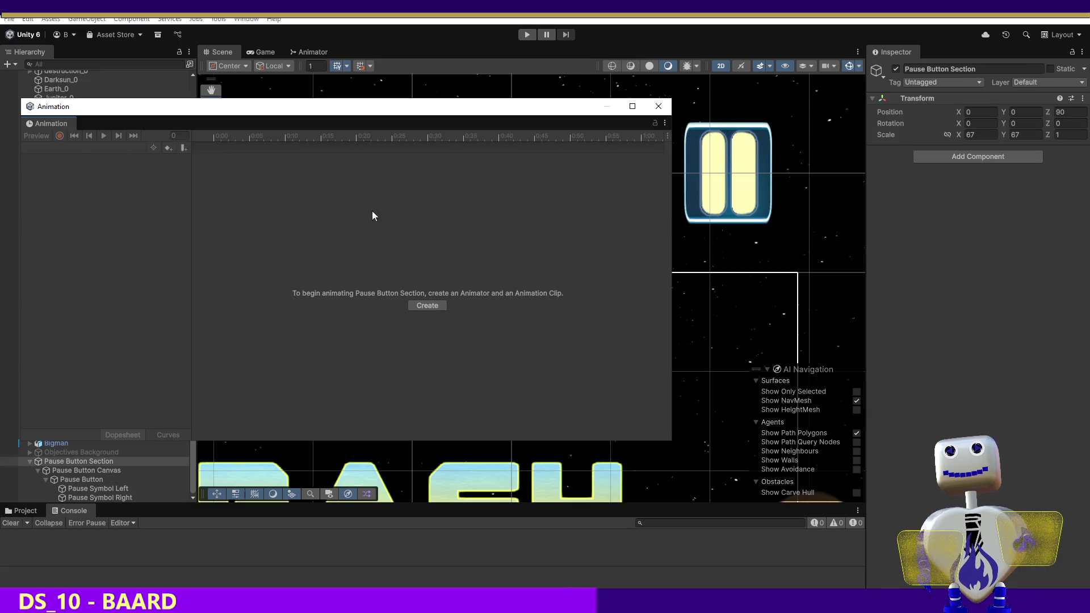
click(411, 305)
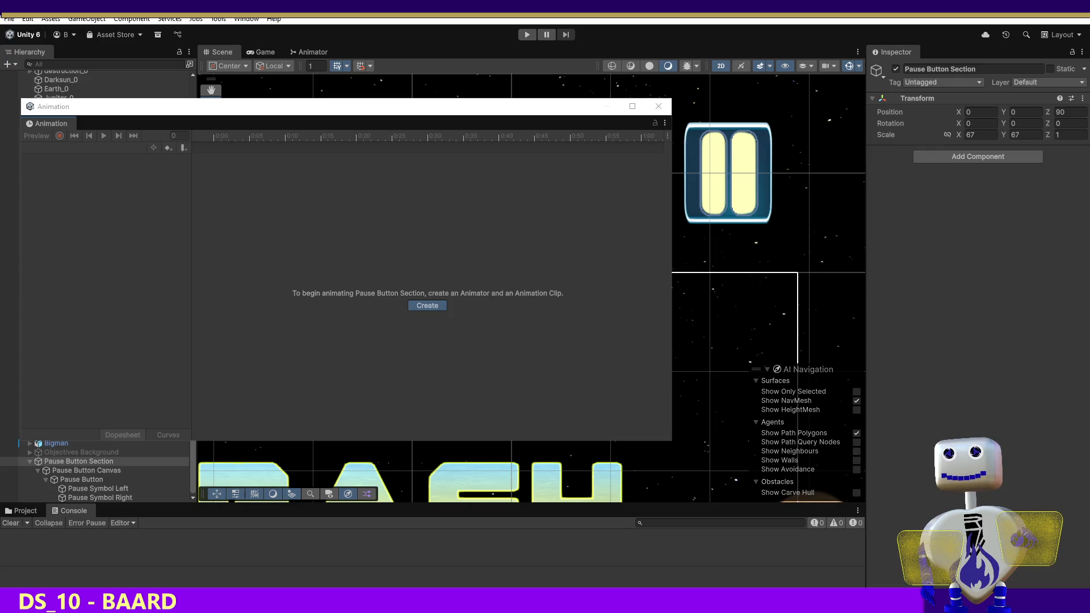
Save the new Pause Button Onscreen clip, turn on recording, and move the playhead to frame 5.
key(Return)
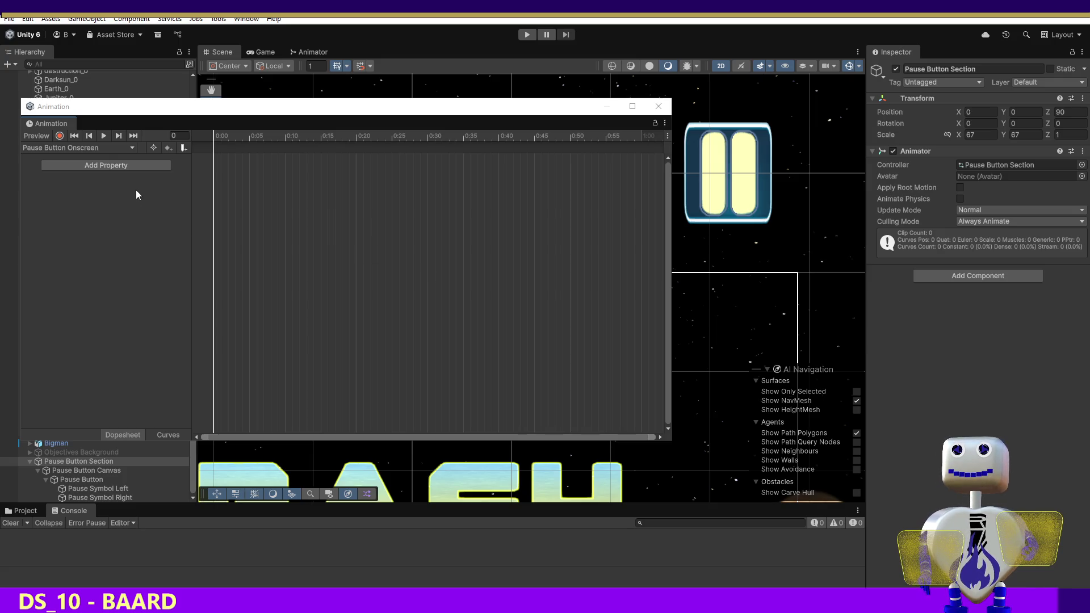
click(59, 136)
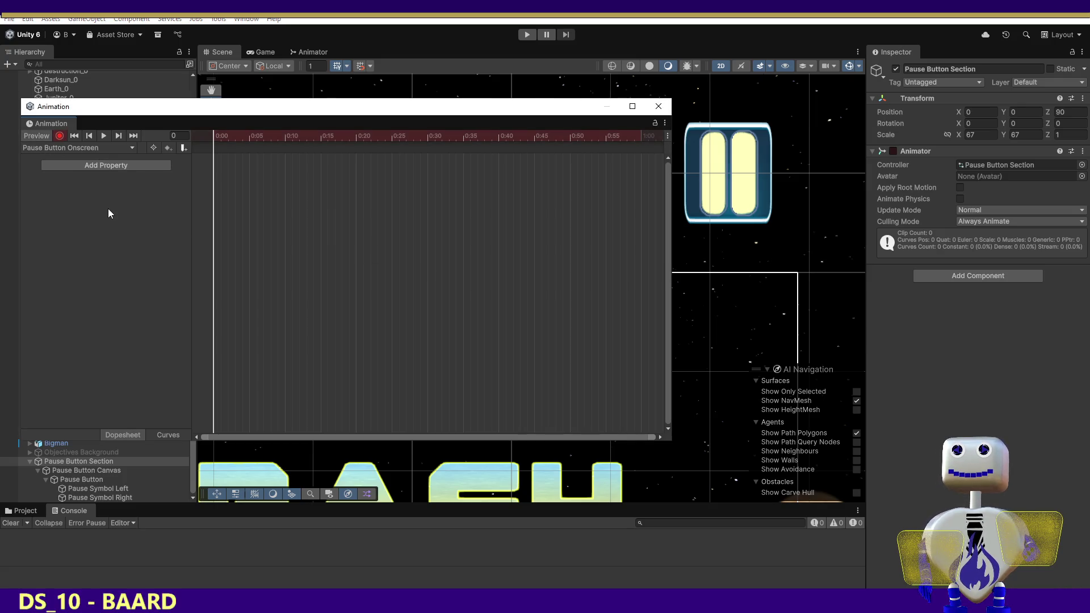
drag(214, 136, 248, 138)
mouse_move(336, 114)
mouse_down()
mouse_move(282, 114)
mouse_move(224, 144)
mouse_move(315, 196)
mouse_move(341, 229)
mouse_up()
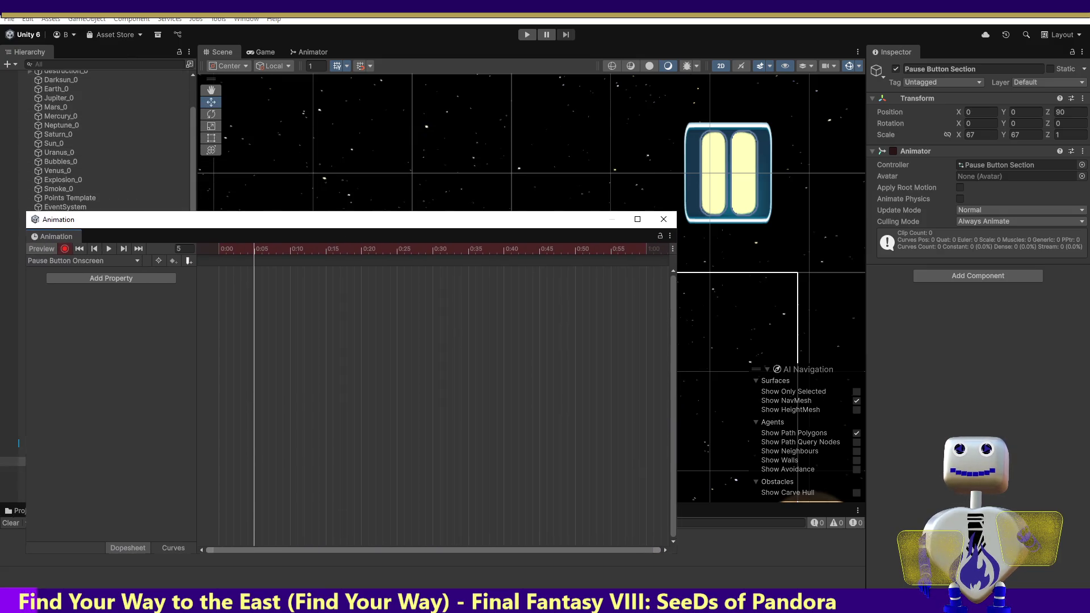
Drag the section's Pause Button down from the top of the scene toward the T panel.
drag(135, 234, 216, 405)
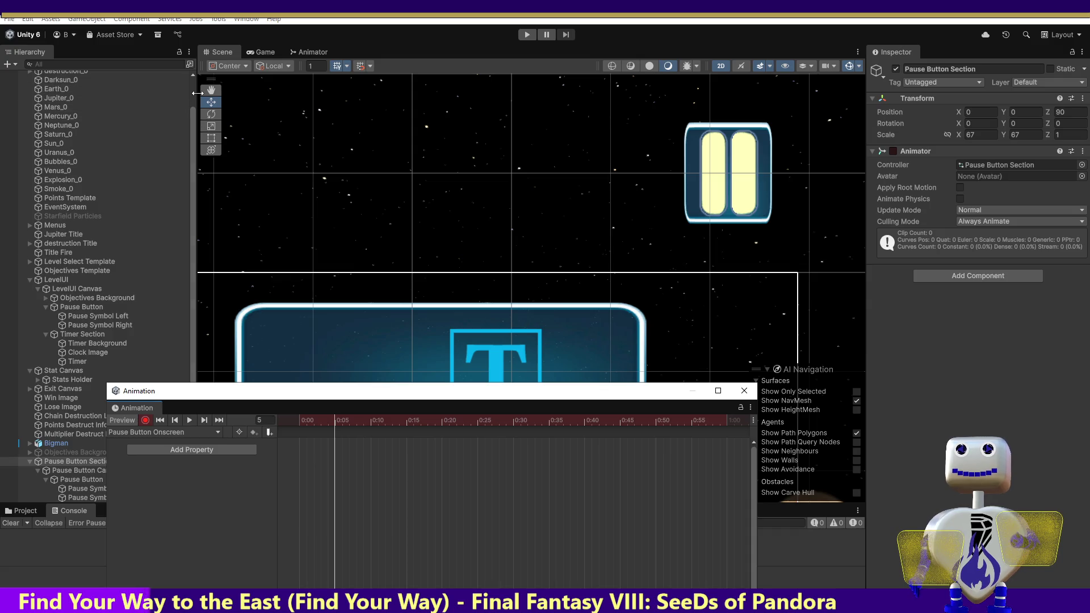
click(64, 480)
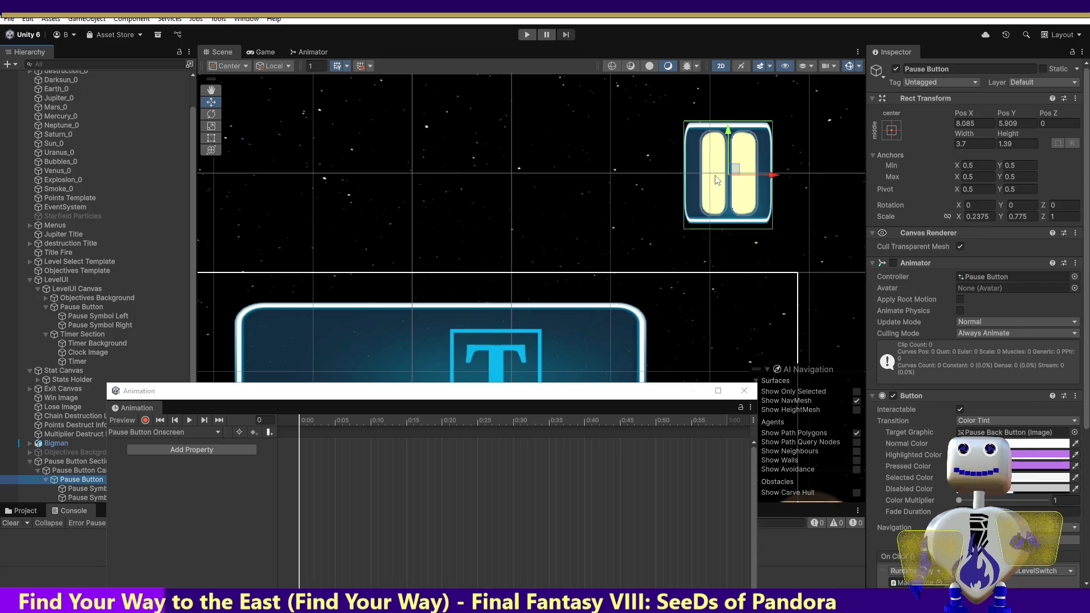
drag(728, 138, 704, 310)
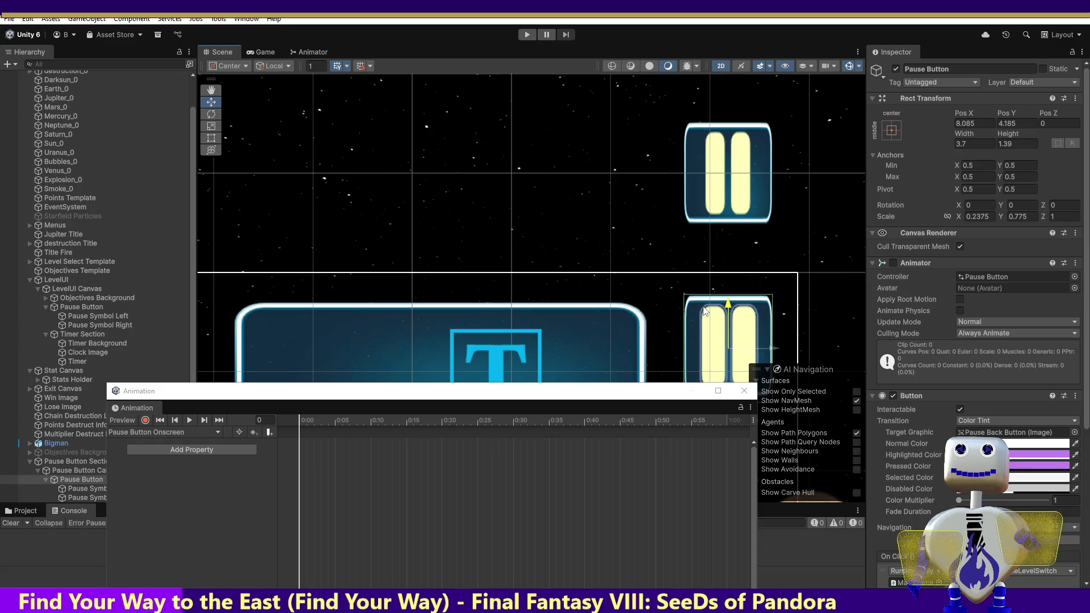
drag(704, 310, 696, 320)
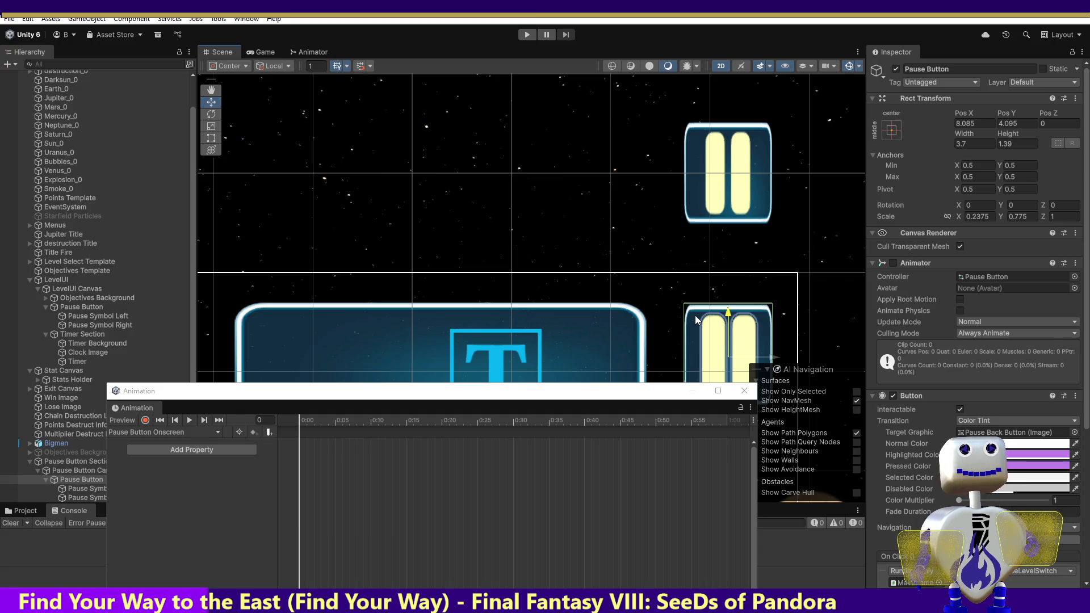
drag(696, 320, 696, 320)
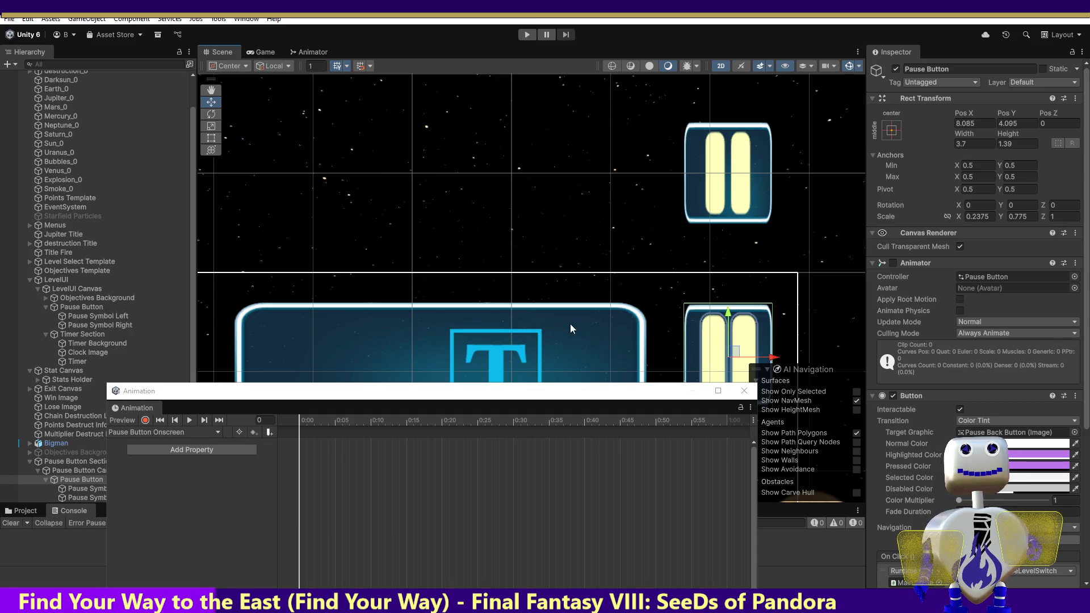
Fine-tune the Pause Button's position to about Pos X 8.085, Y 4.129.
key(q)
drag(352, 177, 328, 129)
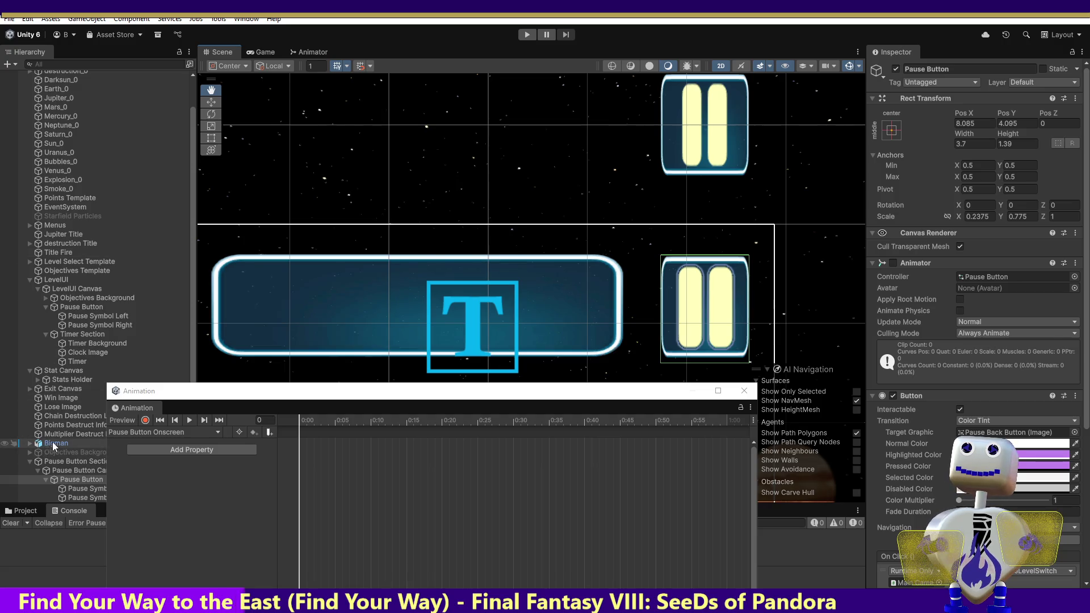
click(59, 479)
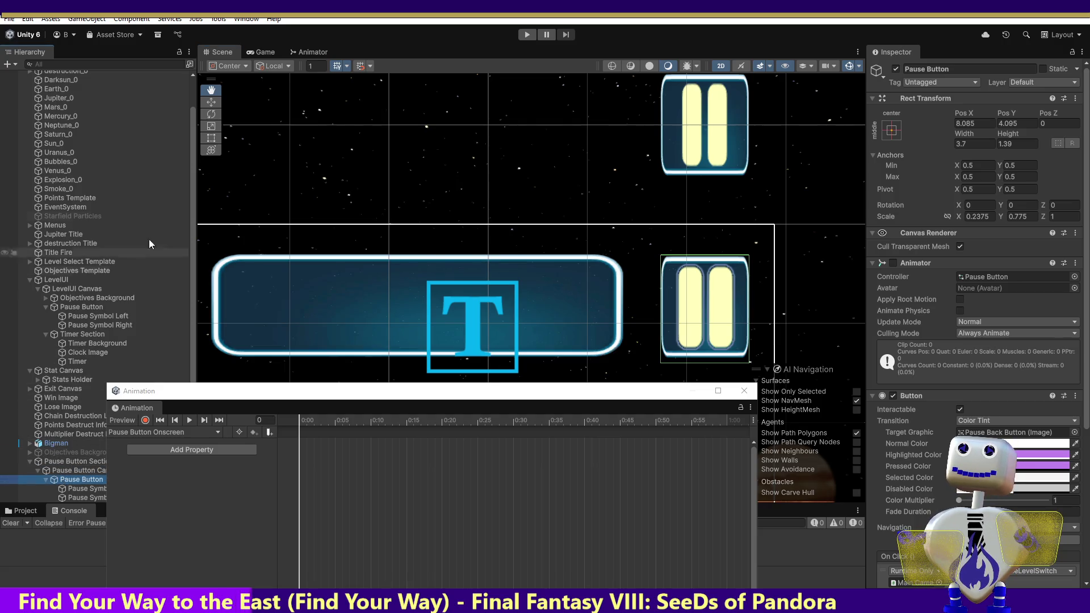
key(w)
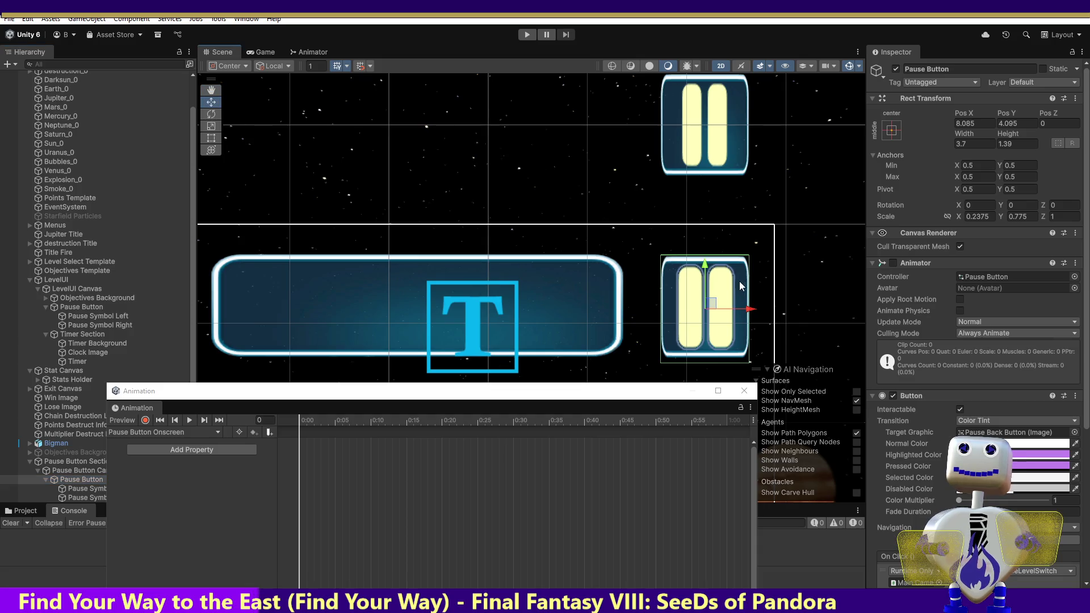
drag(707, 263, 686, 283)
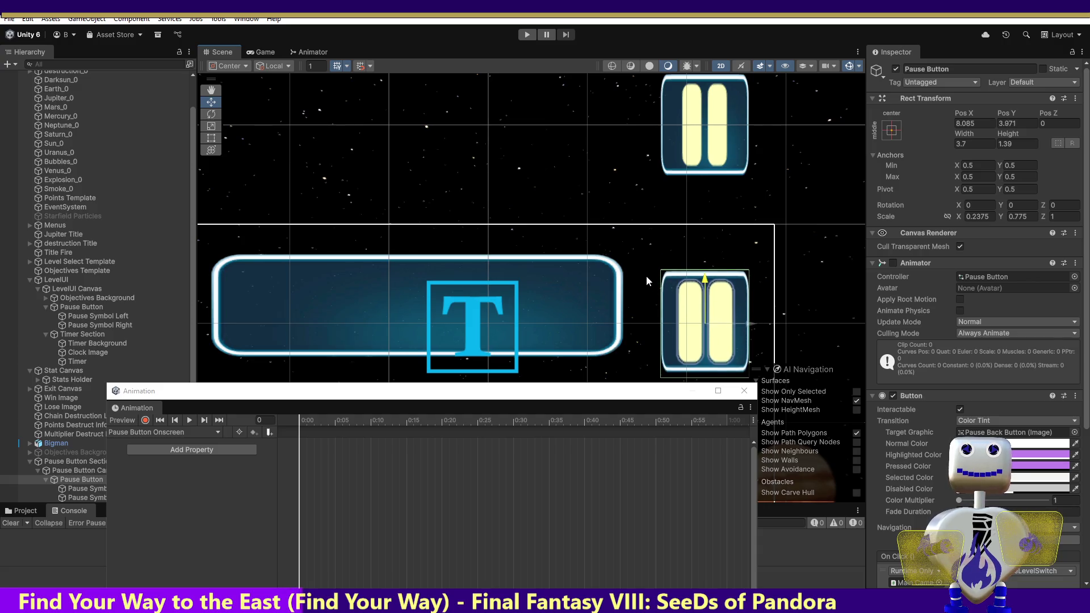
click(593, 279)
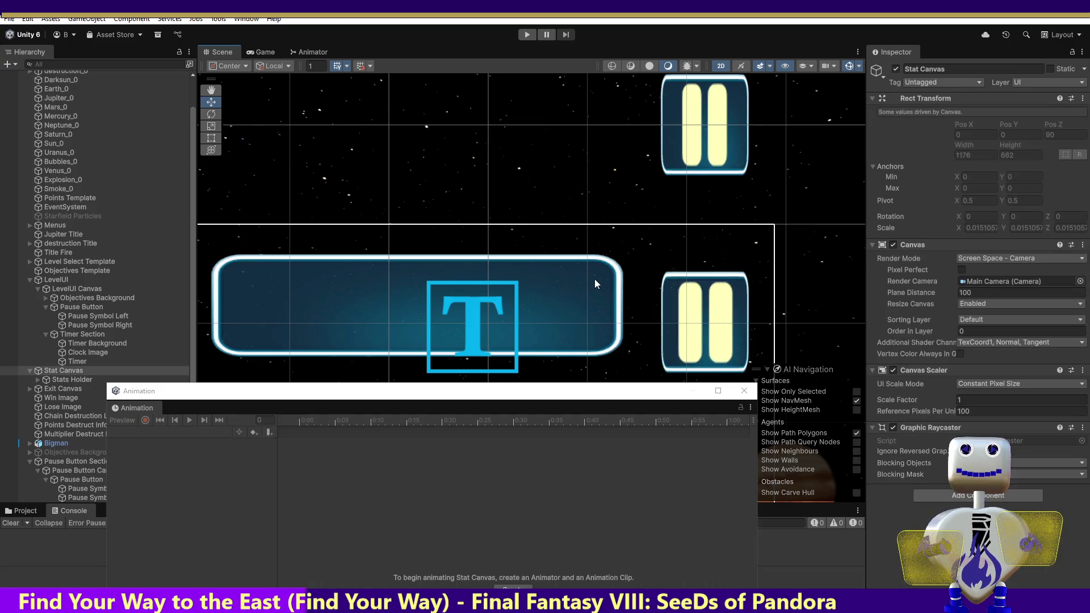
click(685, 307)
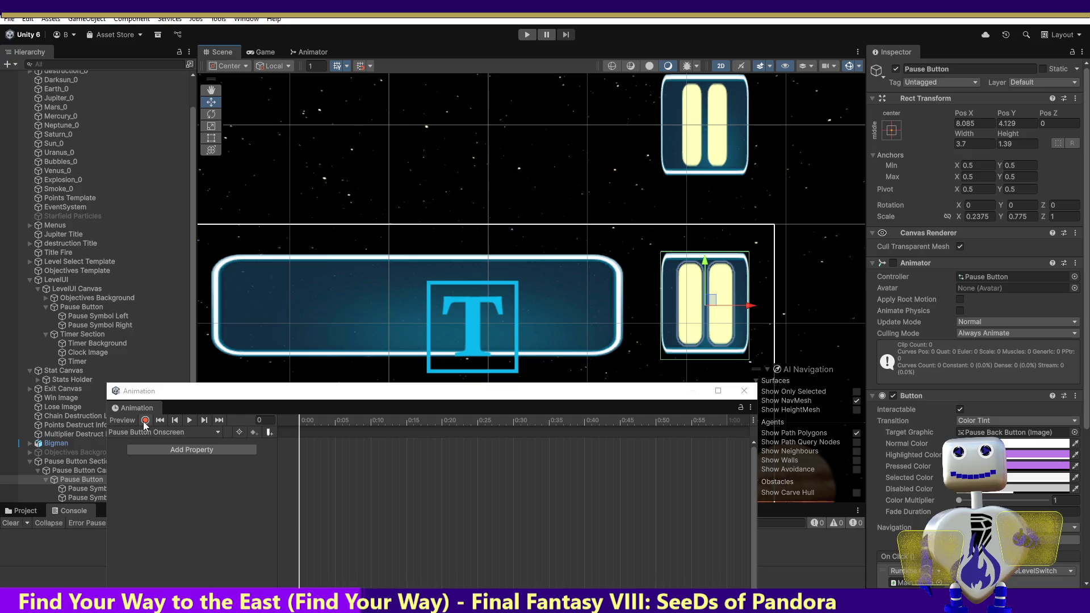
Record the Pause Button sliding down from 5.909 to Pos Y 4.445 at frame 5, then preview.
key(ctrl+z)
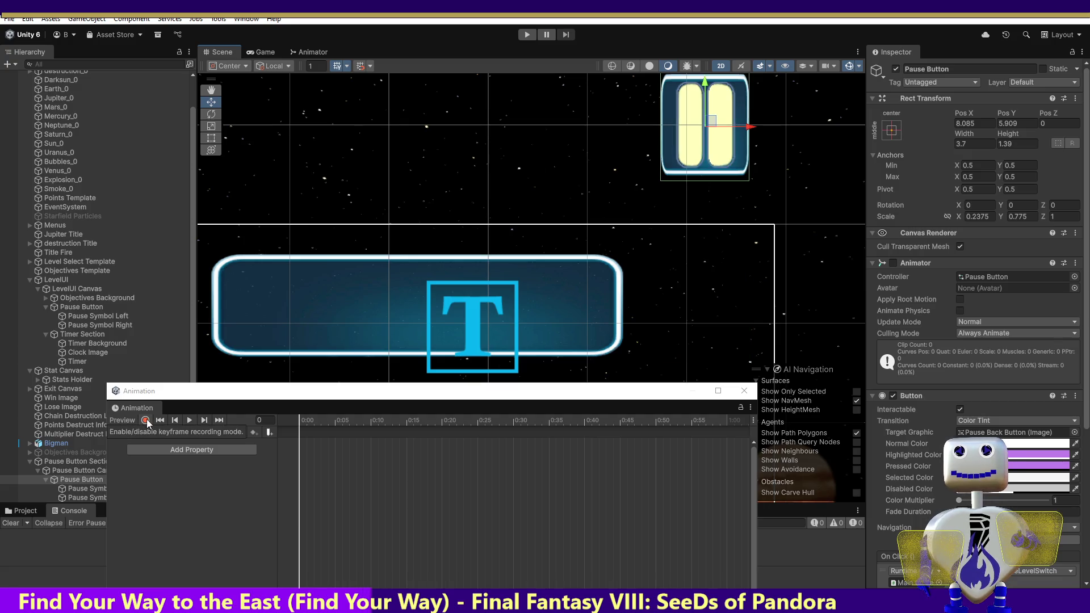
click(145, 420)
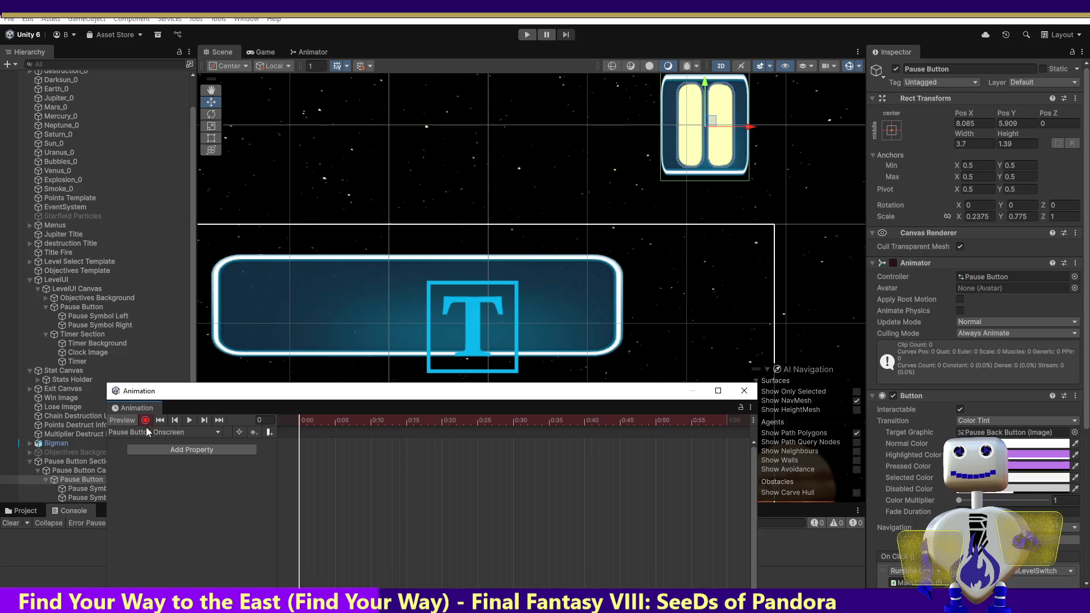
drag(301, 425, 337, 425)
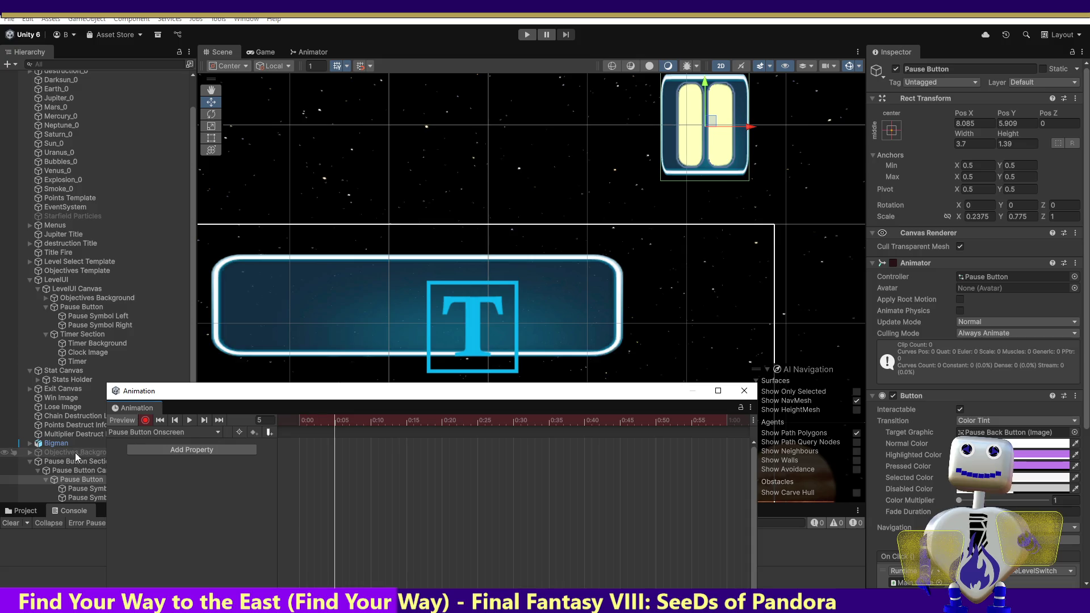
click(78, 480)
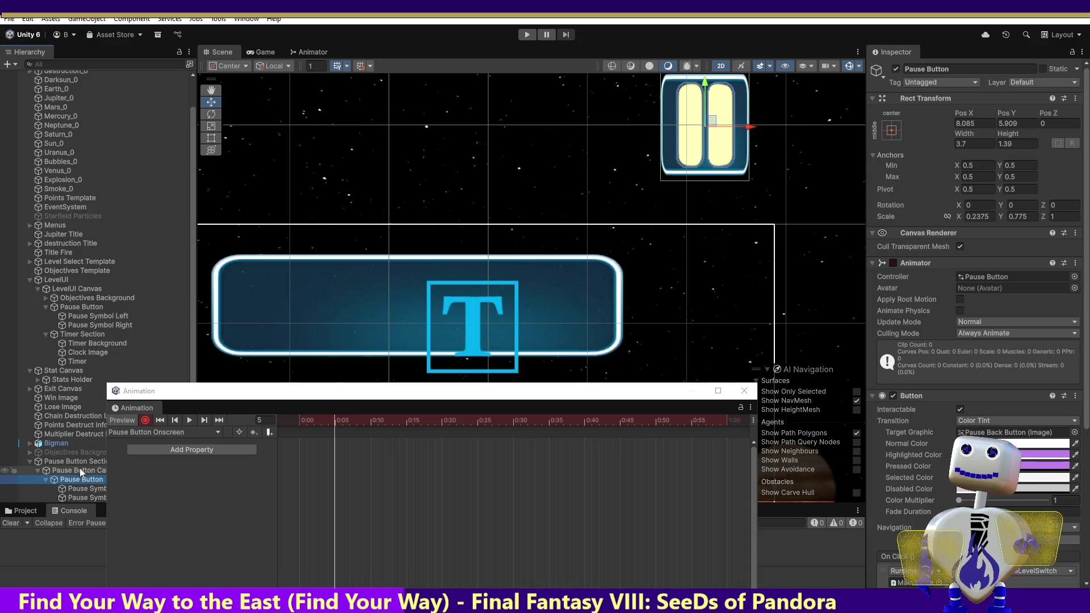
mouse_move(704, 106)
mouse_down()
mouse_move(703, 270)
mouse_move(611, 233)
mouse_up()
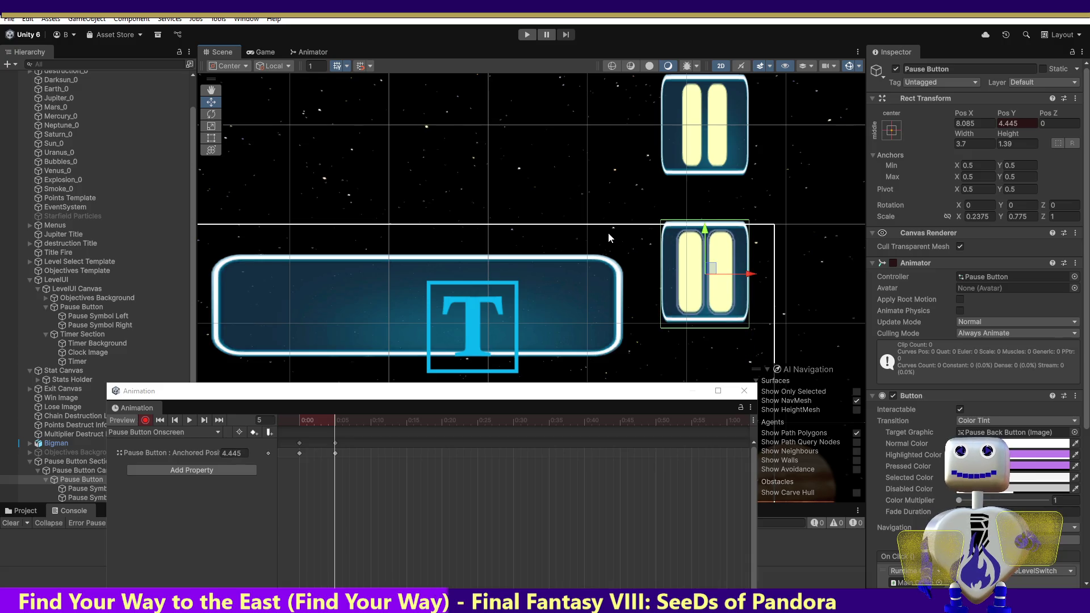
click(608, 233)
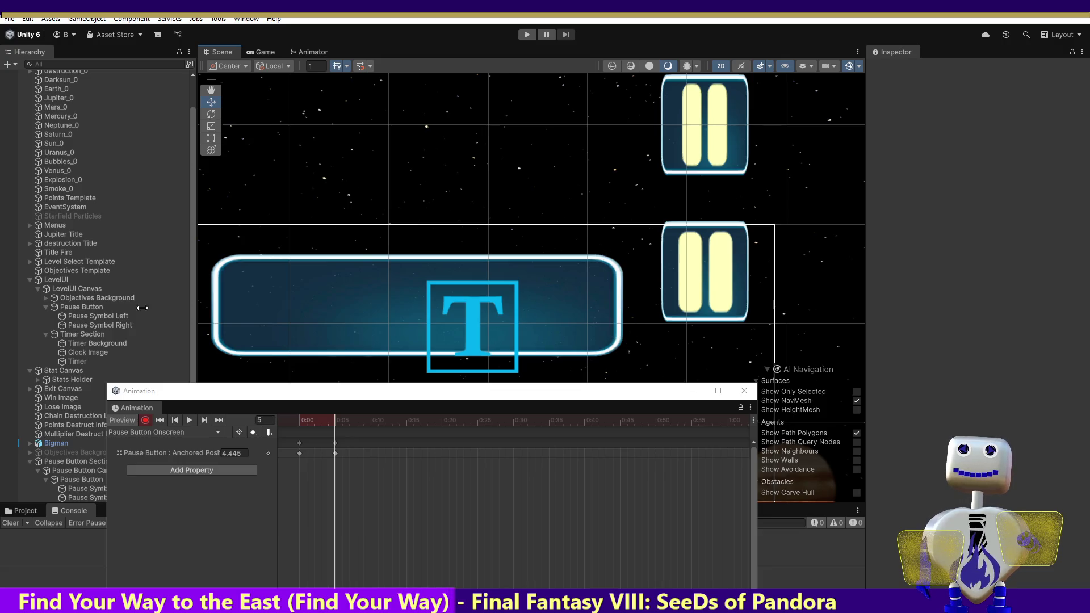
mouse_move(338, 418)
mouse_down()
mouse_move(280, 418)
mouse_move(338, 420)
mouse_up()
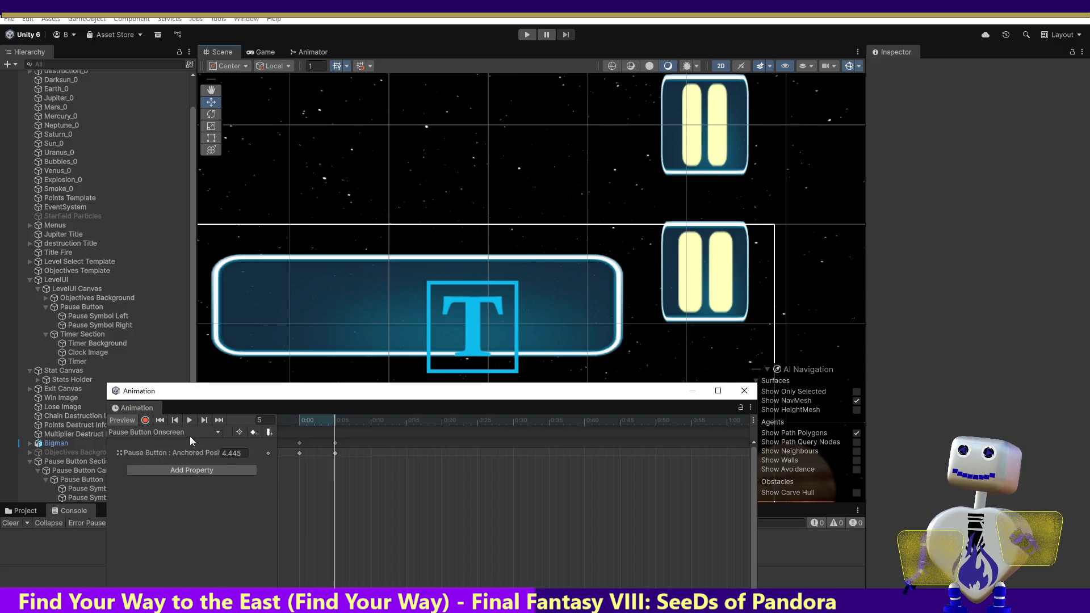
Choose Create New Clip... from the Animation window's clip dropdown.
click(190, 436)
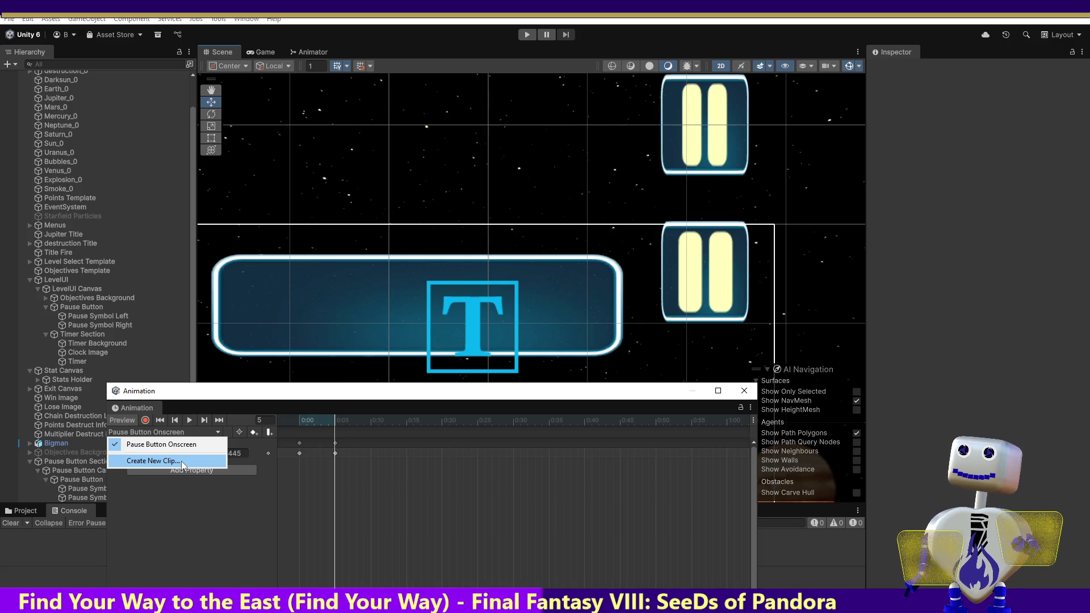
click(182, 462)
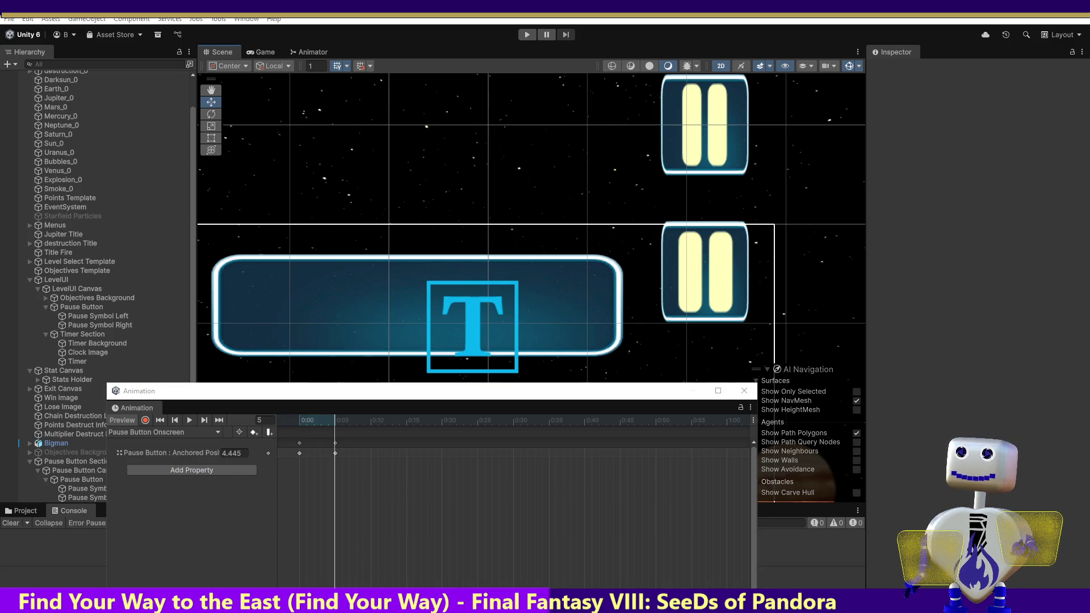
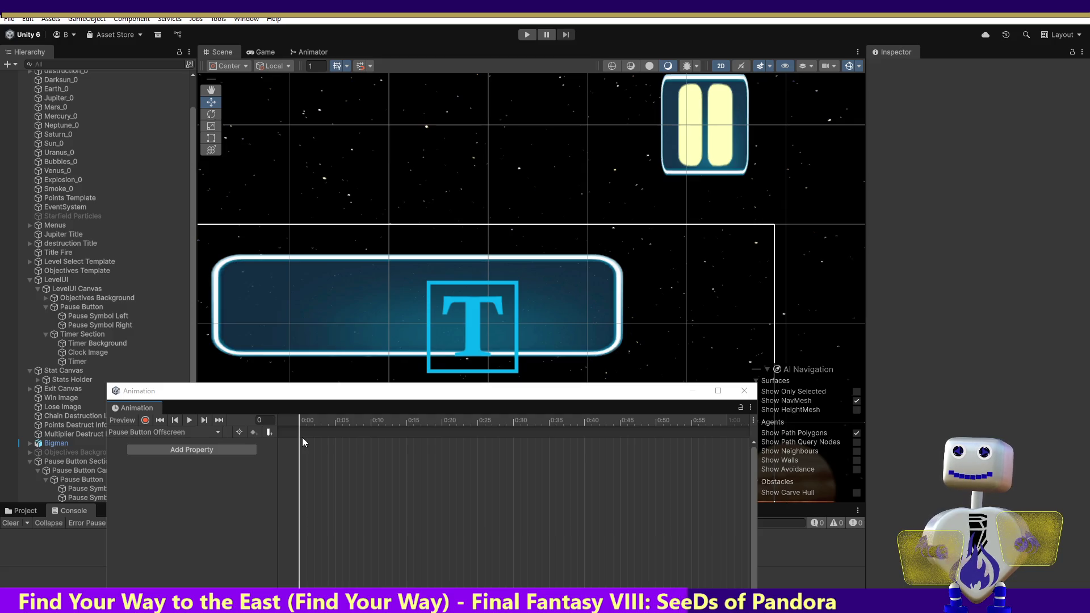
Inspect the Pause Button Onscreen clip's keyframe at frame 5, with Anchored Position 4.445.
click(201, 434)
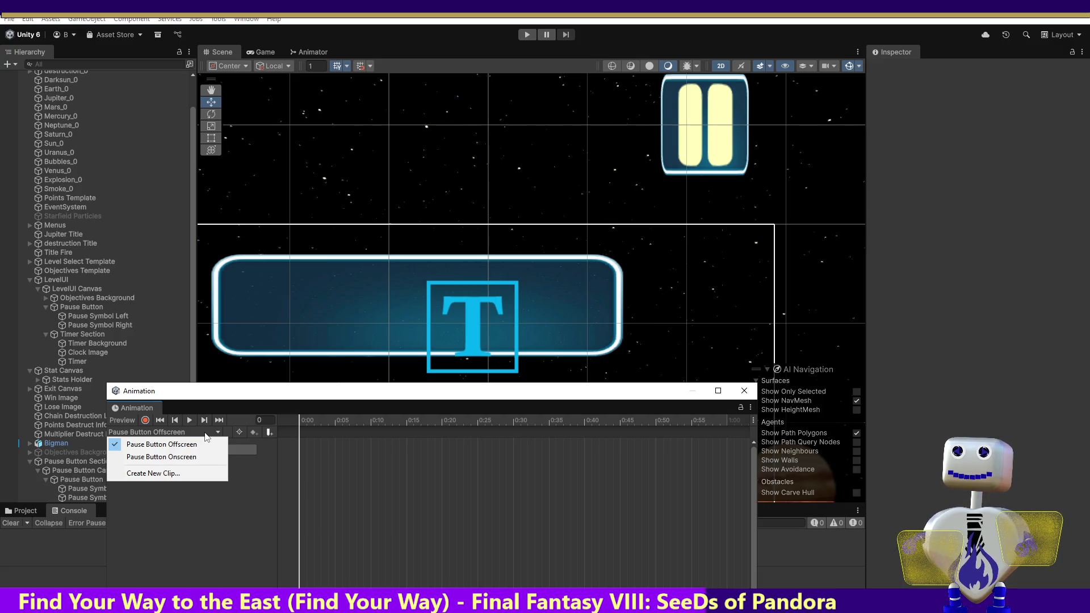
click(331, 401)
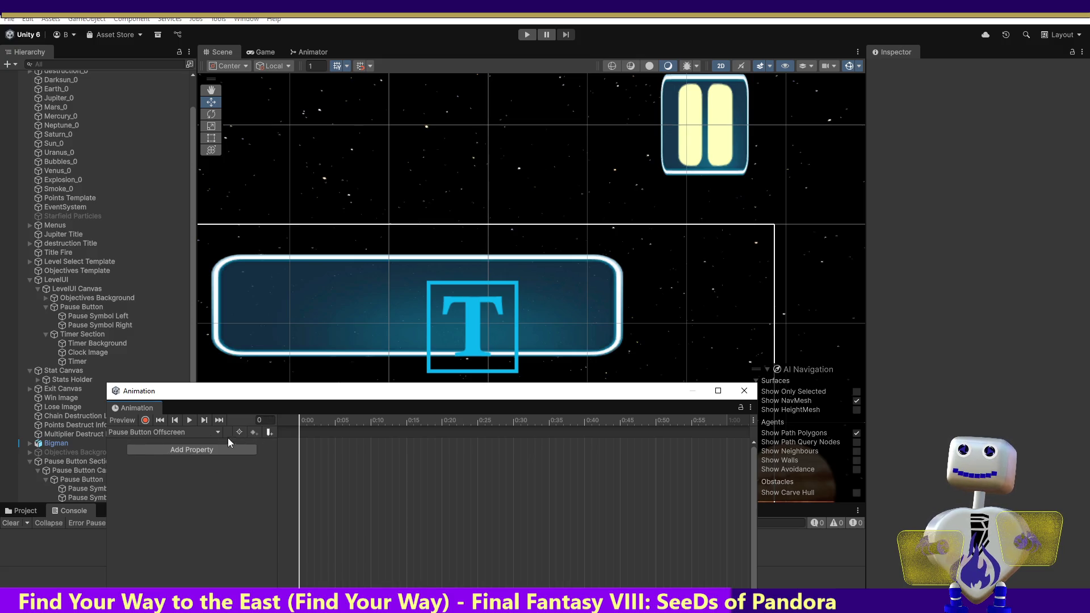
click(171, 432)
click(174, 456)
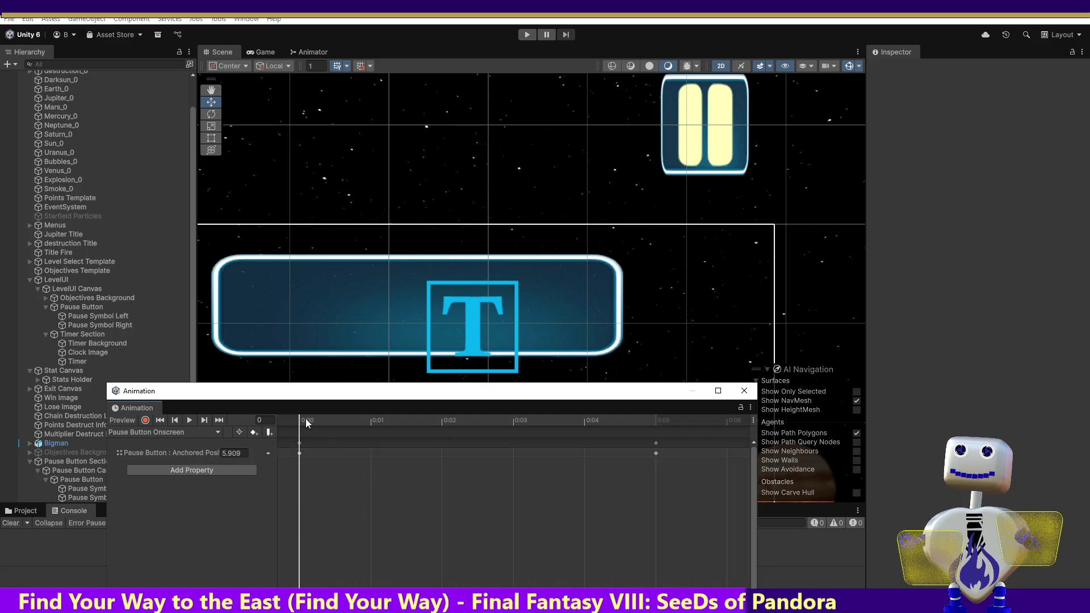
drag(316, 420, 656, 423)
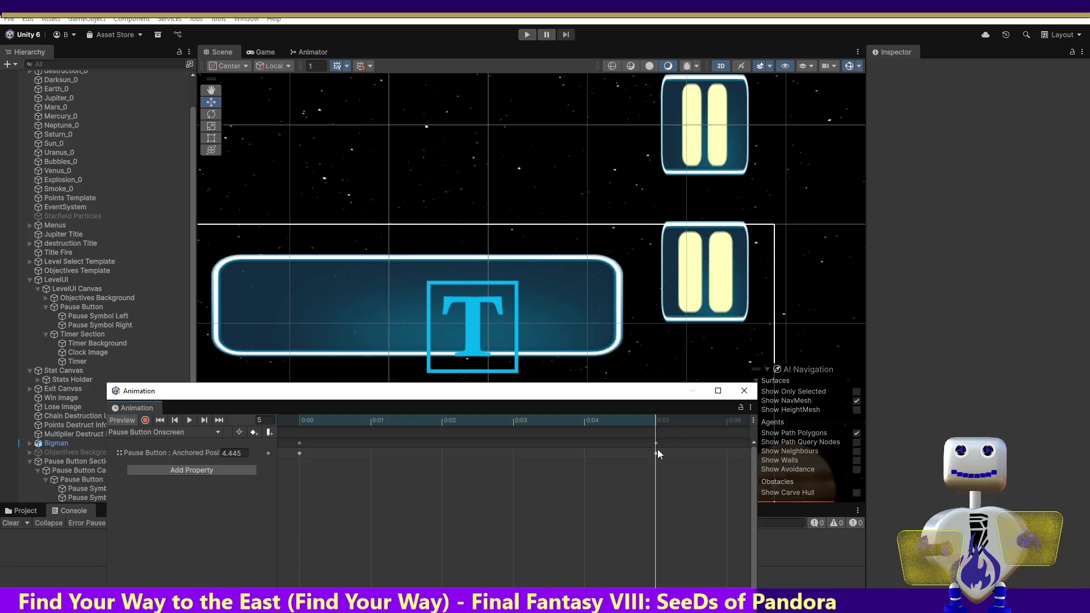
click(657, 450)
right_click(656, 452)
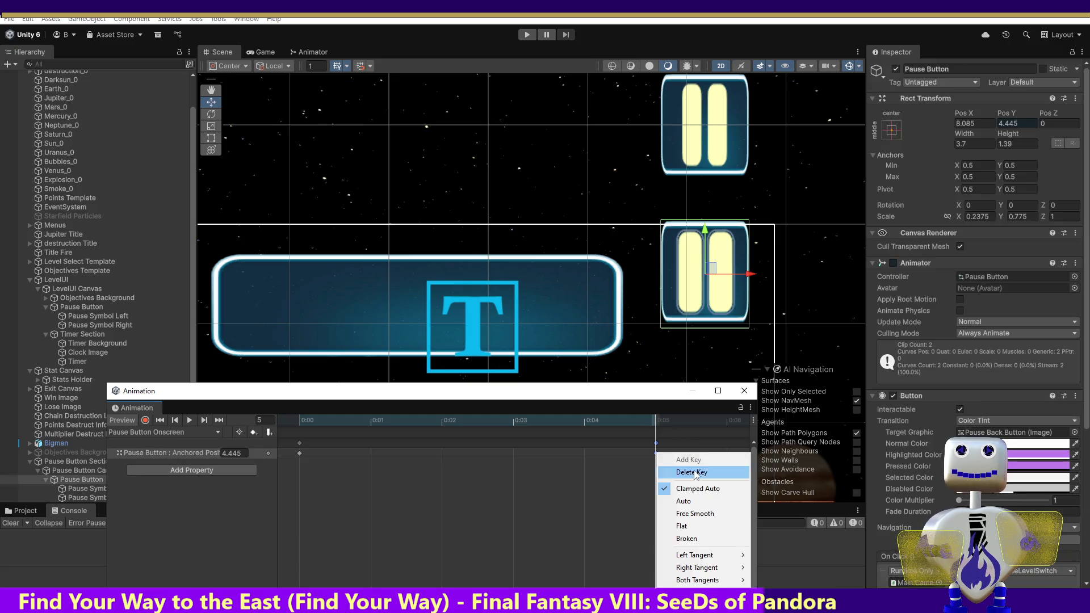
click(656, 420)
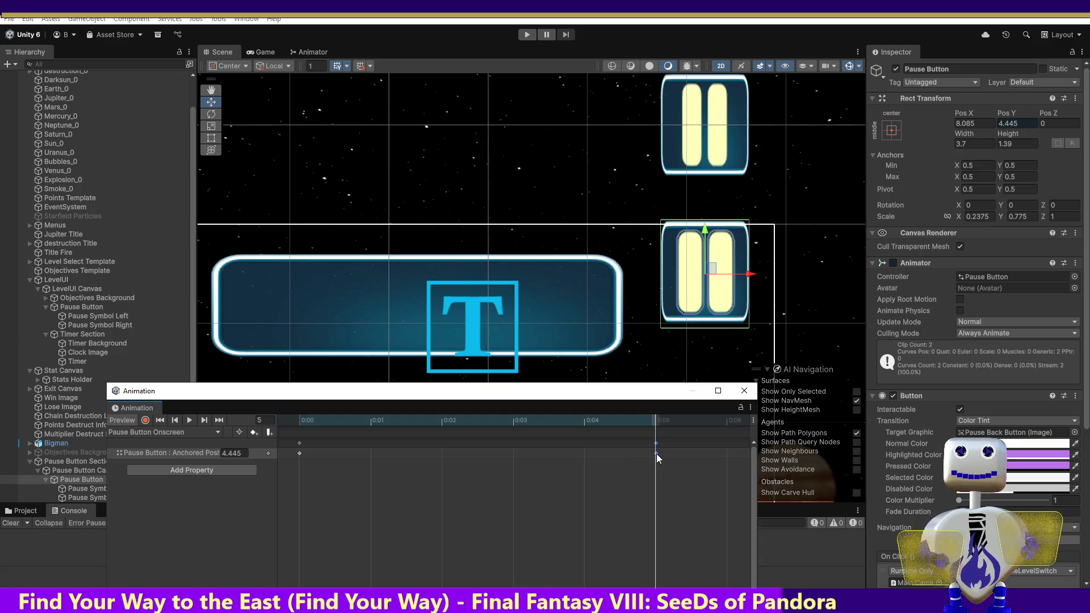
Return to the Pause Button Offscreen clip and preview it at frame 5.
click(136, 432)
click(140, 442)
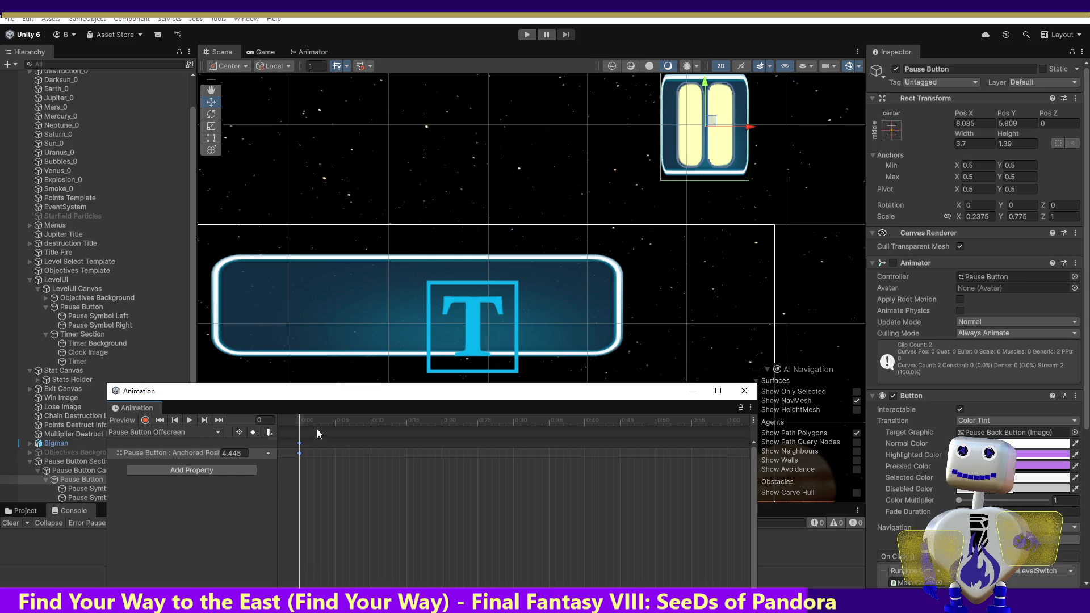
mouse_move(308, 419)
mouse_down()
mouse_move(345, 425)
mouse_move(317, 426)
mouse_move(333, 426)
mouse_up()
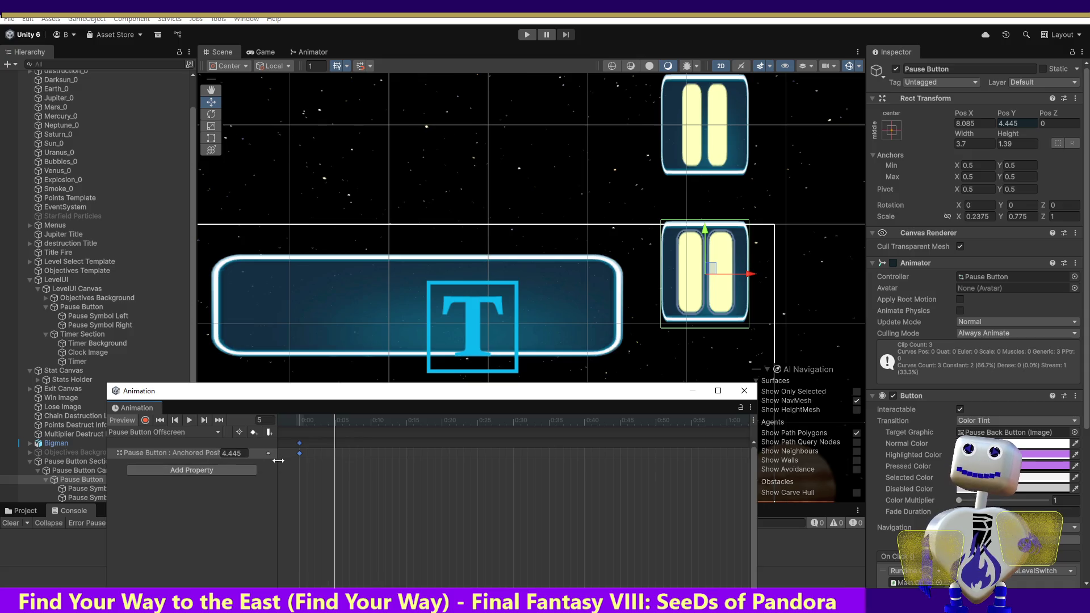
Delete the Offscreen clip's Anchored Position track, check the Onscreen clip, and come back.
key(Delete)
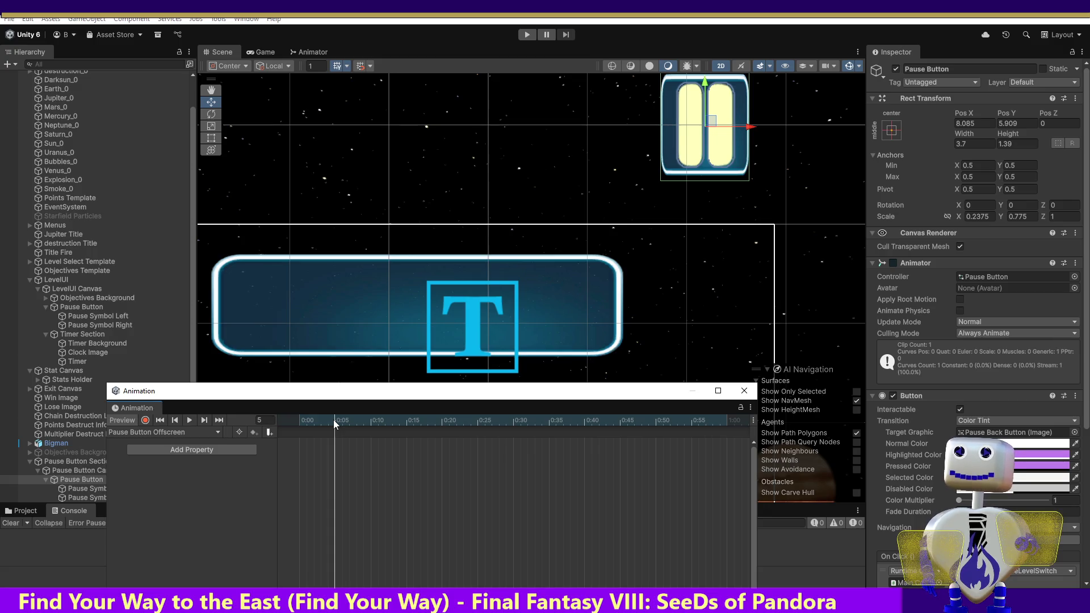
click(164, 432)
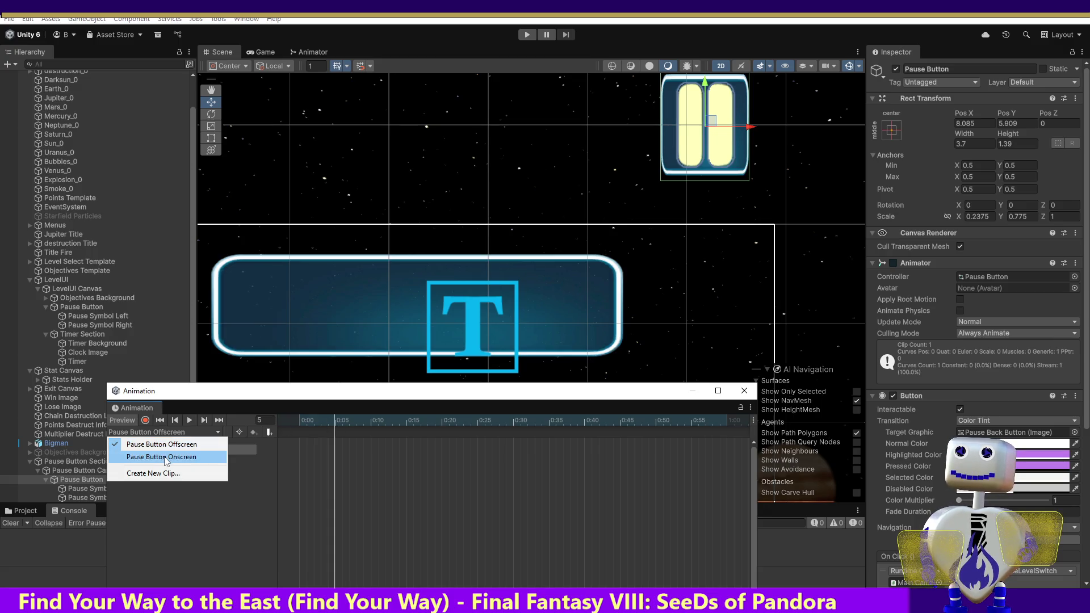
click(167, 458)
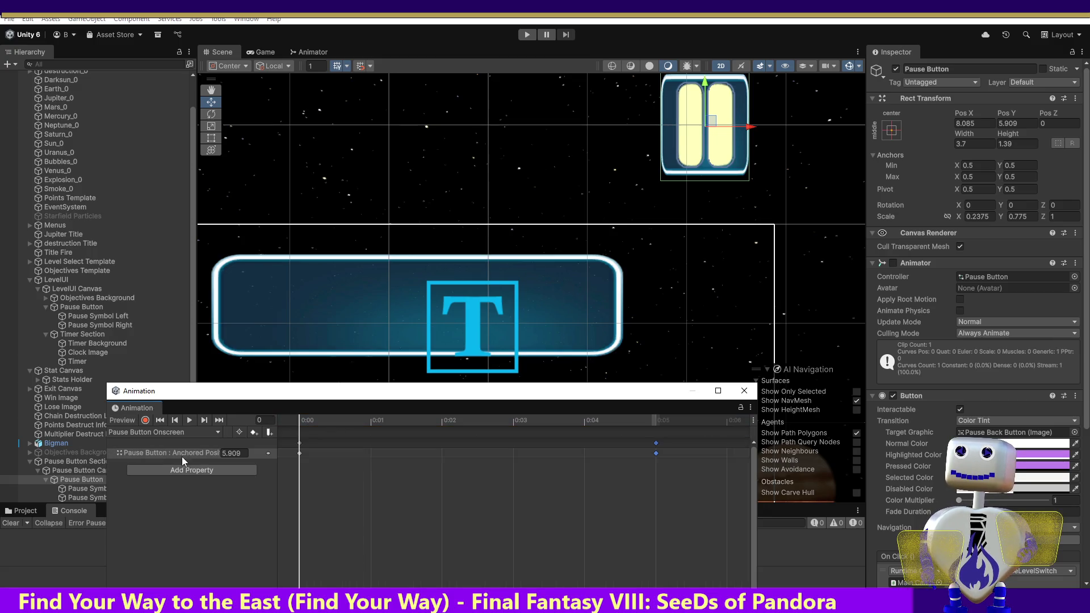
click(304, 434)
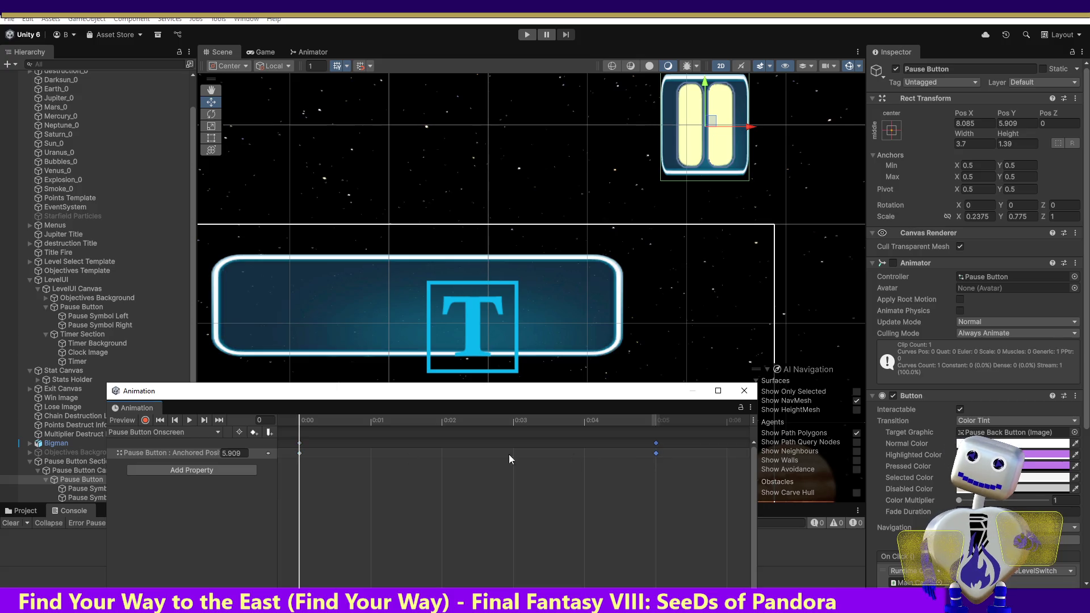
click(171, 431)
click(179, 448)
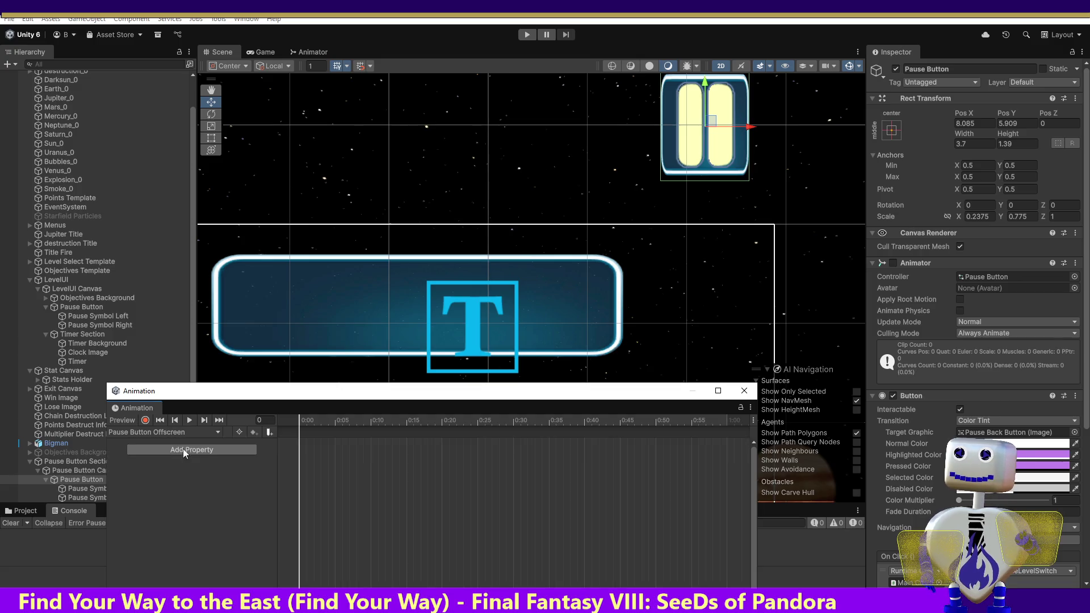
Preview the Offscreen clip at frame 5 and compare it with the Onscreen clip's 0:05 keyframes.
drag(301, 426, 335, 432)
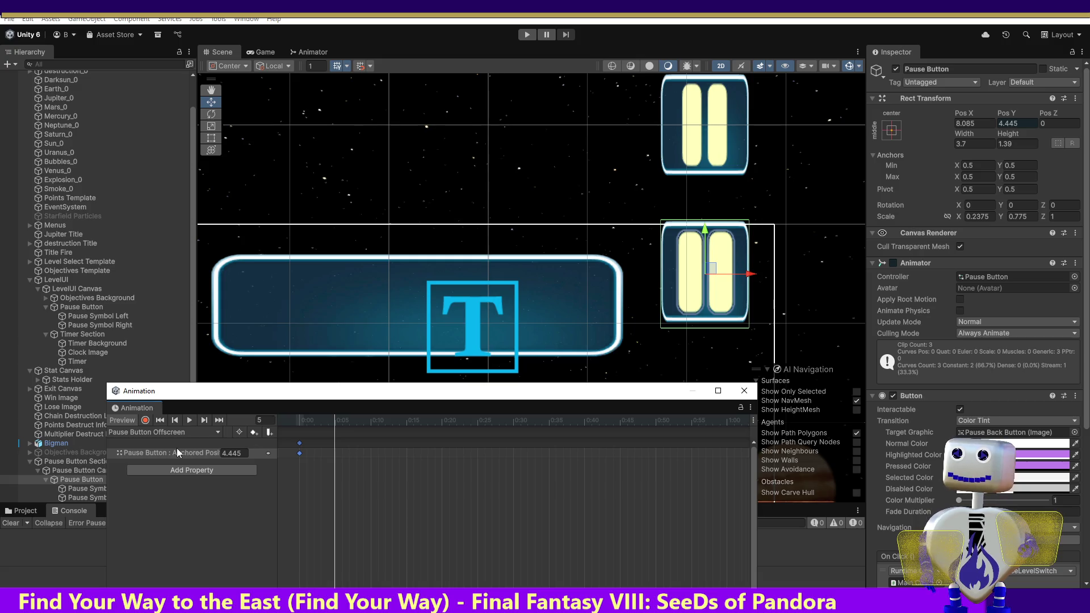
click(166, 431)
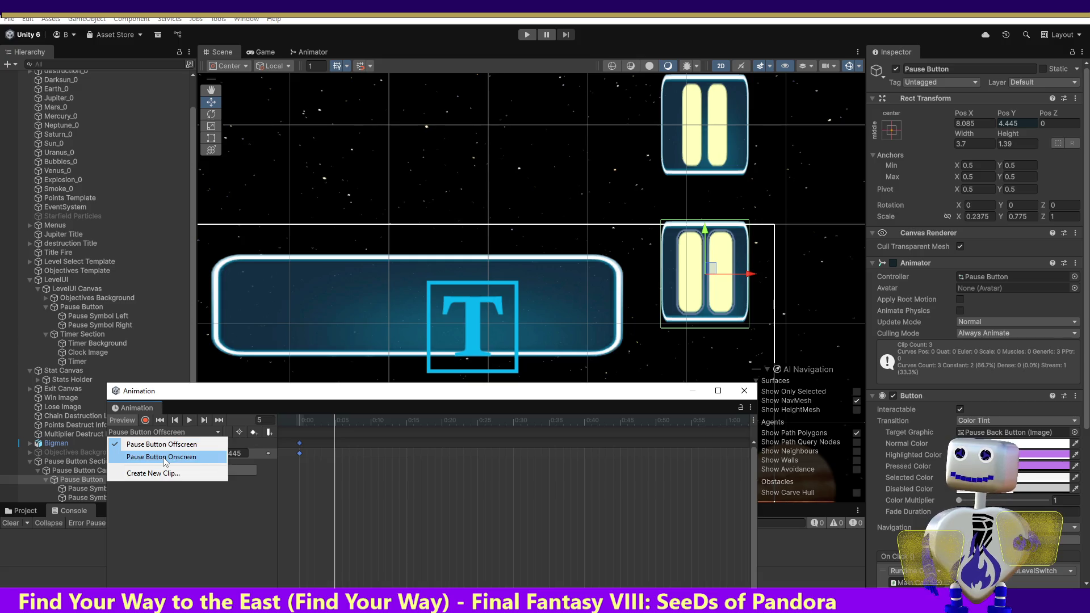
click(163, 458)
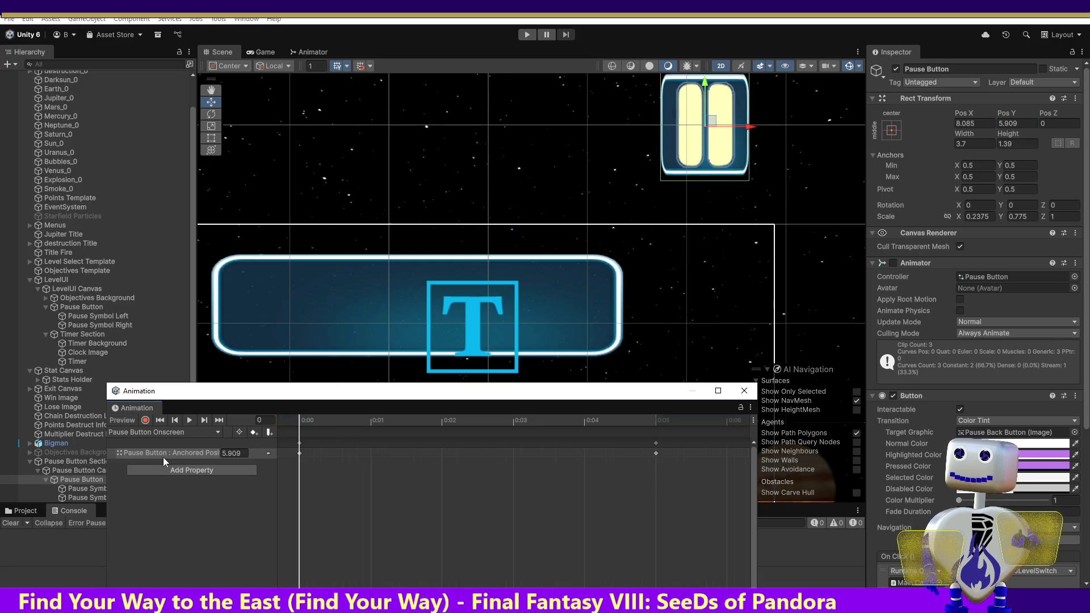
click(654, 454)
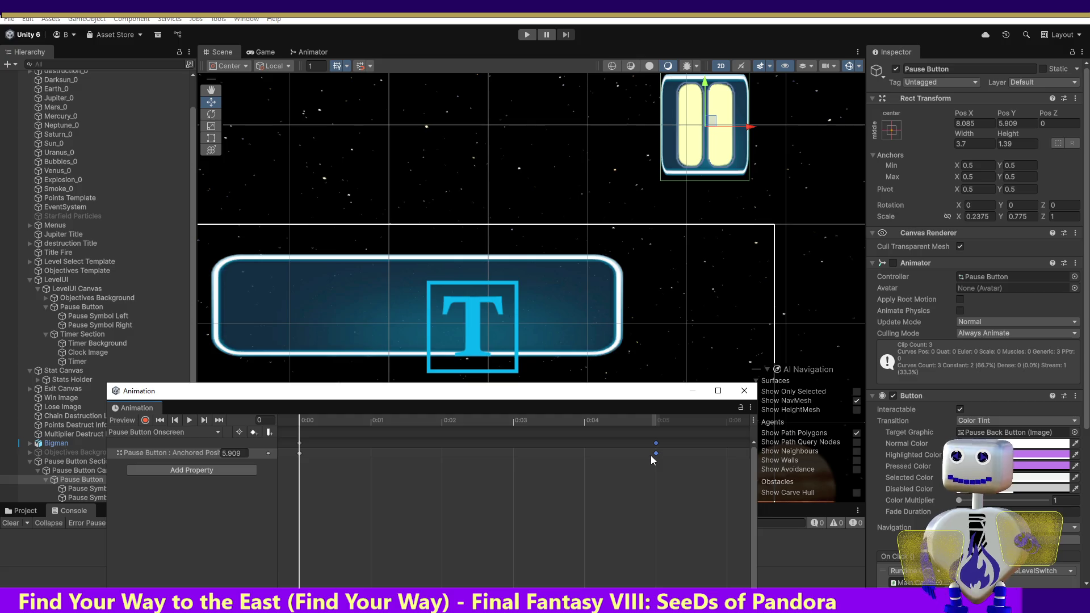
click(137, 432)
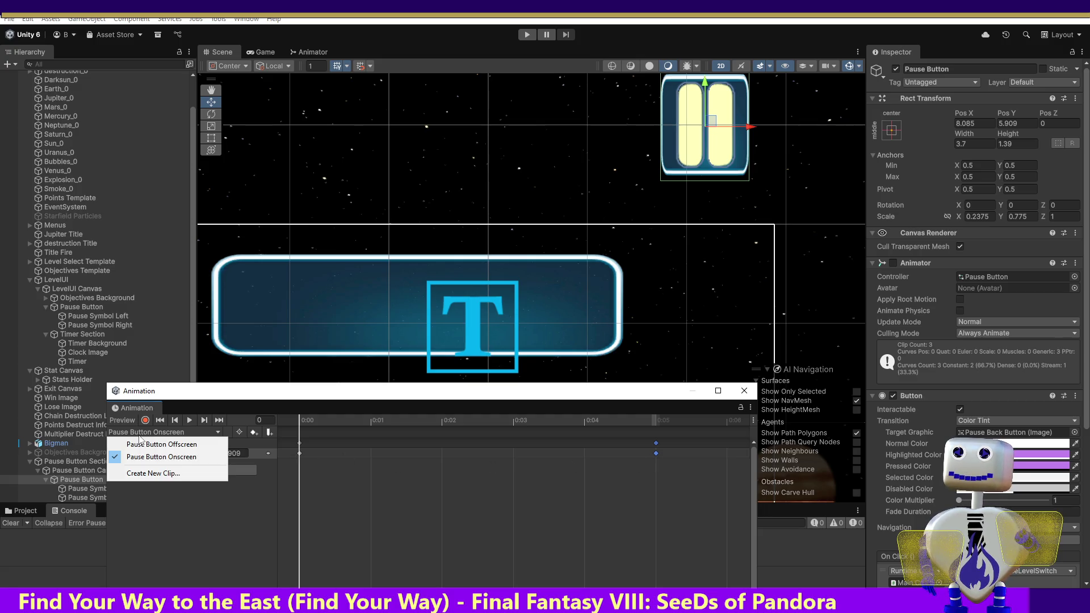
click(139, 443)
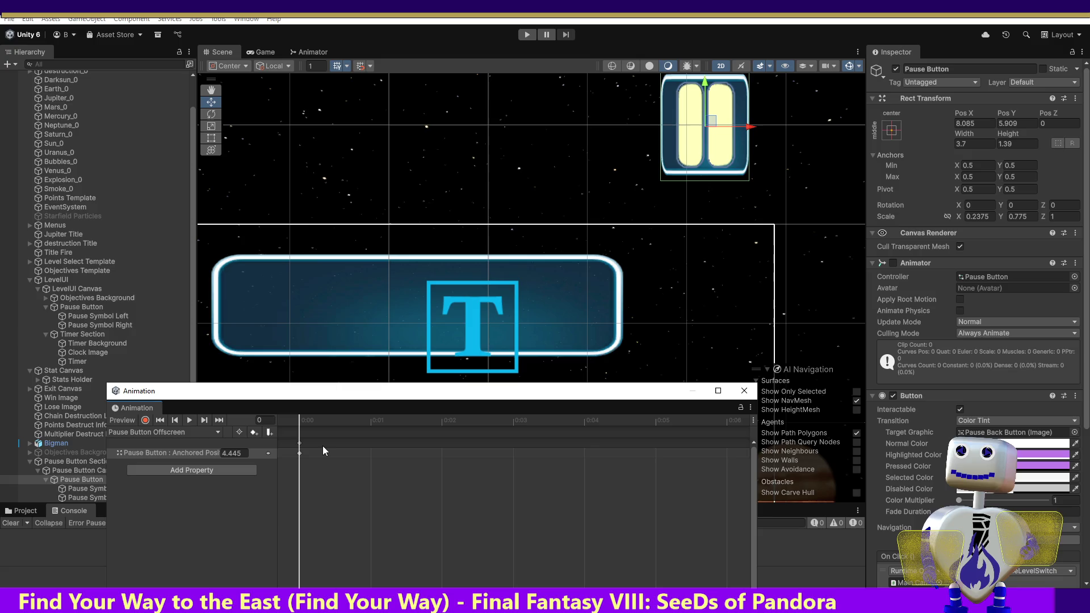
Add keyframes at frame 5 of the Offscreen clip, then undo them.
drag(298, 421, 544, 442)
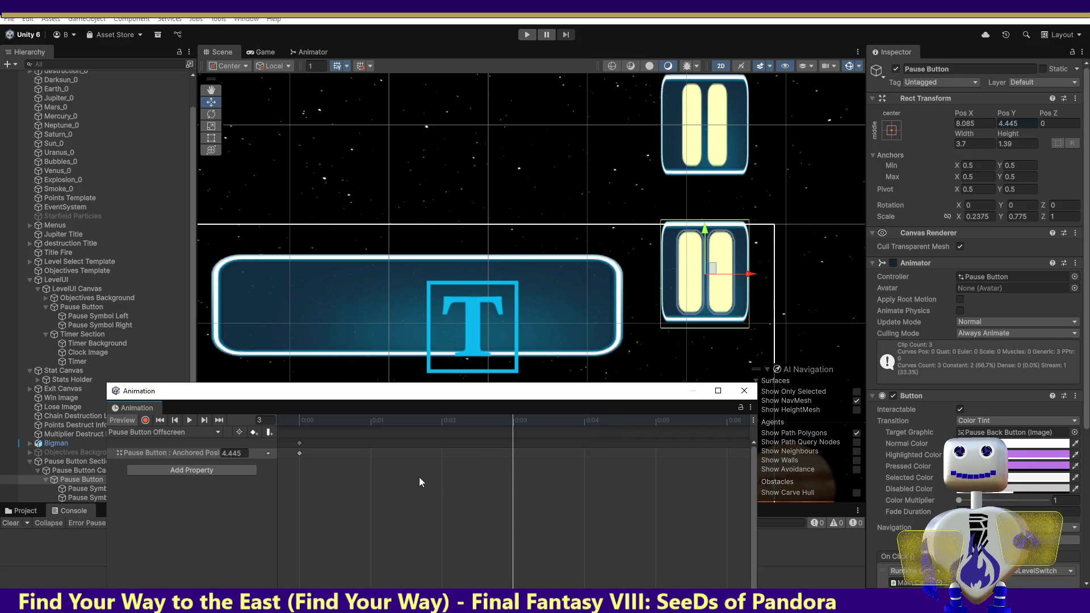
drag(534, 425, 639, 421)
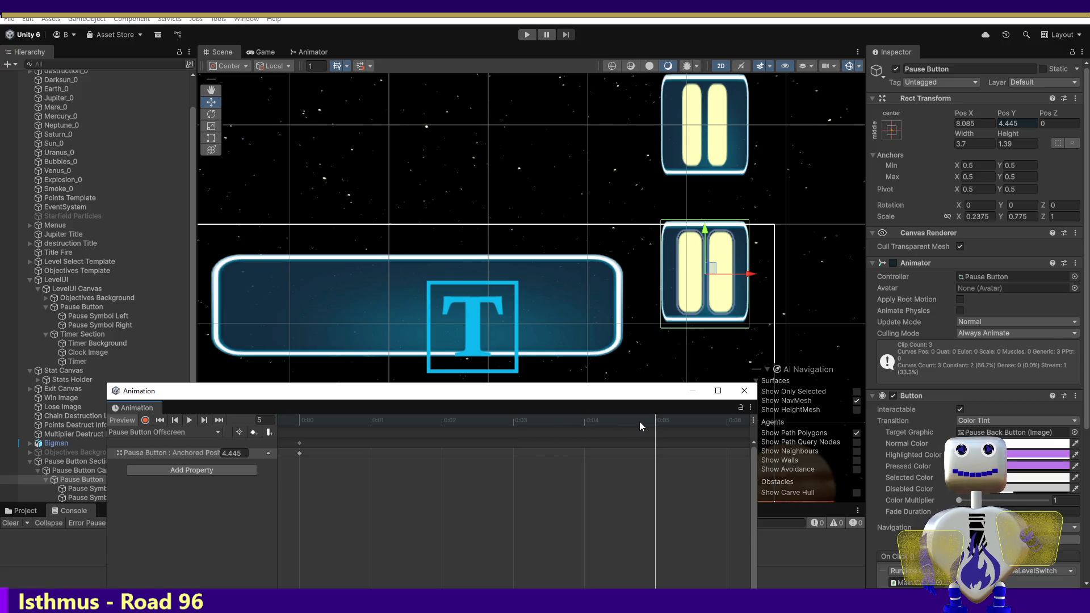
key(k)
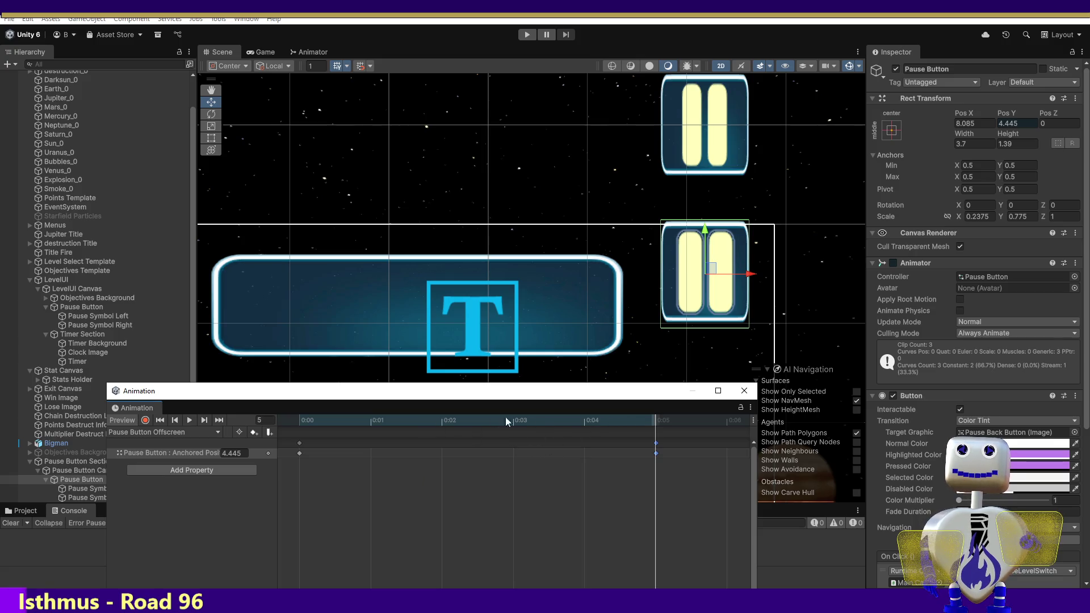
drag(641, 417, 271, 421)
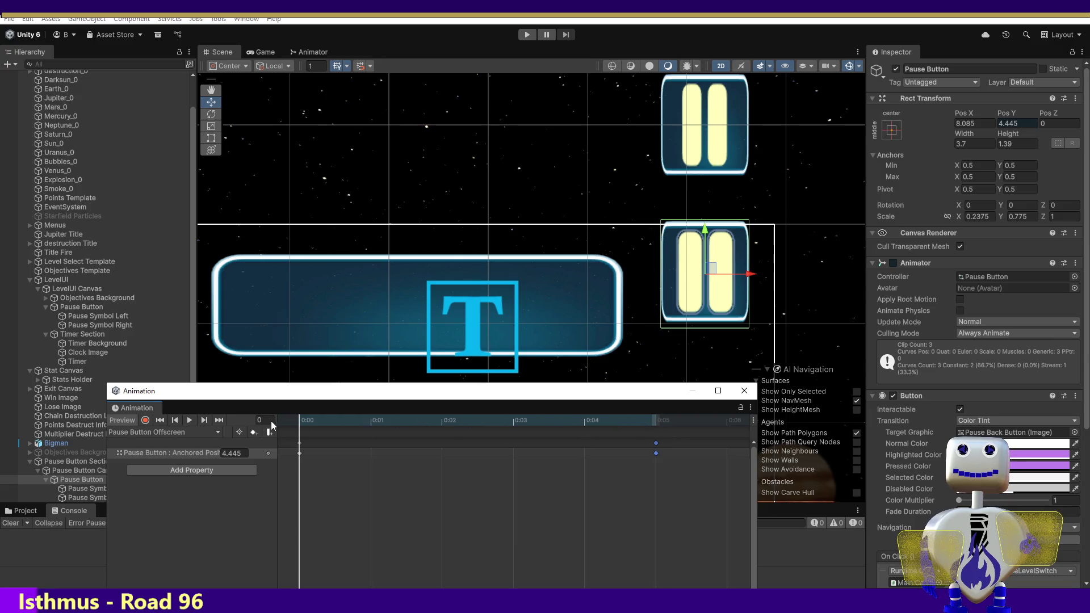
key(ctrl+z)
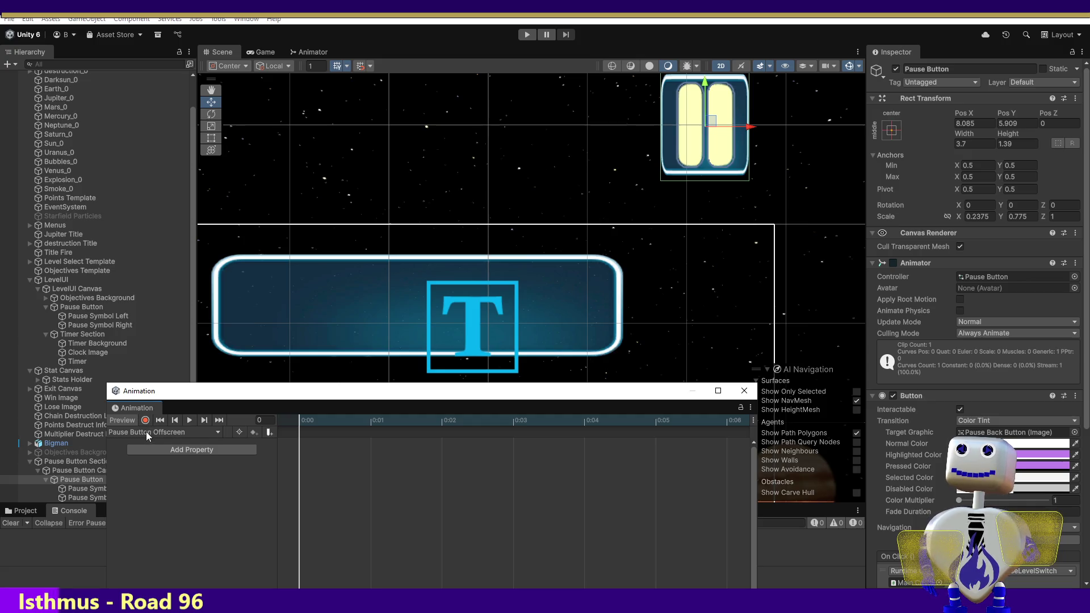
Recheck the Onscreen clip, then preview the Offscreen slide at frame 4.
click(145, 431)
click(147, 458)
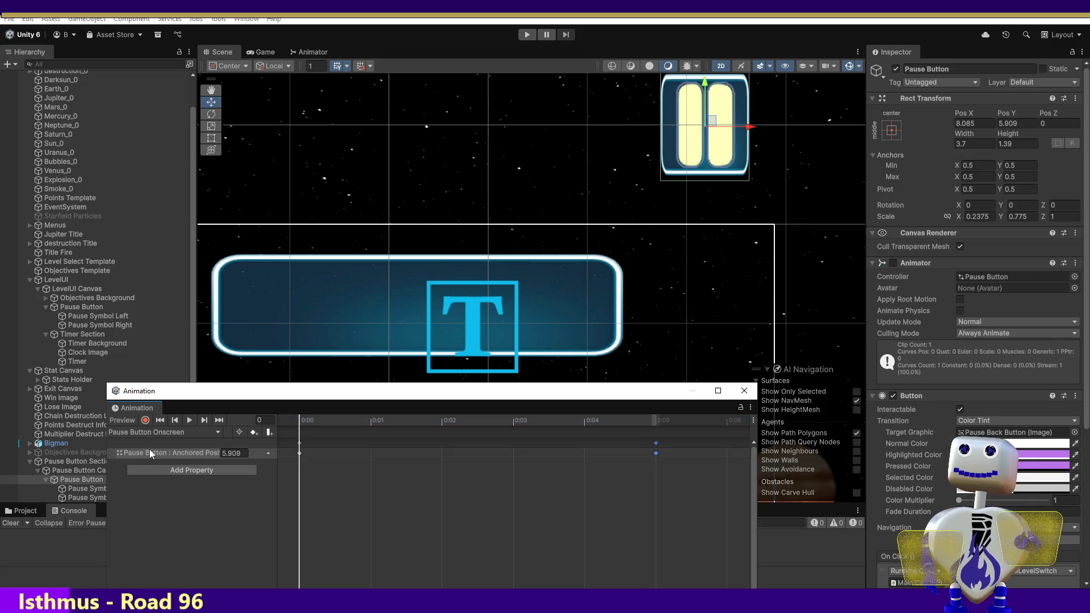
click(151, 436)
click(151, 444)
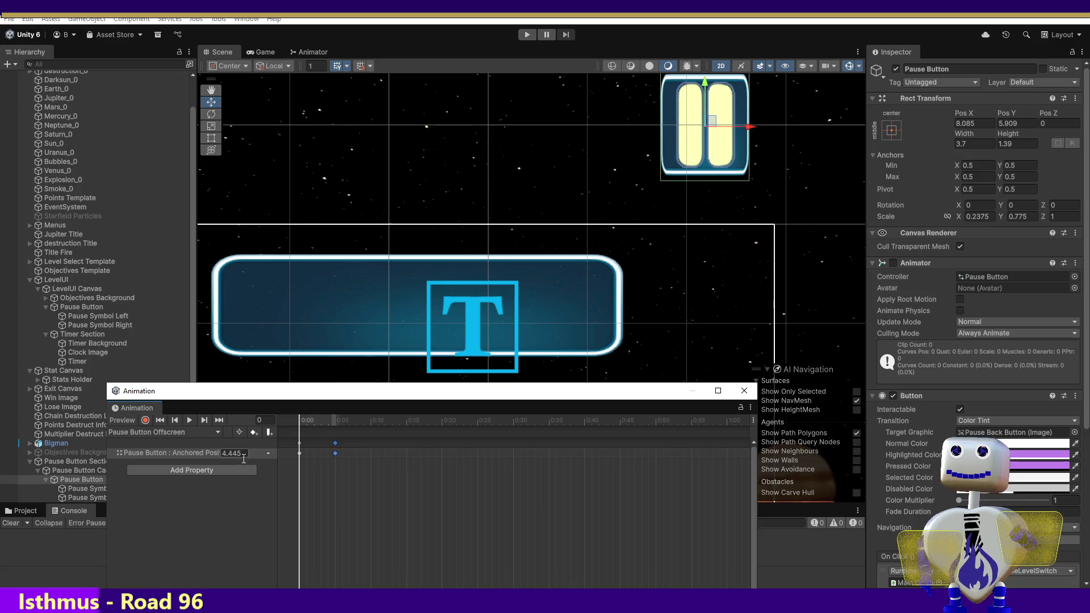
mouse_move(301, 421)
mouse_down()
mouse_move(351, 427)
mouse_move(294, 429)
mouse_move(328, 434)
mouse_move(299, 437)
mouse_move(394, 439)
mouse_move(306, 447)
mouse_up()
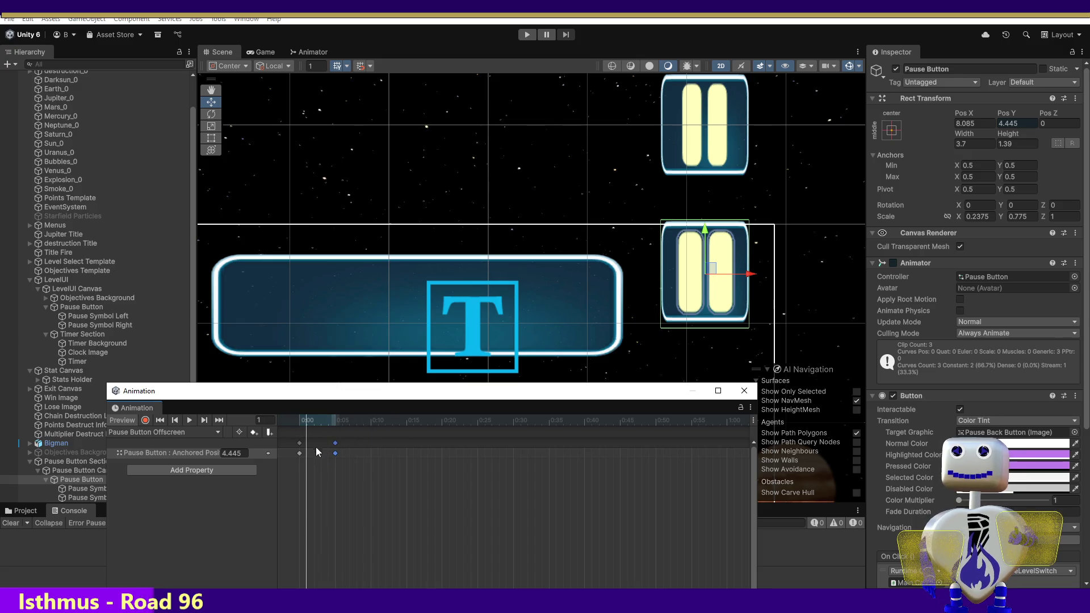
Check the Offscreen clip's 0:00 keyframe against the Onscreen clip.
click(300, 453)
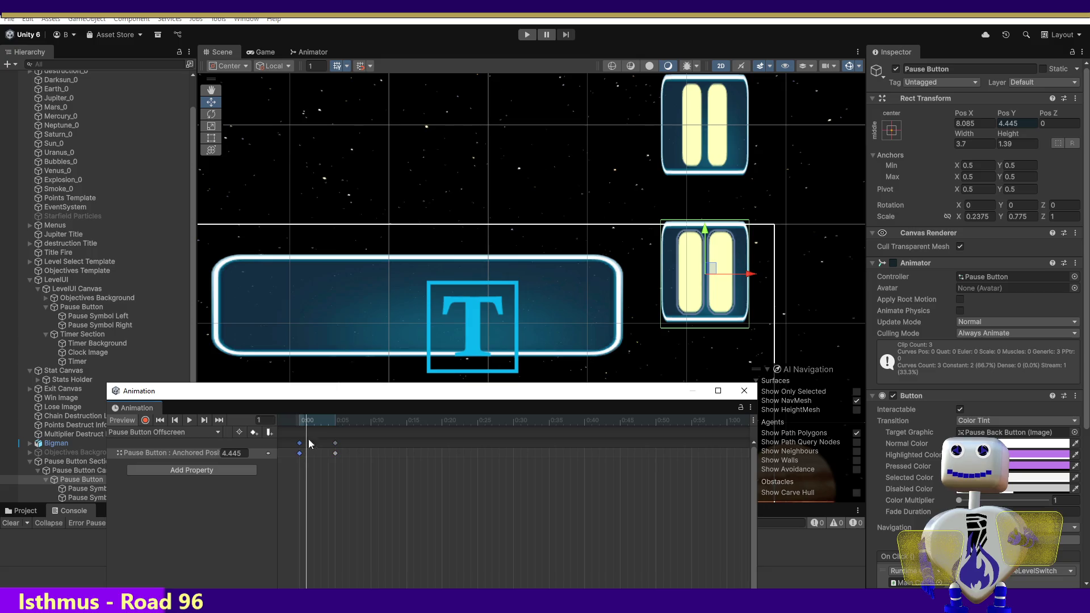
drag(305, 428, 293, 429)
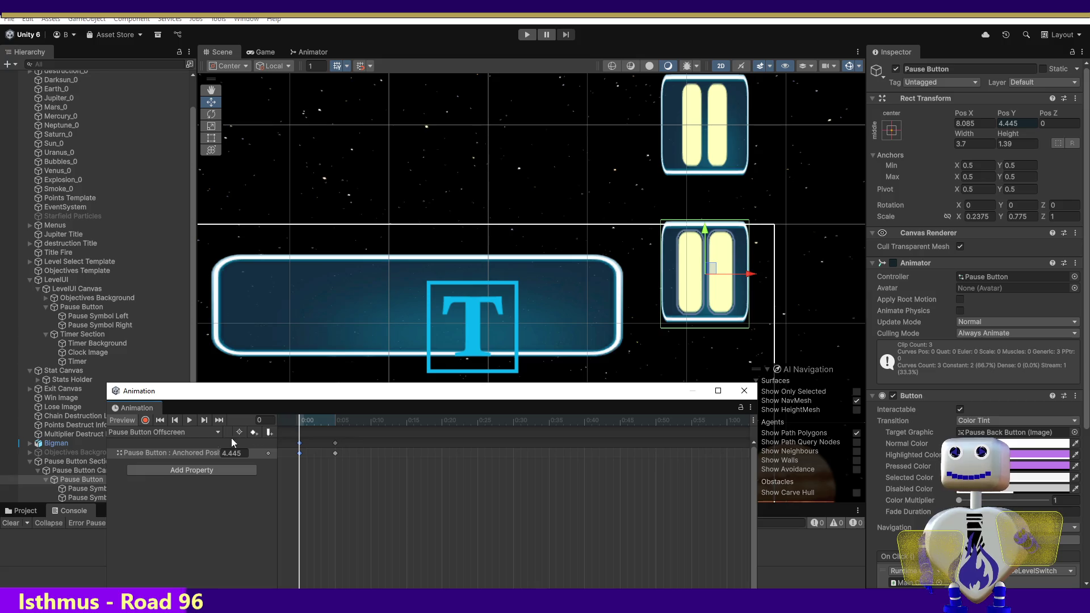
click(161, 434)
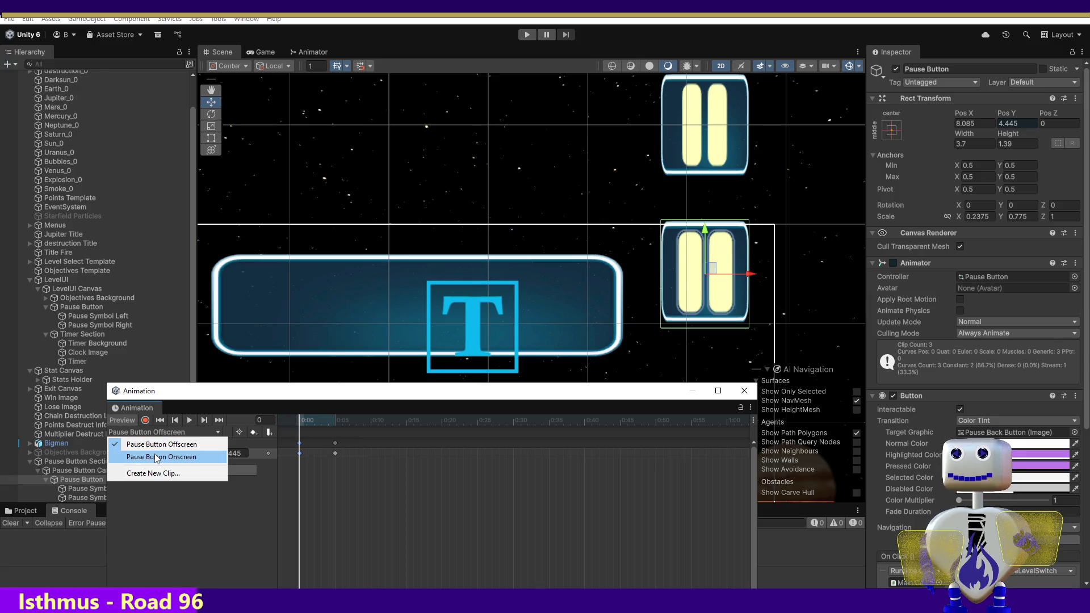
click(157, 457)
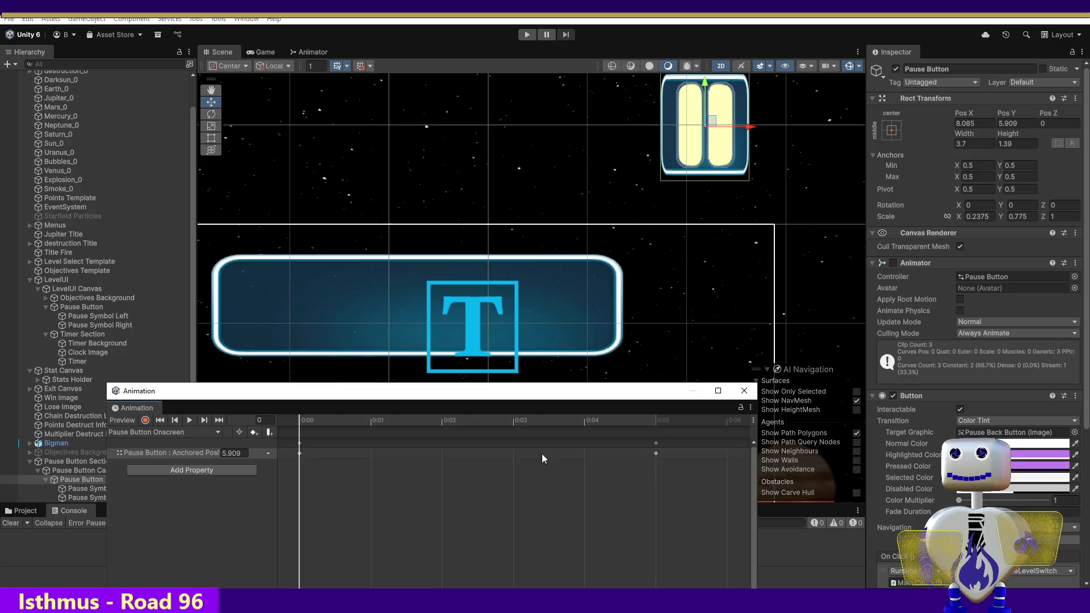
click(136, 432)
click(150, 442)
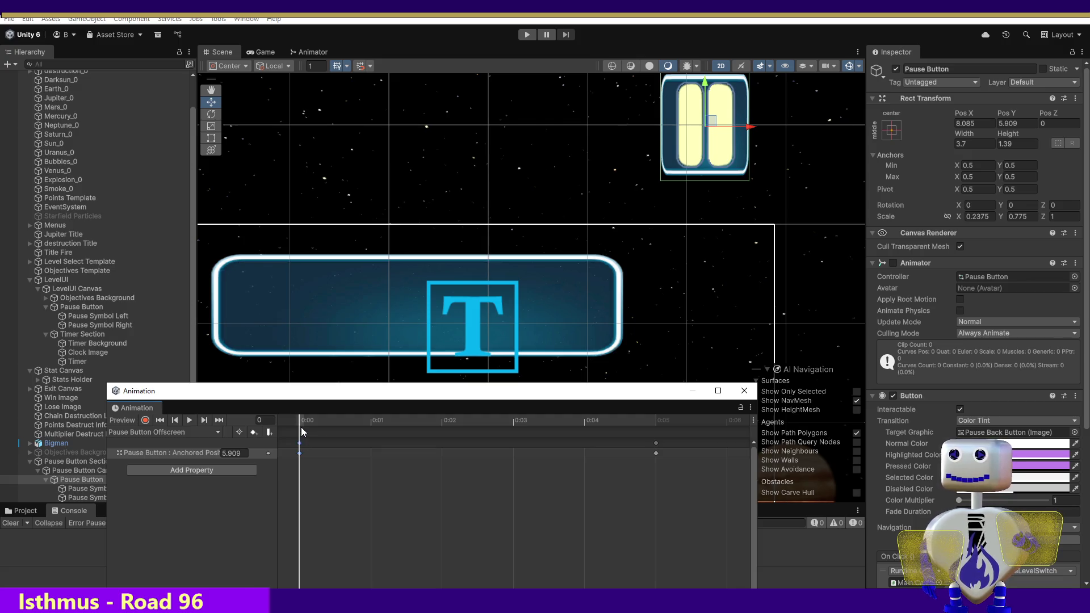
Preview the Offscreen clip partway, then the Onscreen clip's final frame at Pos Y 4.445.
drag(301, 419, 635, 427)
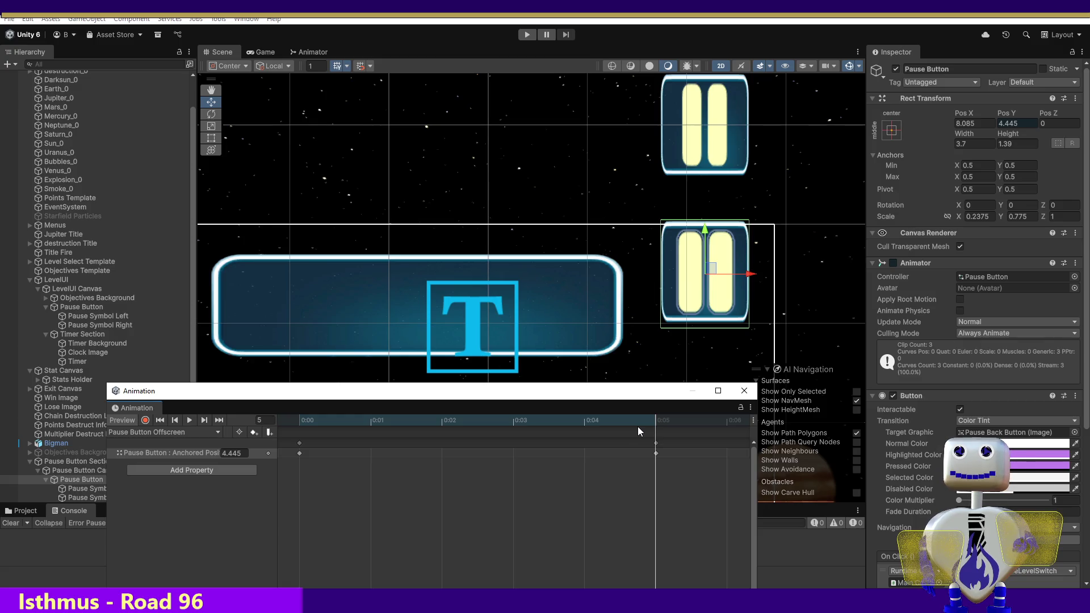
click(146, 432)
click(152, 458)
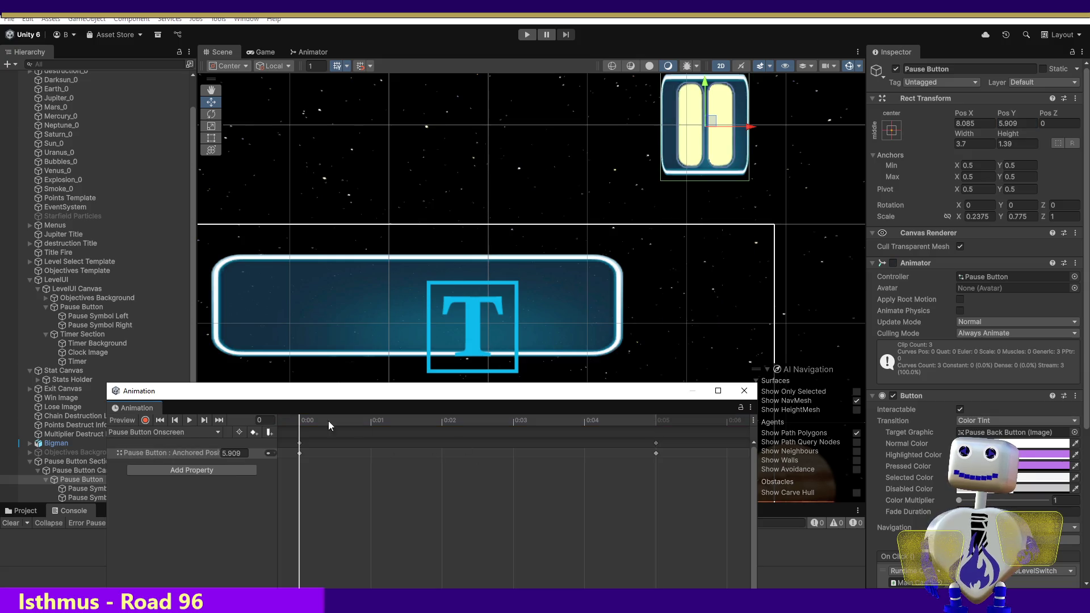
drag(301, 420, 683, 435)
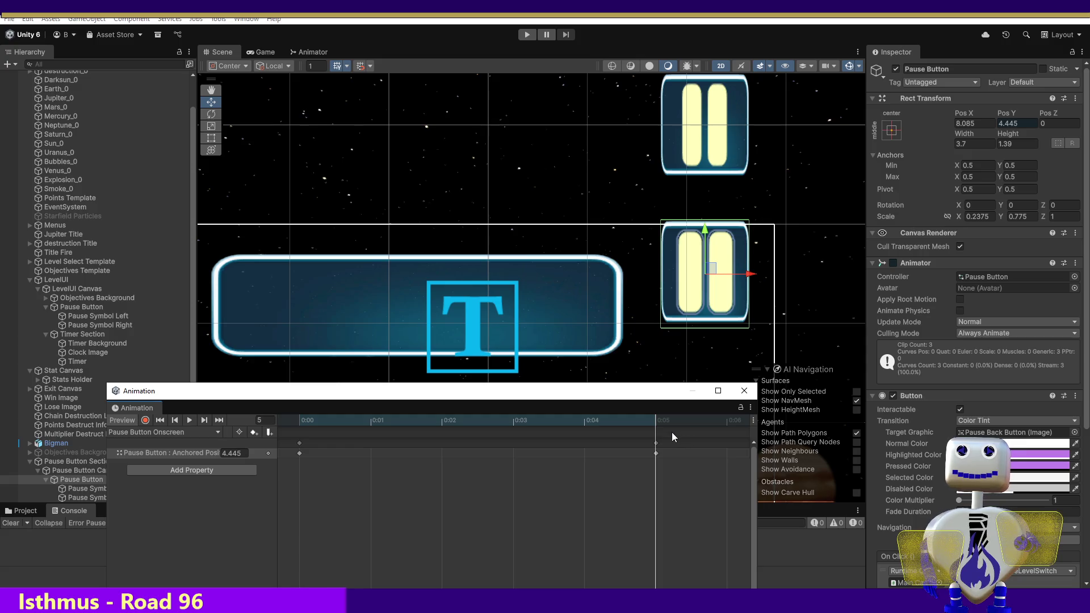
Record the Onscreen clip's end position with the pause button lowered to Y 4.123.
click(145, 421)
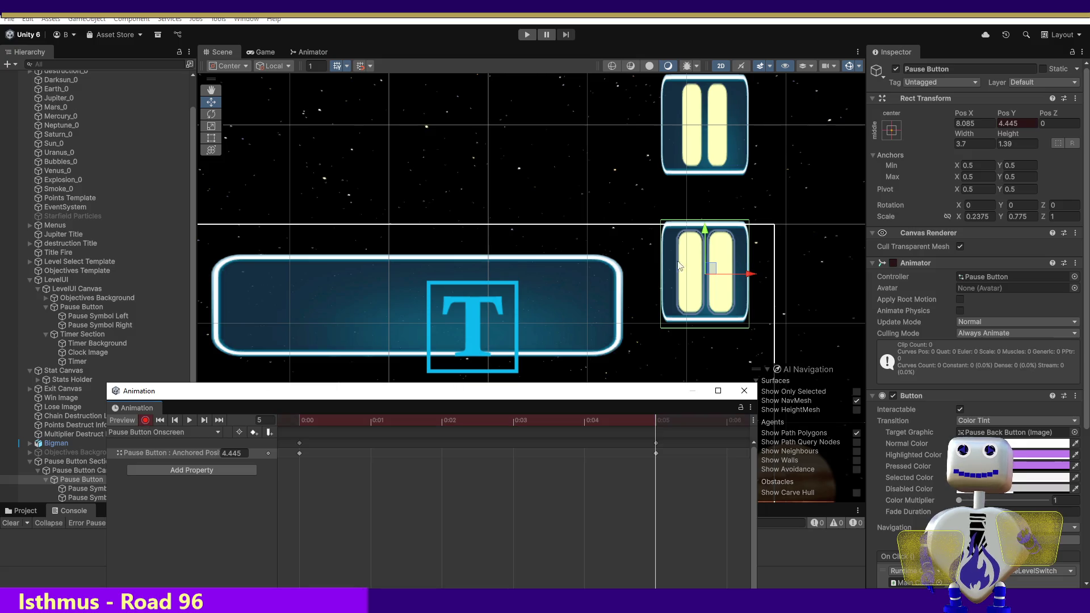
drag(704, 237, 703, 267)
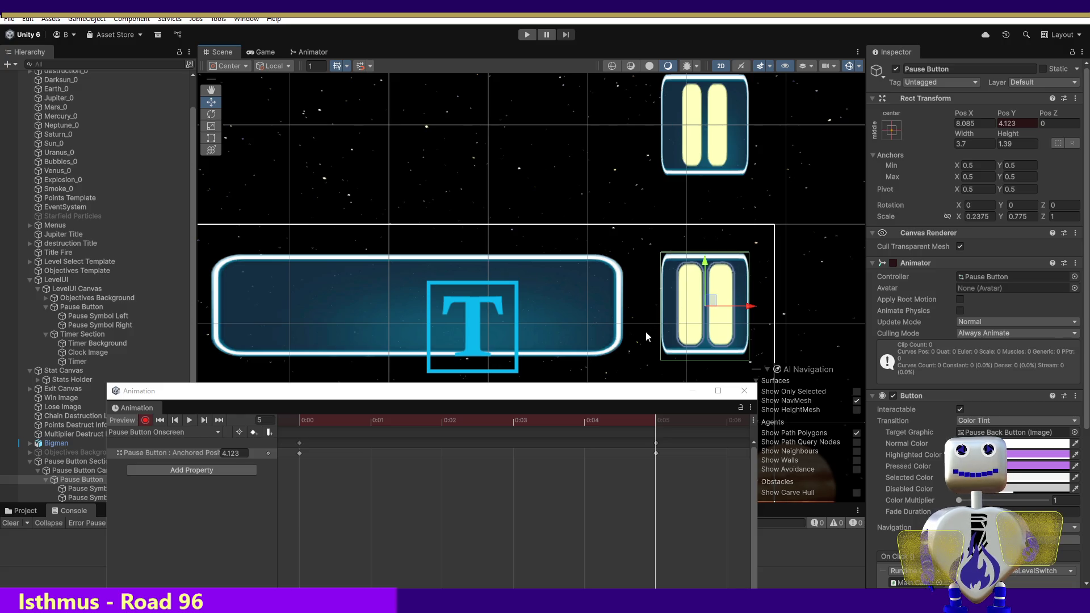
click(145, 420)
click(655, 453)
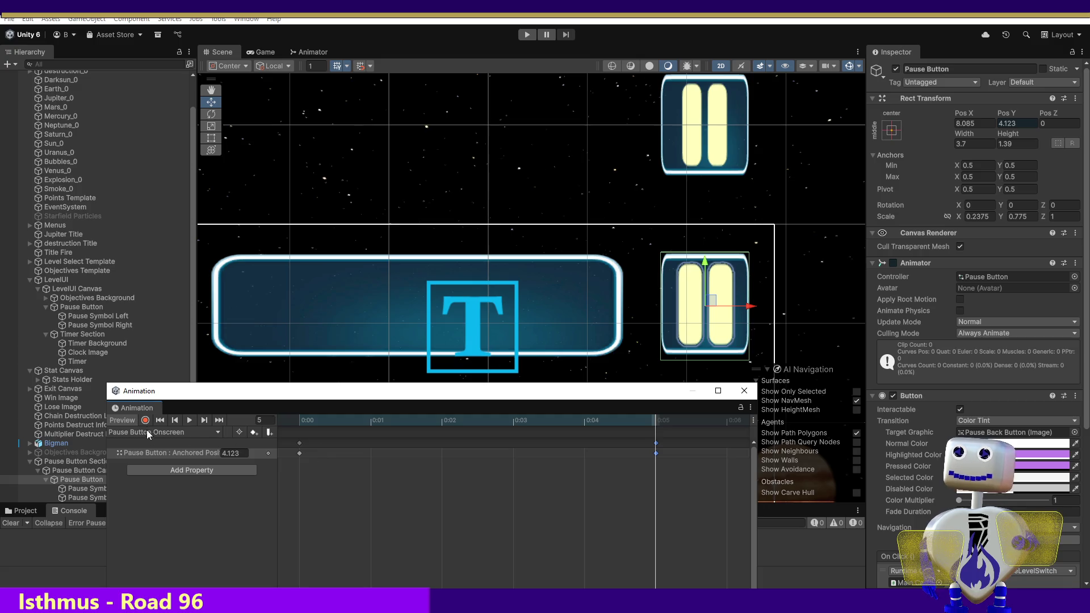
Set the Offscreen clip's 0:00 keyframe to 4.123 and preview the slide.
click(171, 432)
click(170, 443)
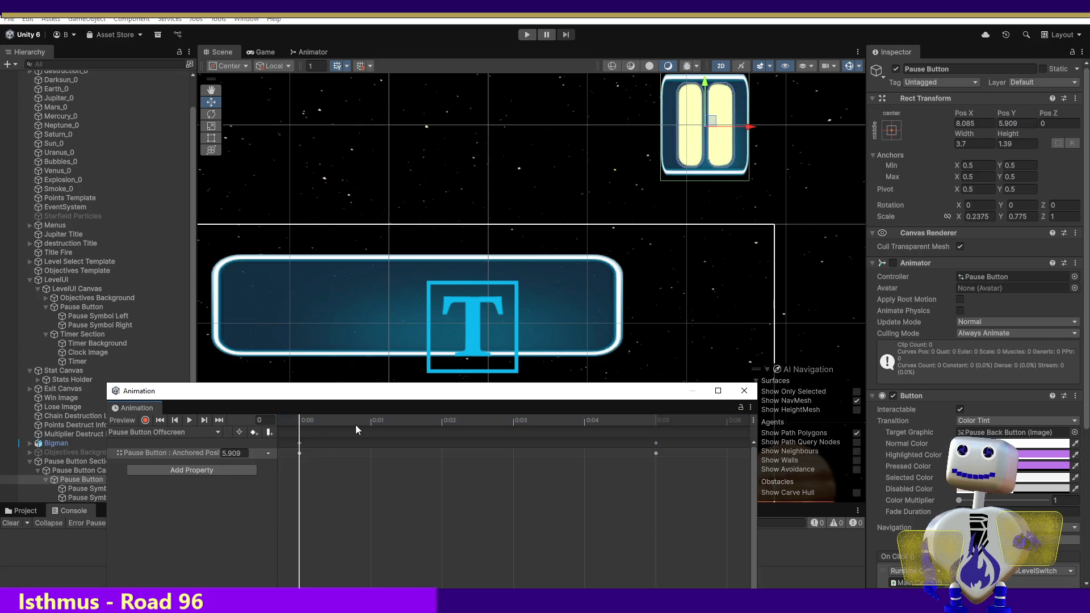
click(300, 452)
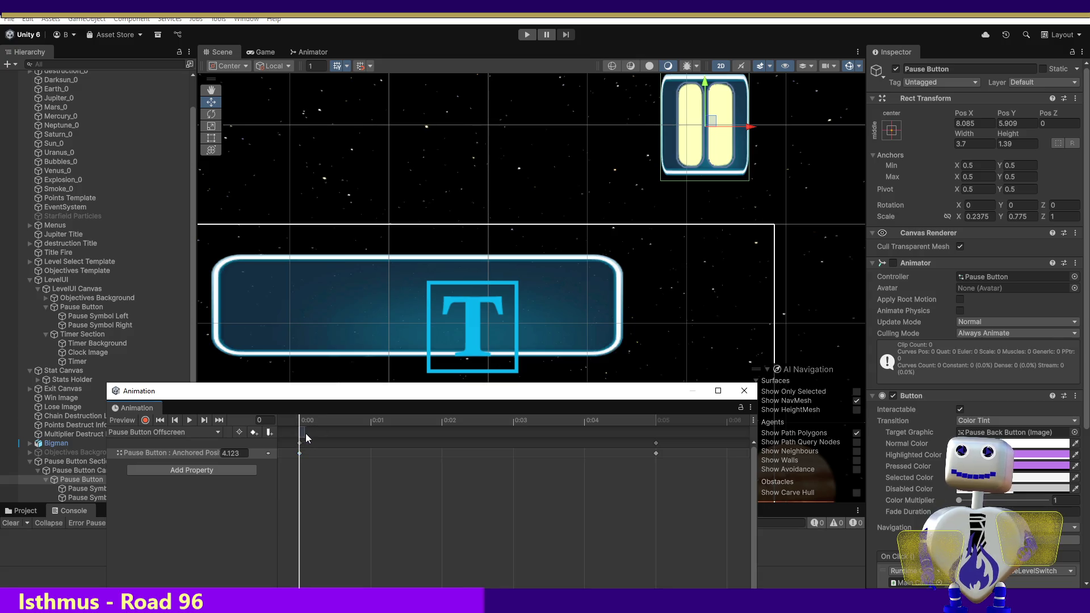
click(296, 419)
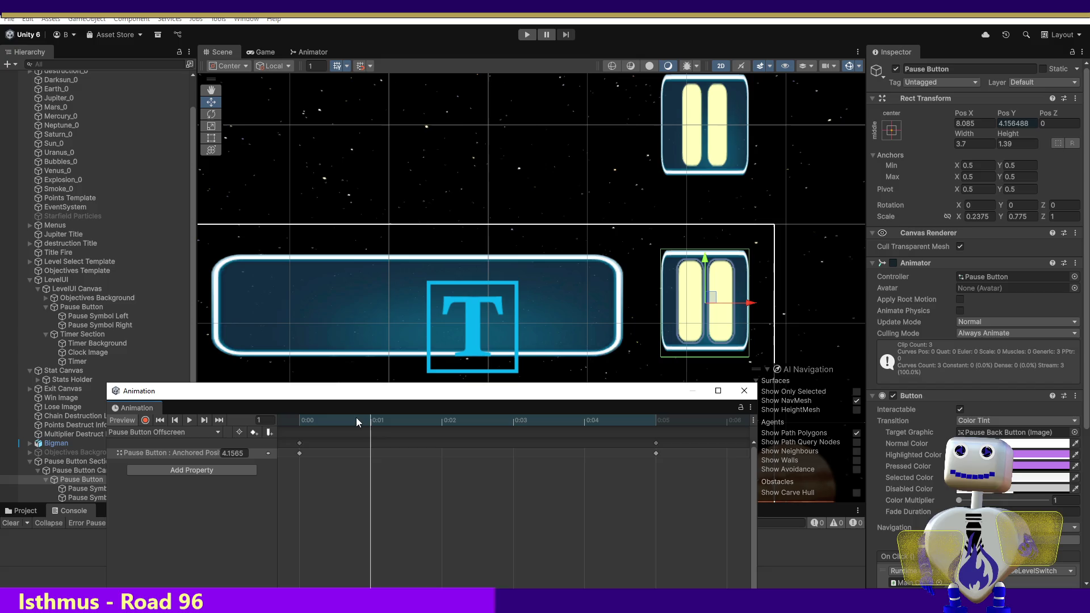
mouse_move(301, 420)
mouse_down()
mouse_move(662, 438)
mouse_move(323, 386)
mouse_move(356, 407)
mouse_up()
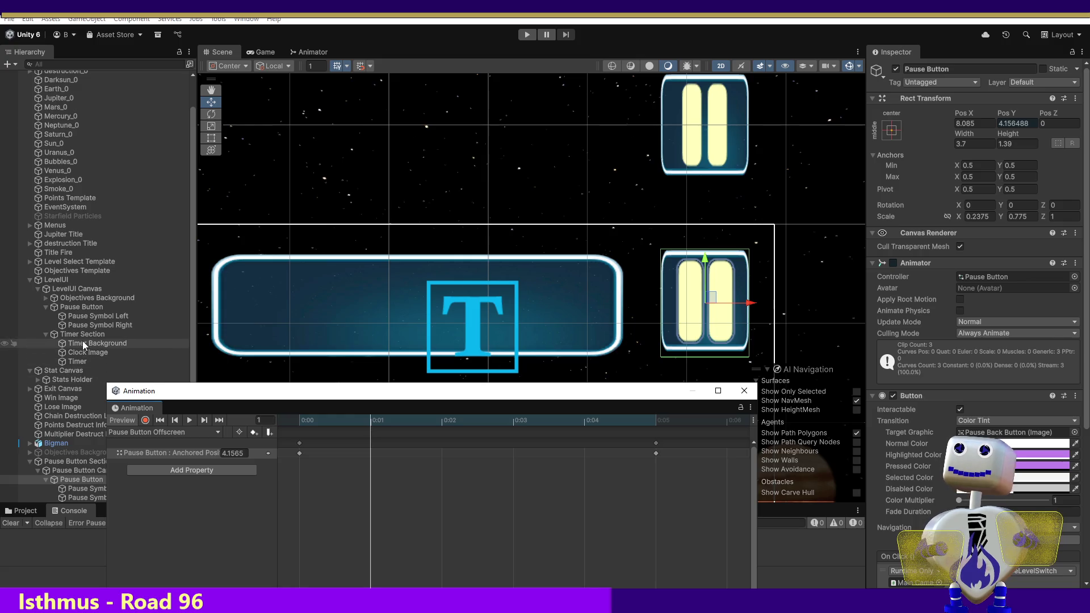
Enable the Pause Button's Animator, then select the old Pause Button under LevelUI Canvas.
click(60, 481)
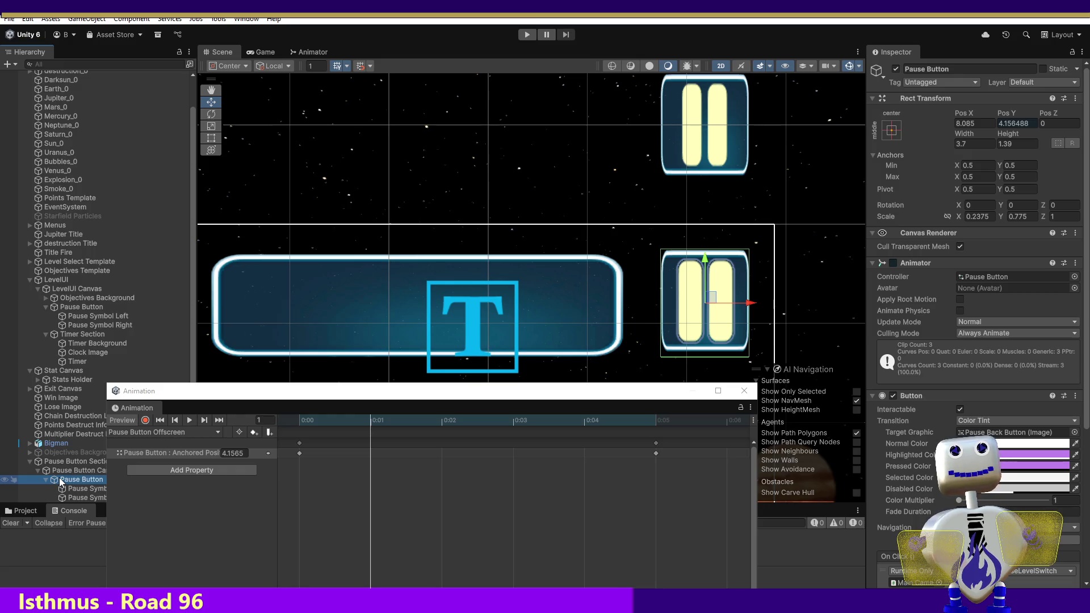
click(893, 263)
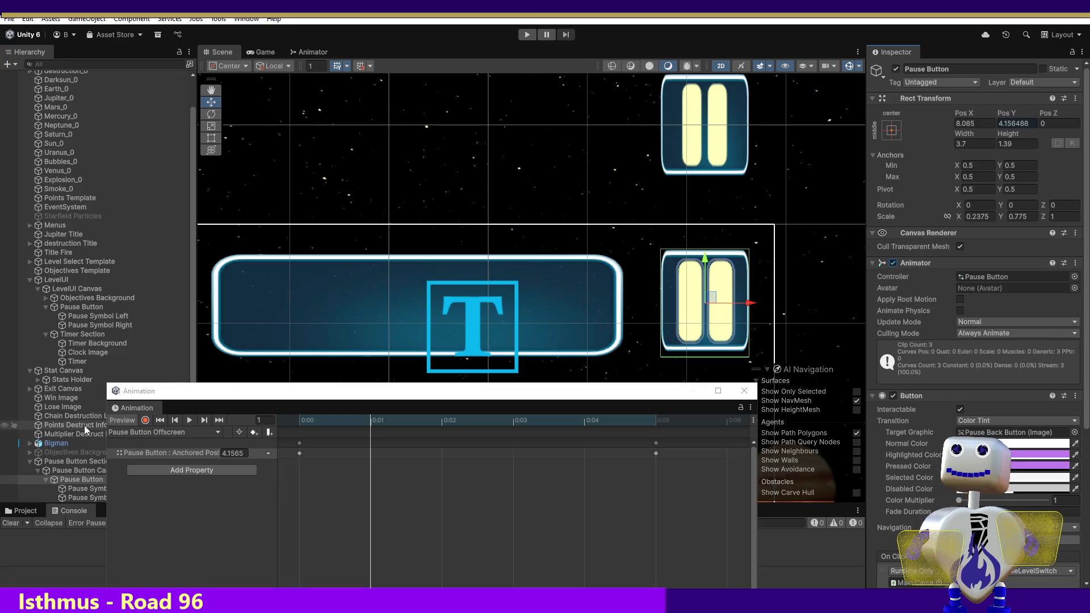
click(81, 306)
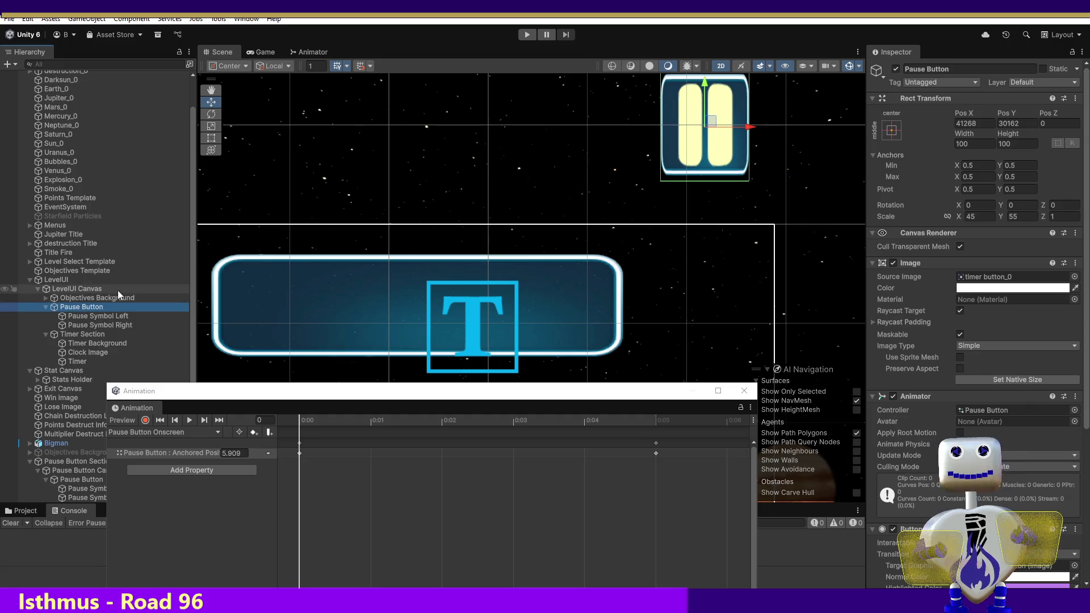
Preview the Onscreen clip's motion, testing a keyframe move and undoing it.
click(354, 421)
mouse_move(354, 424)
mouse_down()
mouse_move(611, 431)
mouse_move(249, 399)
mouse_move(656, 420)
mouse_move(369, 401)
mouse_move(295, 420)
mouse_move(562, 426)
mouse_up()
click(80, 480)
click(410, 397)
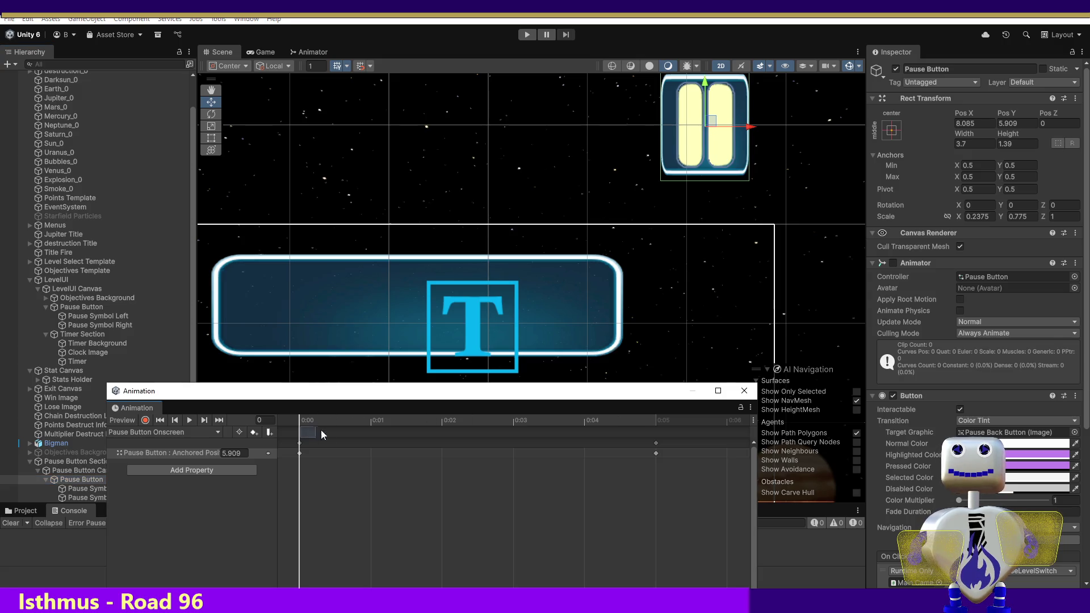
mouse_move(375, 435)
mouse_down()
mouse_move(300, 447)
mouse_move(371, 453)
mouse_up()
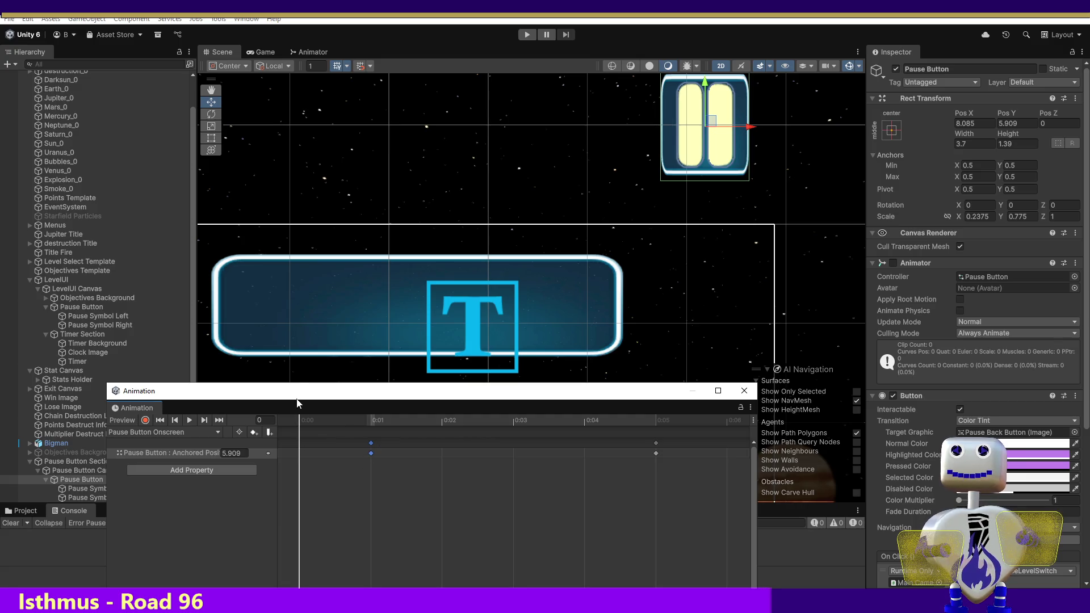
key(ctrl+z)
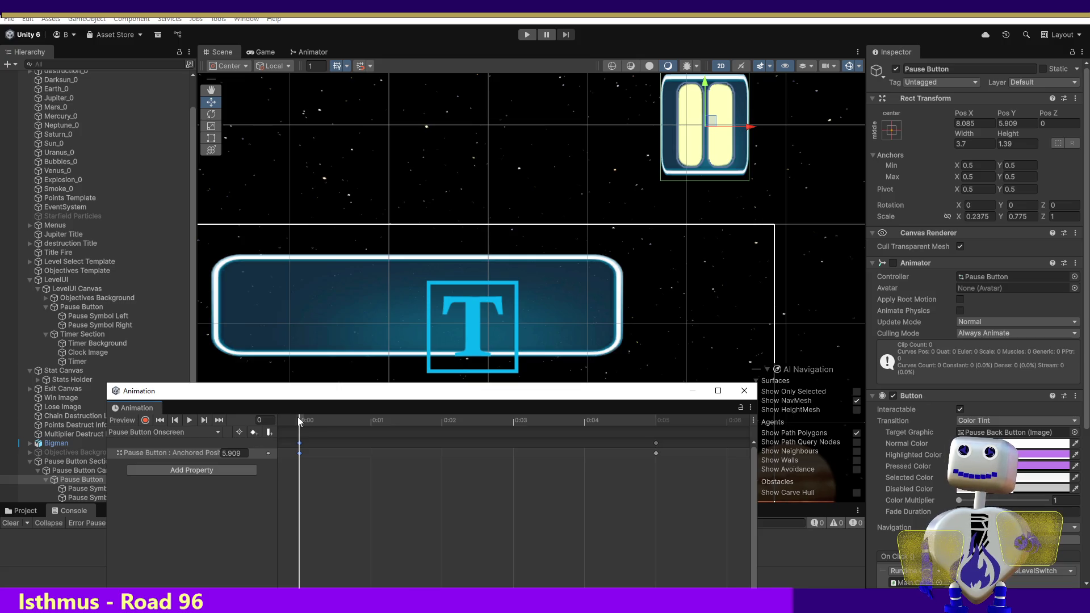
drag(302, 429, 318, 437)
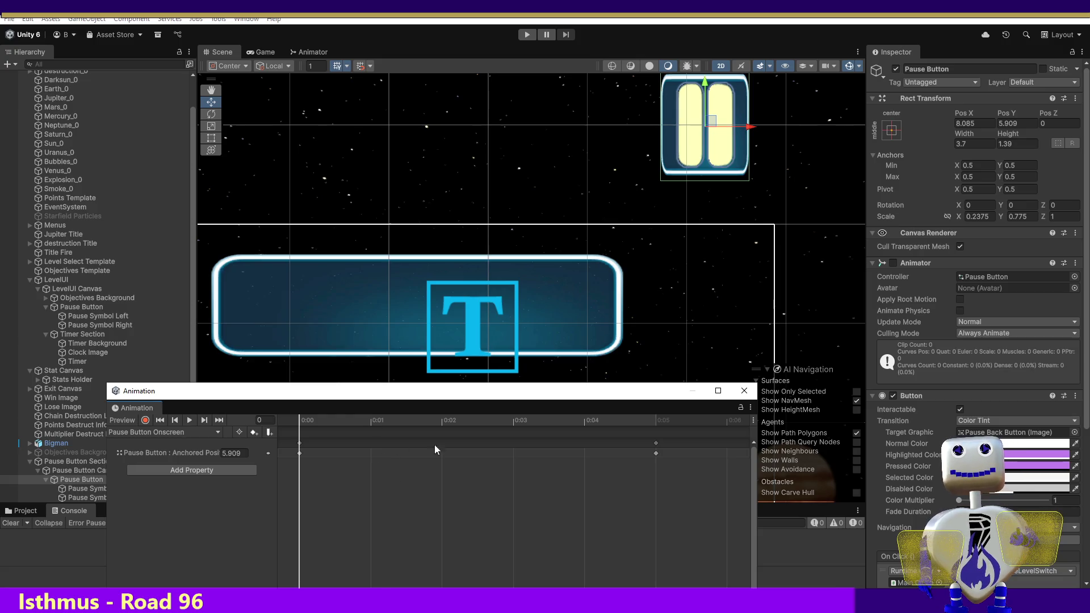
click(188, 420)
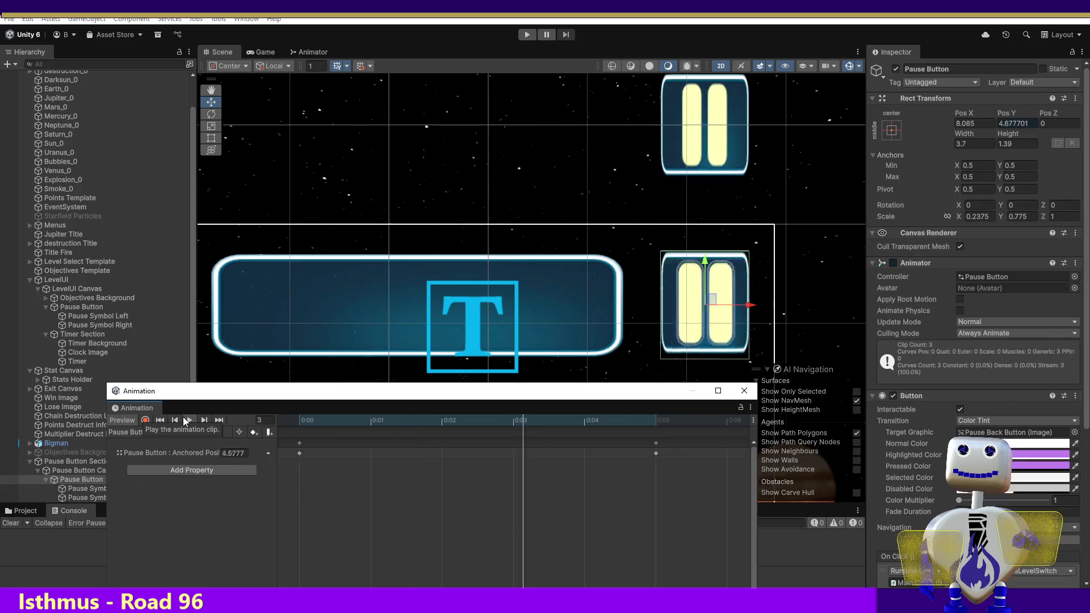
click(187, 420)
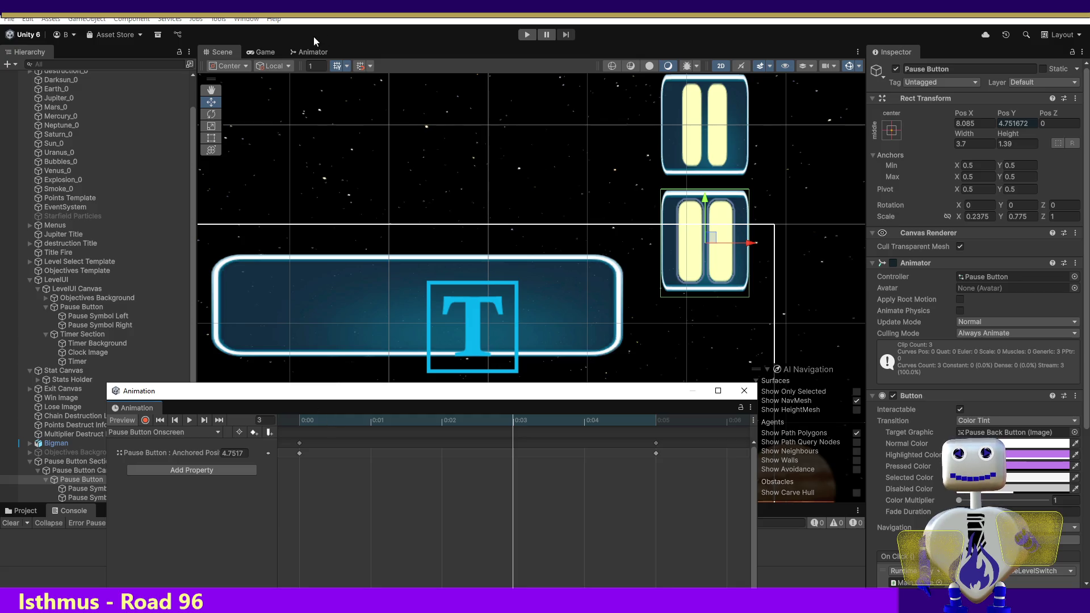
Frame the new Pause Button, then delete the old Pause Button under LevelUI Canvas.
click(83, 480)
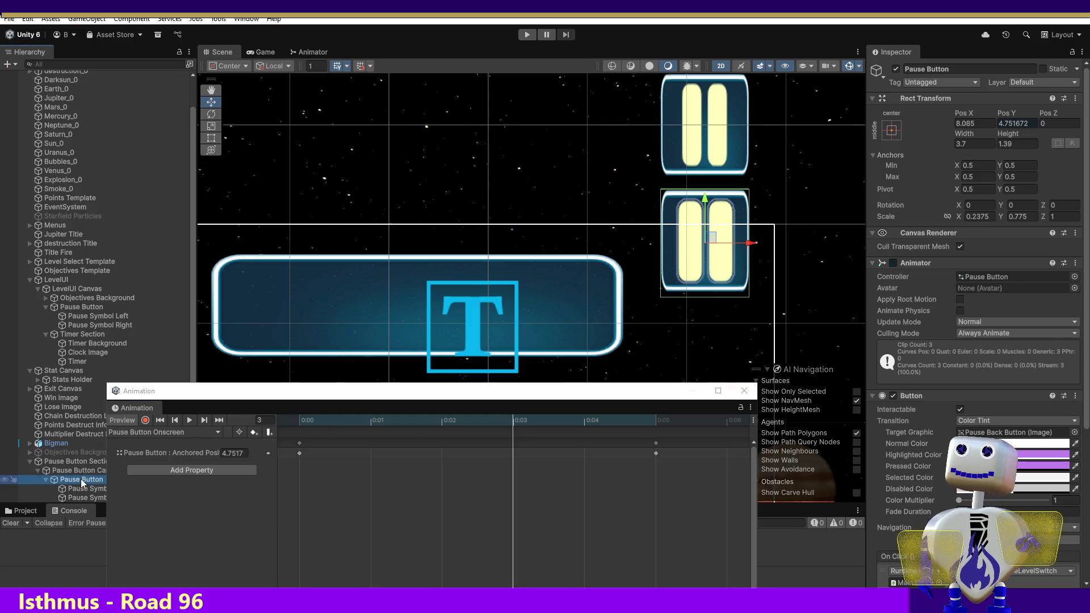
key(f)
key(f)
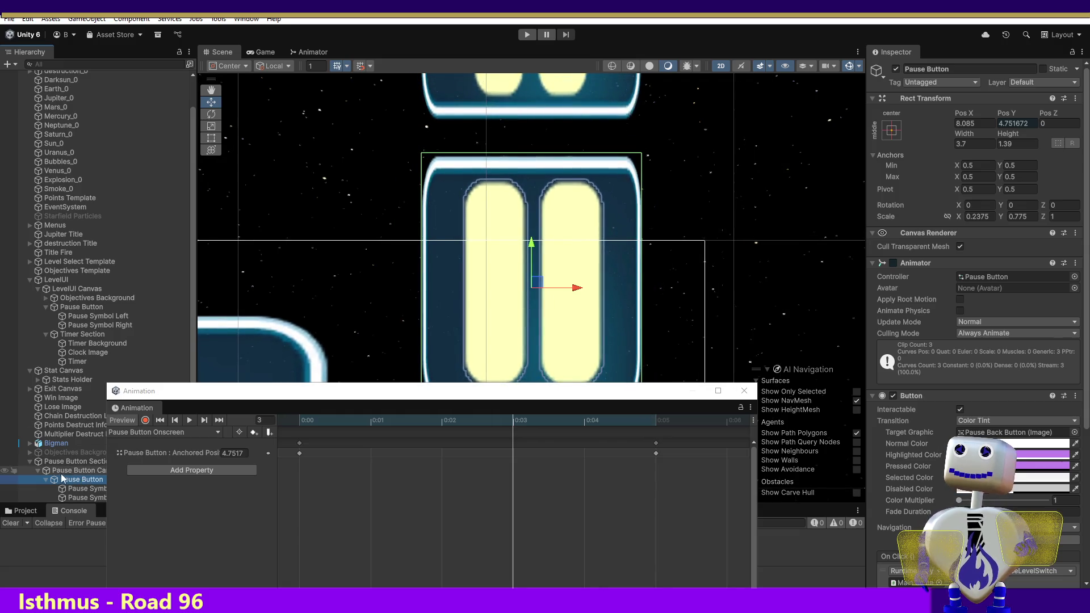
click(76, 307)
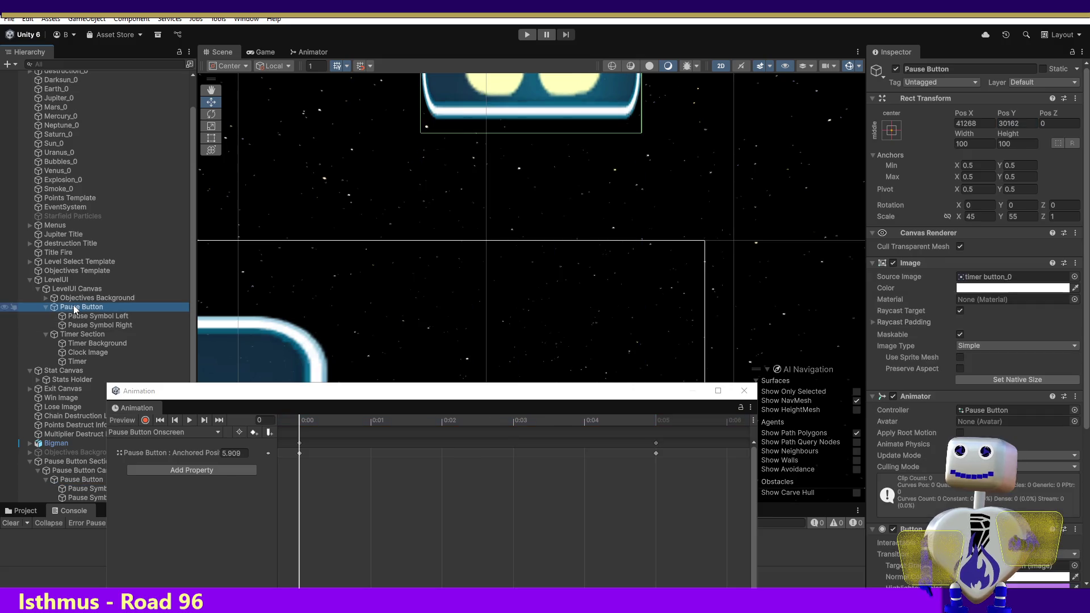
key(Delete)
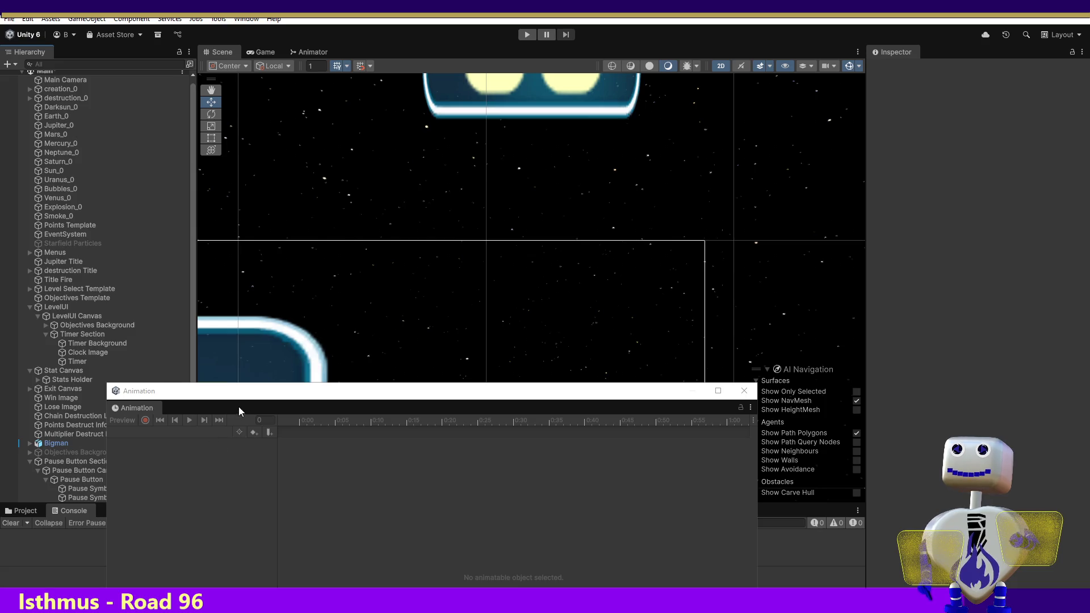
Enable the remaining Pause Button's Animator and open its controller graph.
click(73, 480)
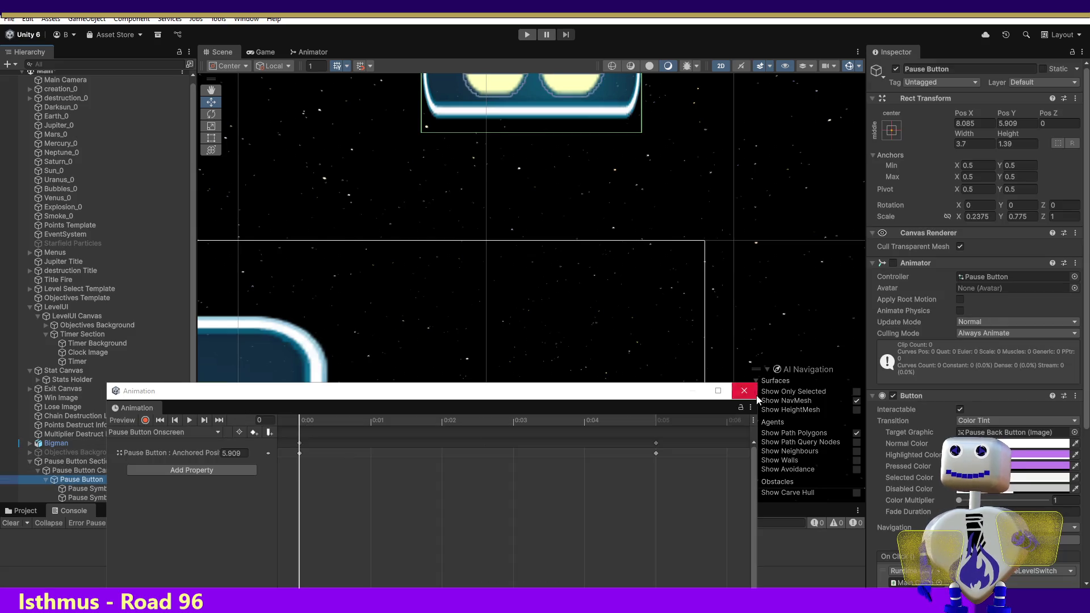
click(893, 263)
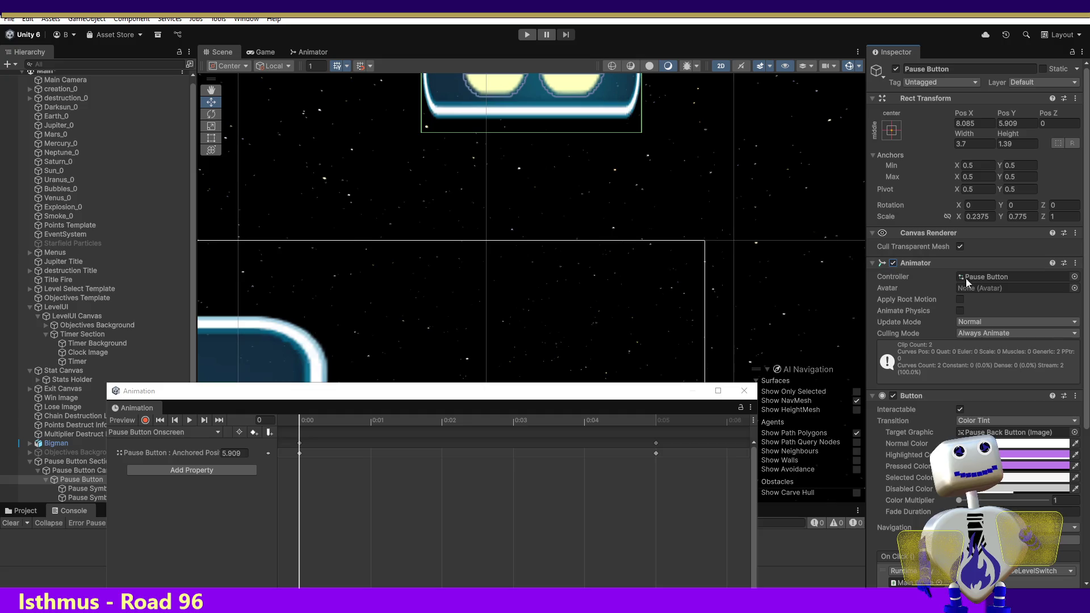
double_click(990, 278)
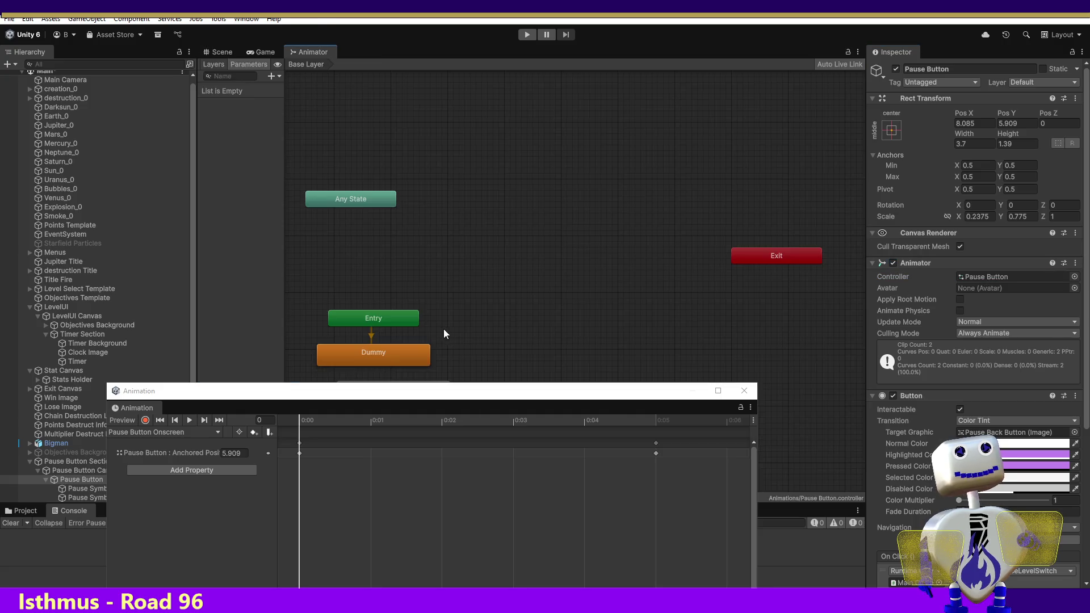
Arrange the Pause Button Onscreen and Offscreen states in the Animator graph.
mouse_move(441, 393)
mouse_down()
mouse_move(561, 480)
mouse_move(564, 503)
mouse_up()
drag(375, 397, 521, 316)
drag(441, 427, 577, 336)
click(603, 296)
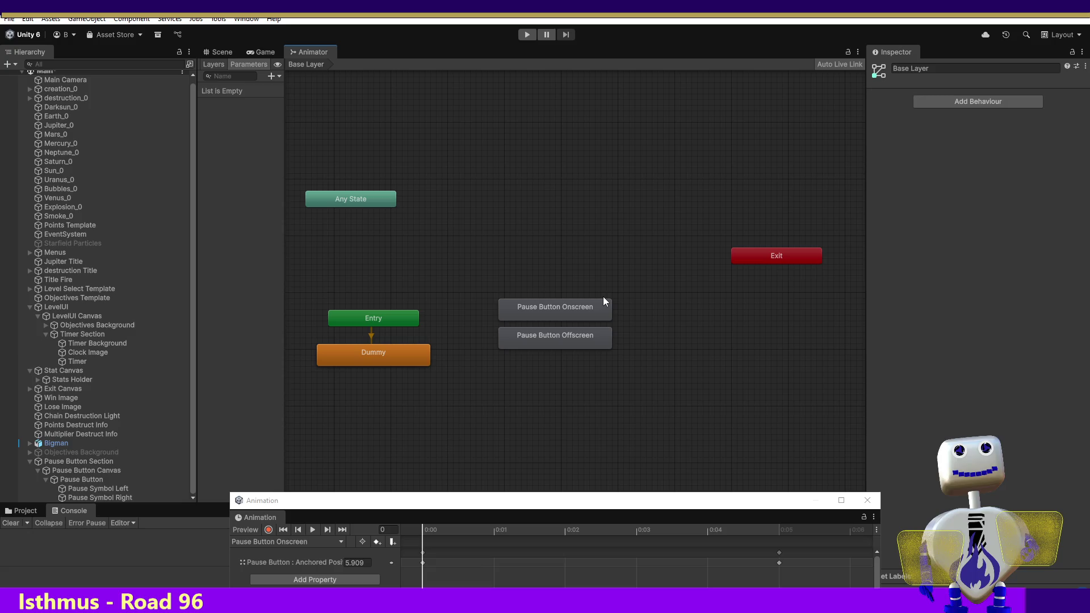
Turn off Loop Time on both Onscreen and Offscreen clips, then enter Play mode.
double_click(591, 310)
click(959, 107)
click(569, 332)
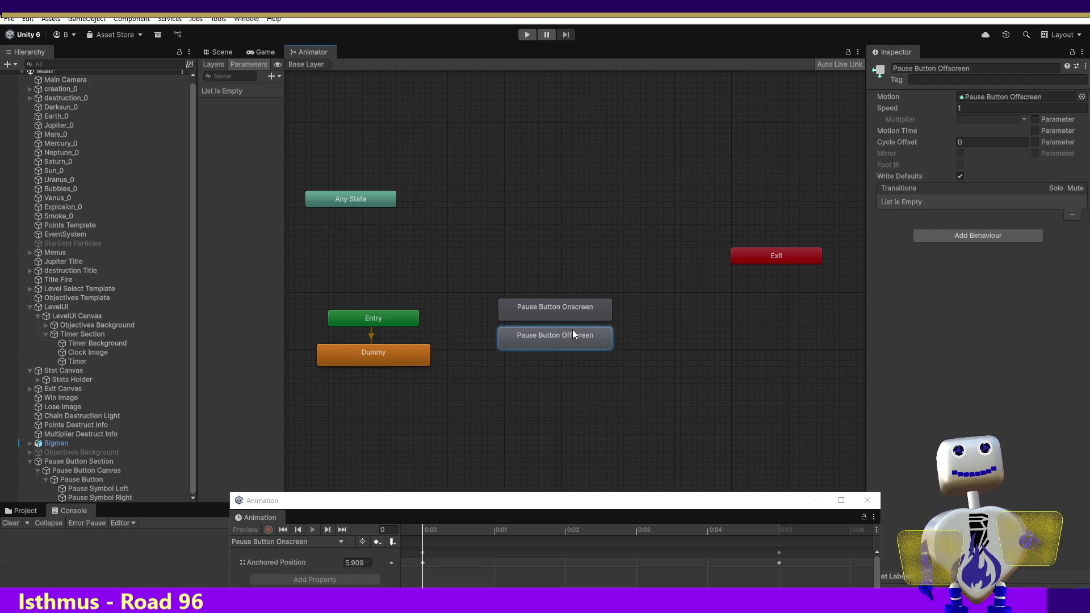
double_click(587, 339)
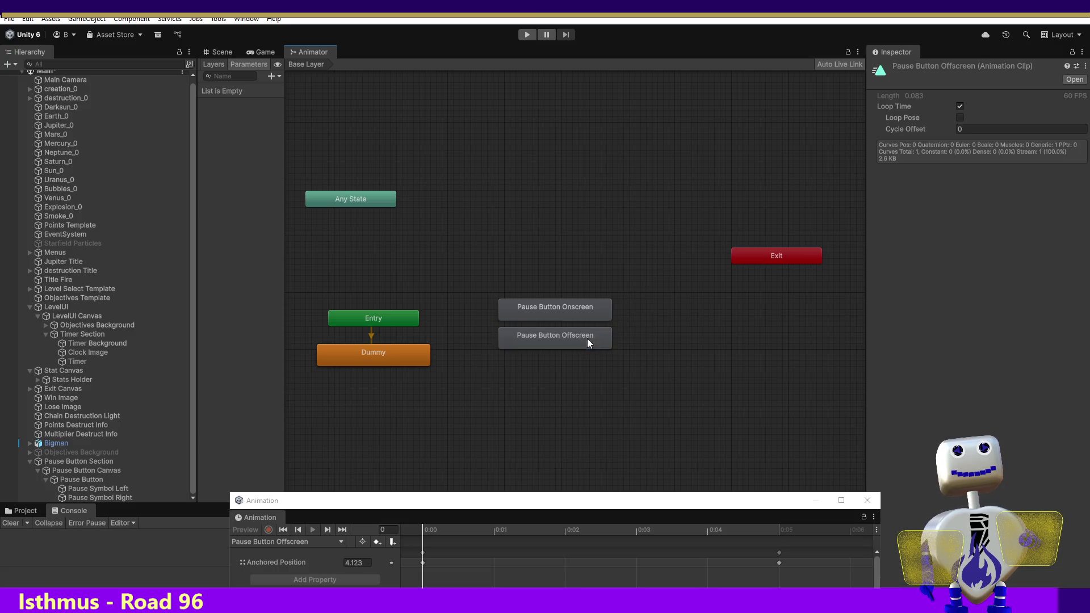
click(960, 107)
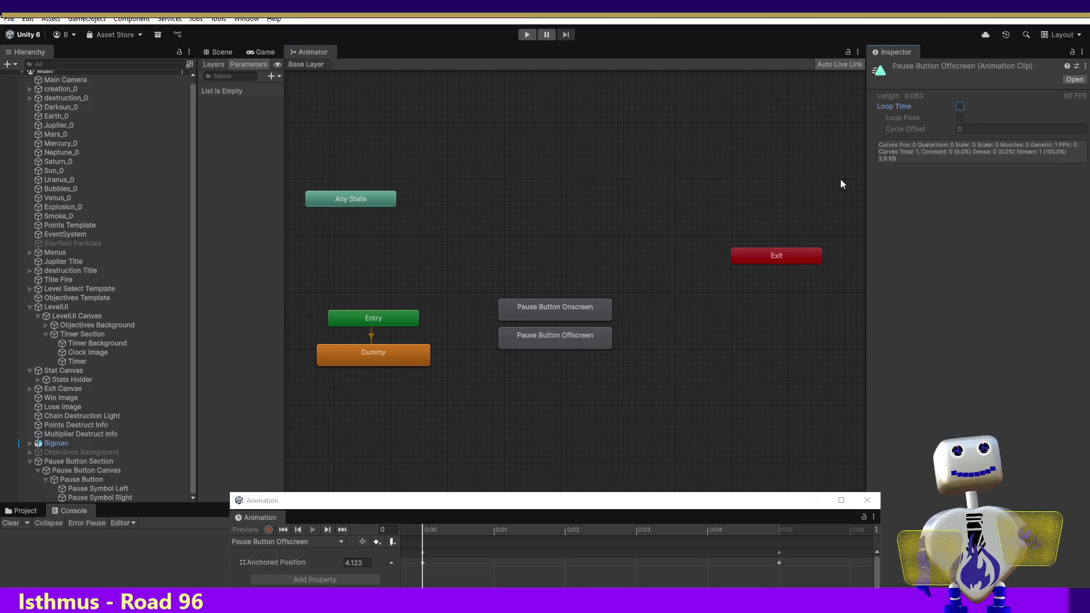
click(527, 35)
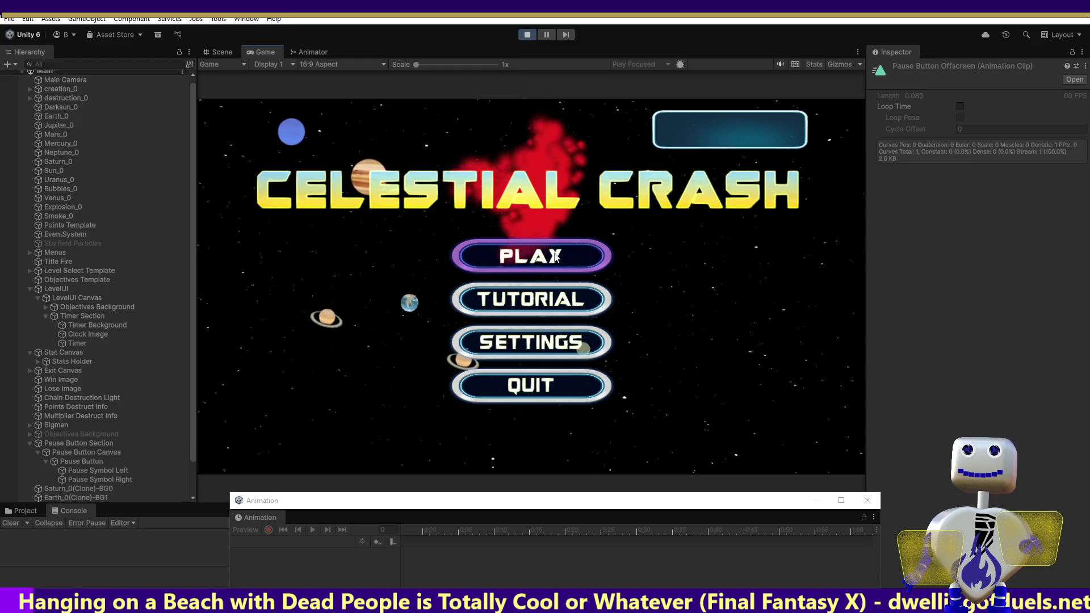
Leave Play mode and disable the Timer Background's Sprite Renderer.
click(530, 256)
click(544, 255)
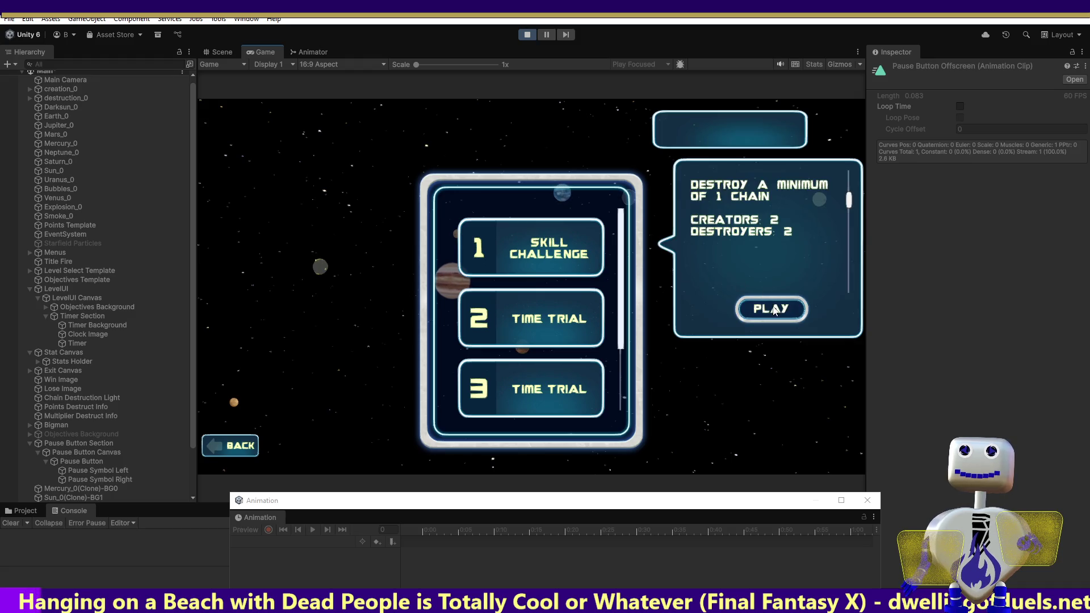
click(527, 36)
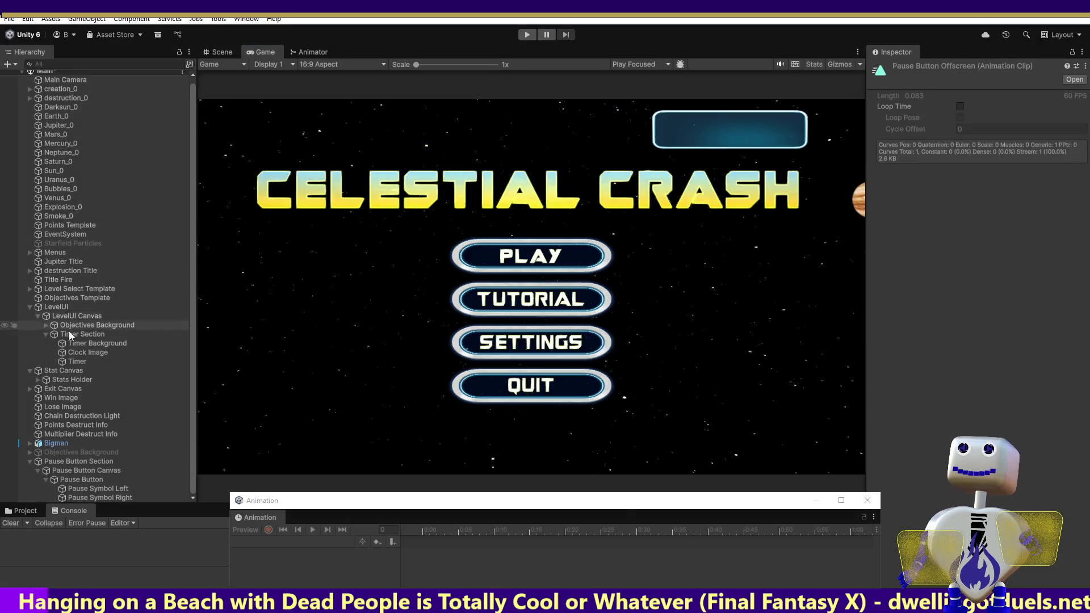
click(75, 335)
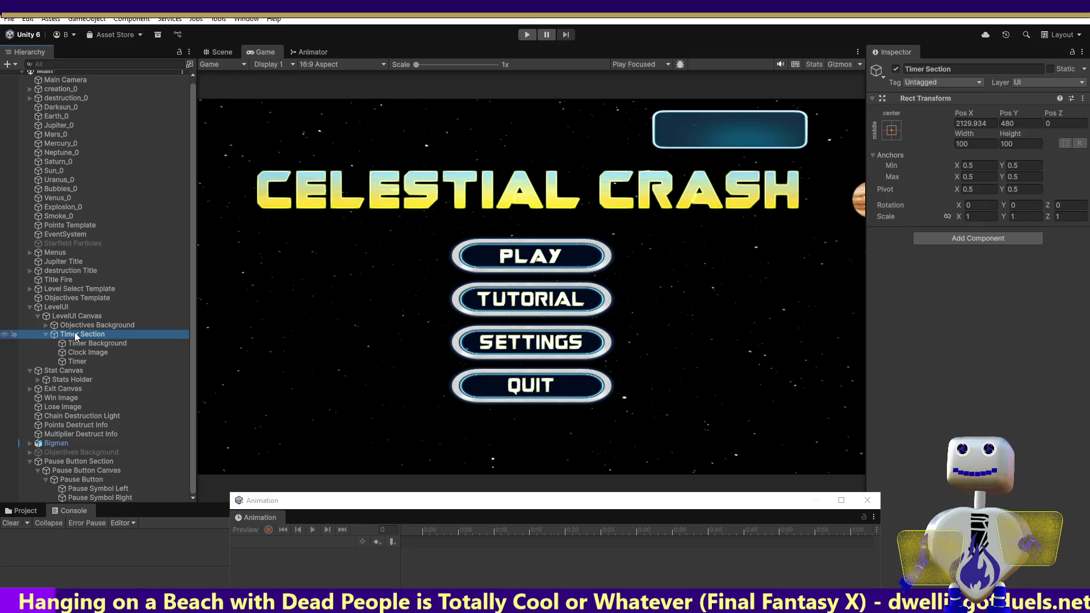
click(91, 344)
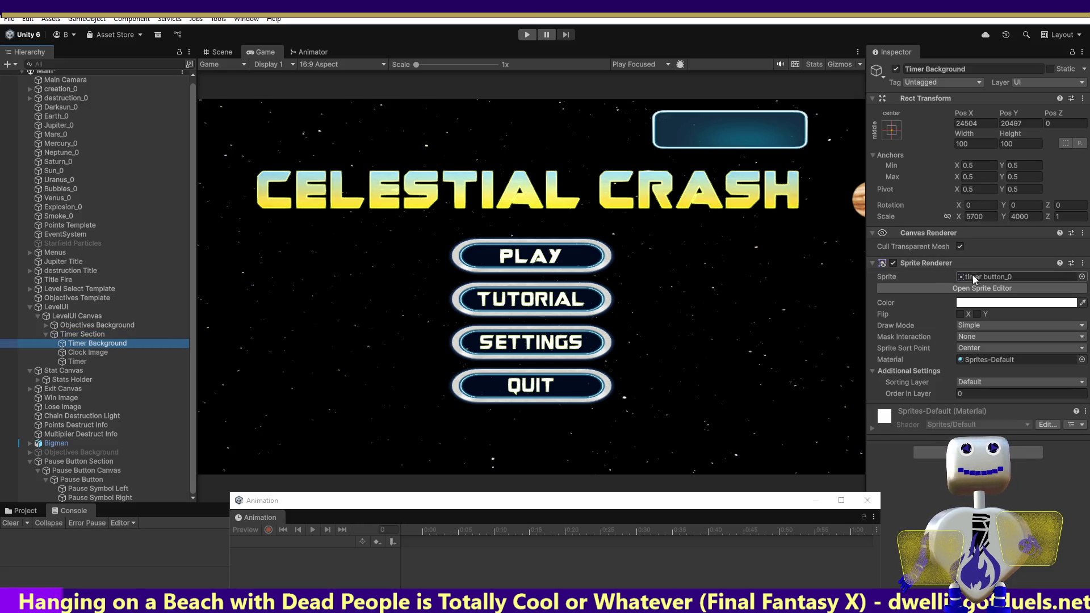
click(893, 263)
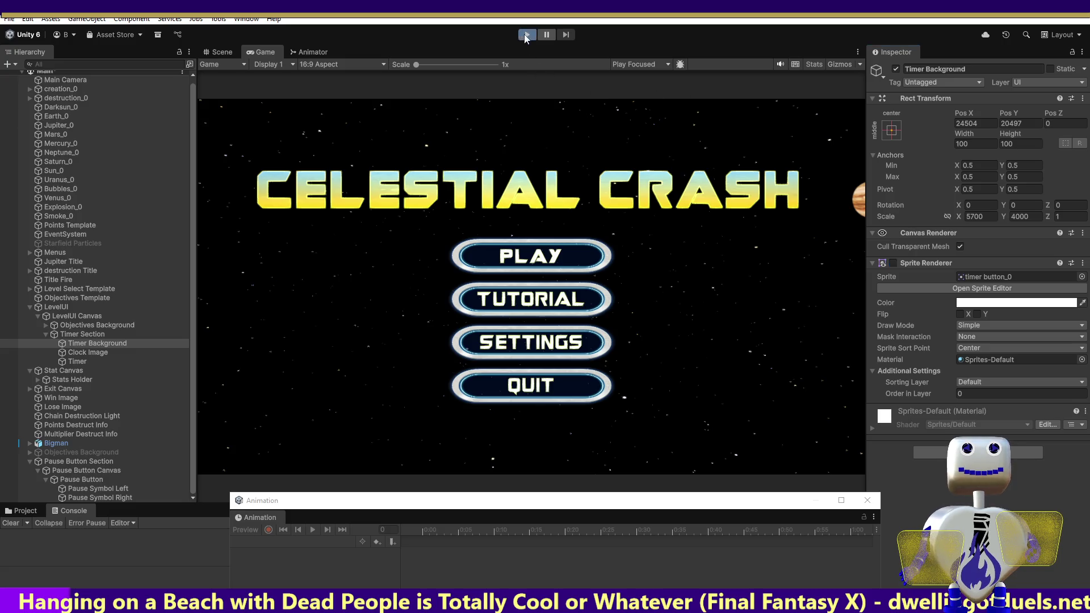
Re-enter Play mode and start level 1 from the level select screen.
click(526, 36)
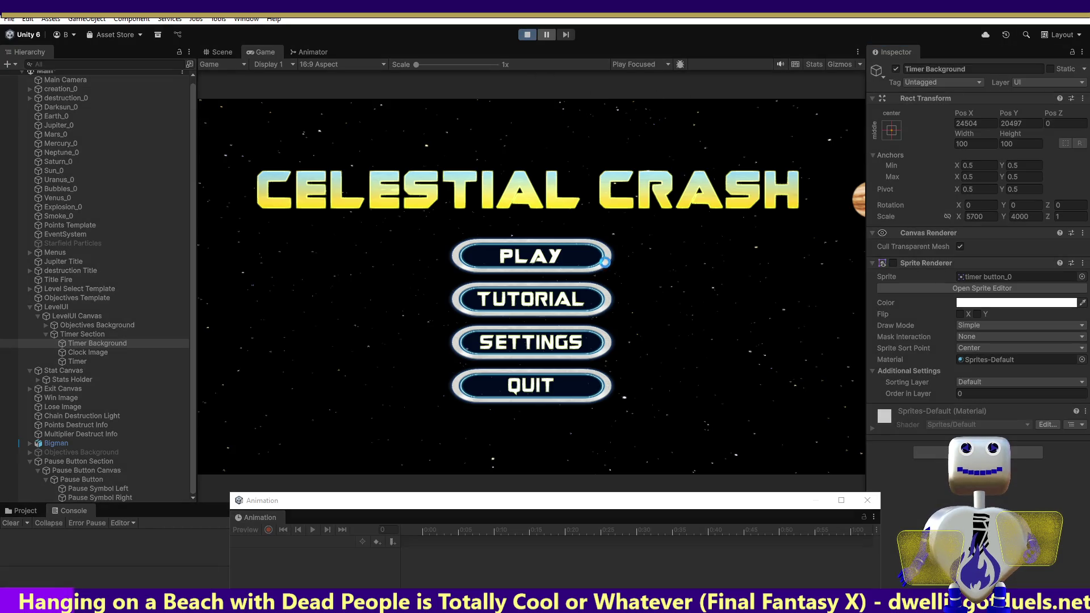
click(608, 233)
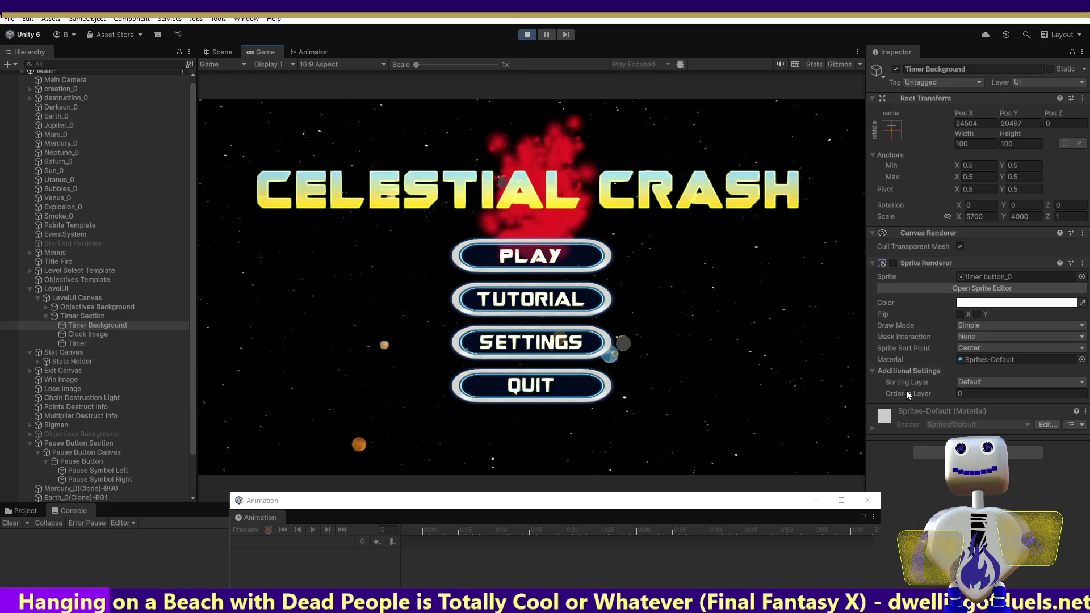
click(868, 500)
click(545, 251)
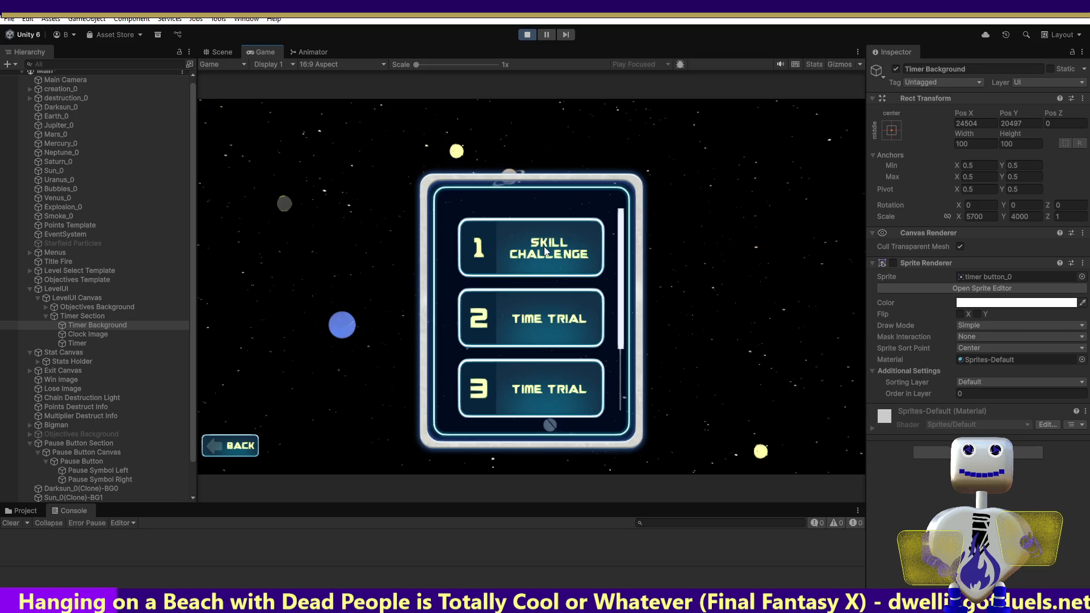
click(780, 308)
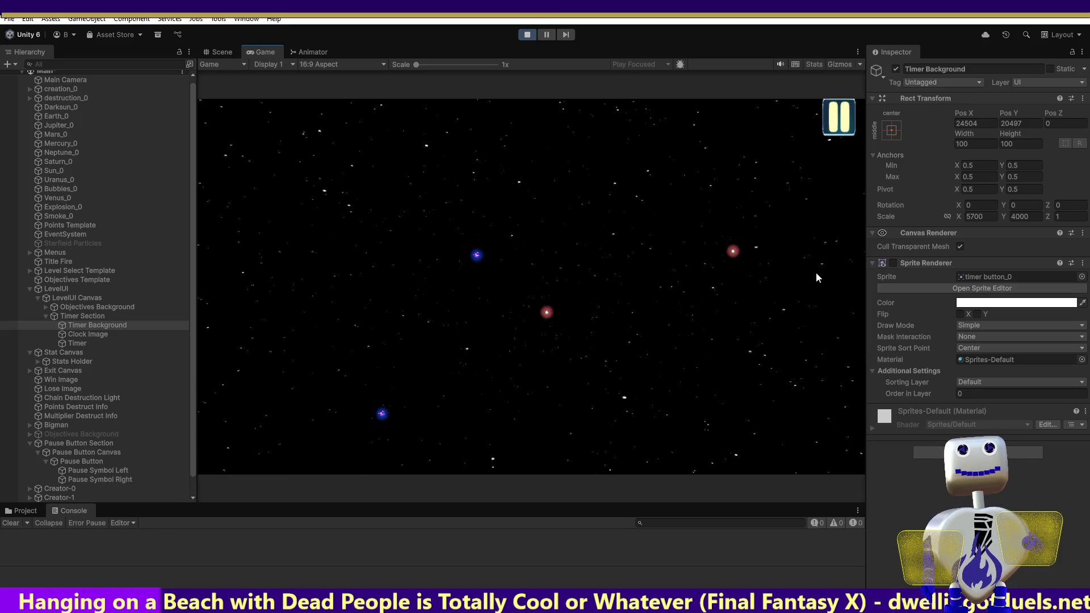
Toggle the pause menu open and closed repeatedly, then exit Play mode.
click(830, 134)
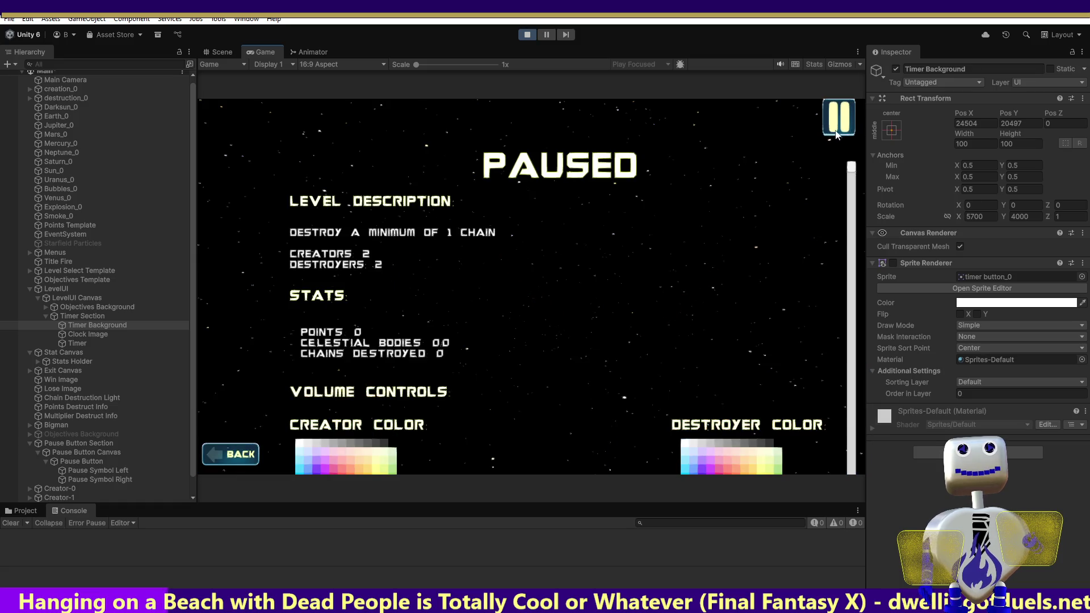
click(840, 127)
click(838, 136)
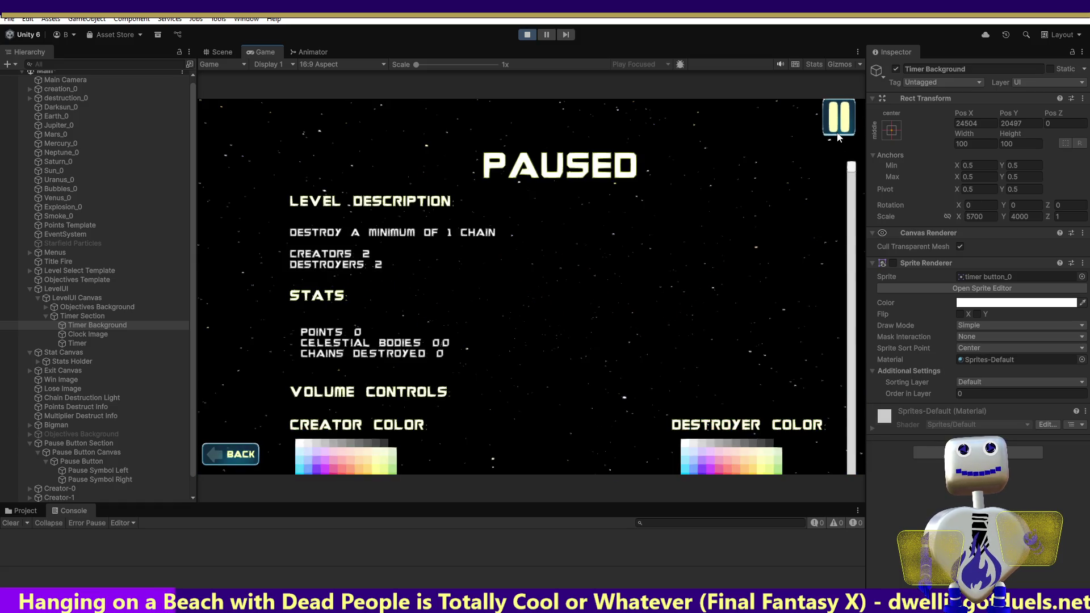
click(840, 128)
click(839, 129)
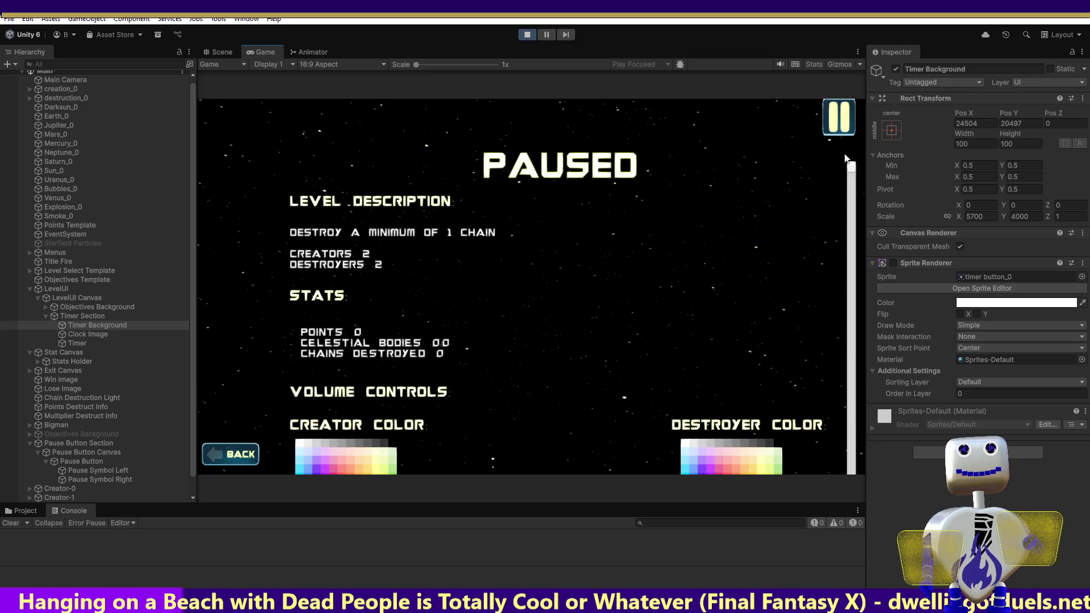
click(848, 135)
click(841, 133)
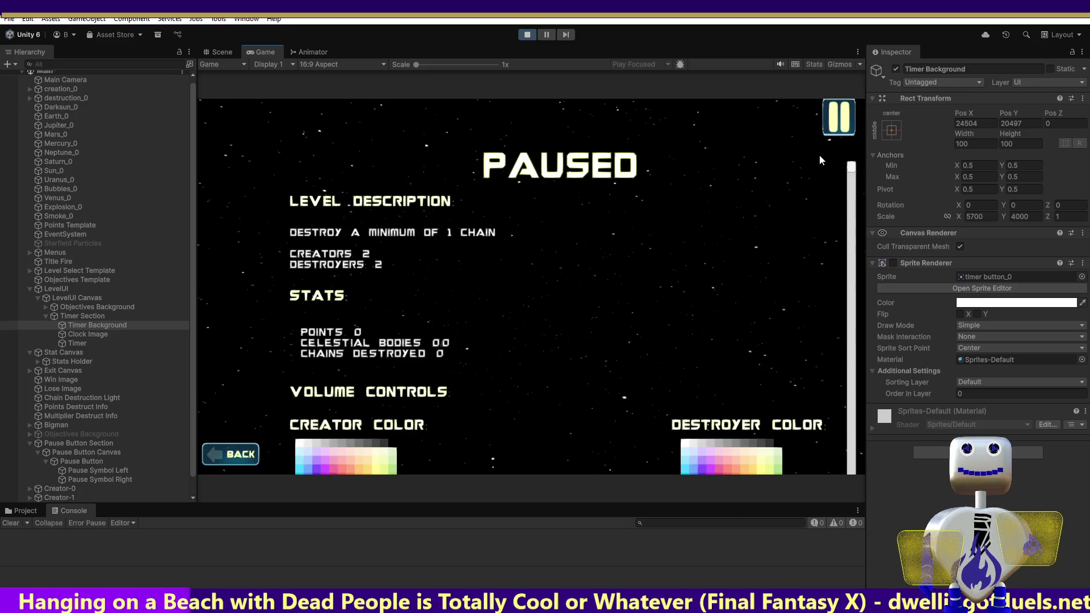
click(828, 124)
click(832, 124)
click(834, 126)
click(835, 126)
click(835, 126)
click(834, 126)
click(834, 126)
click(835, 126)
click(835, 126)
click(834, 126)
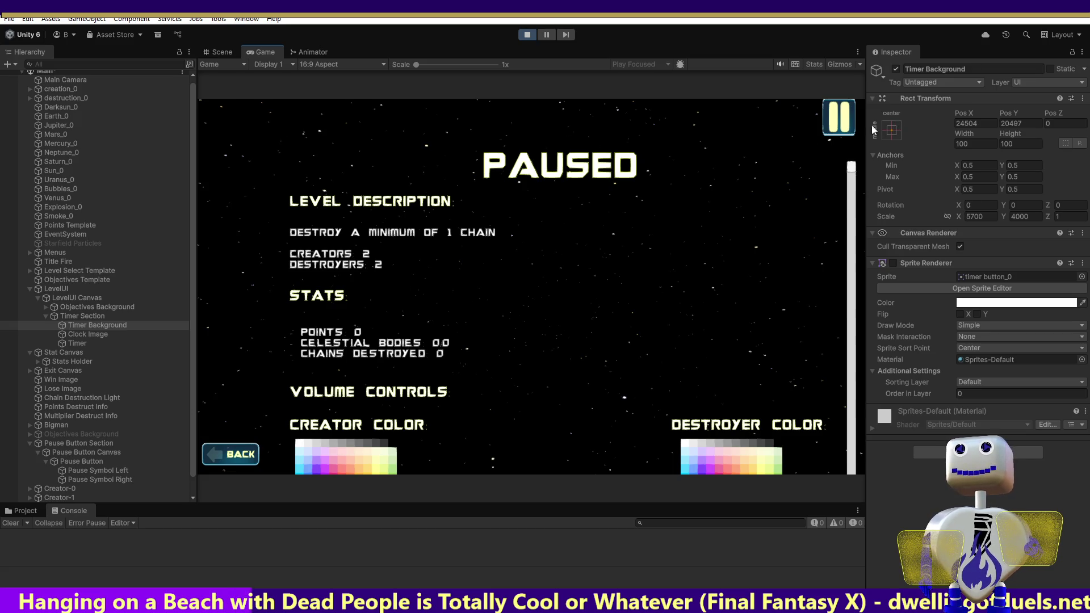
click(527, 34)
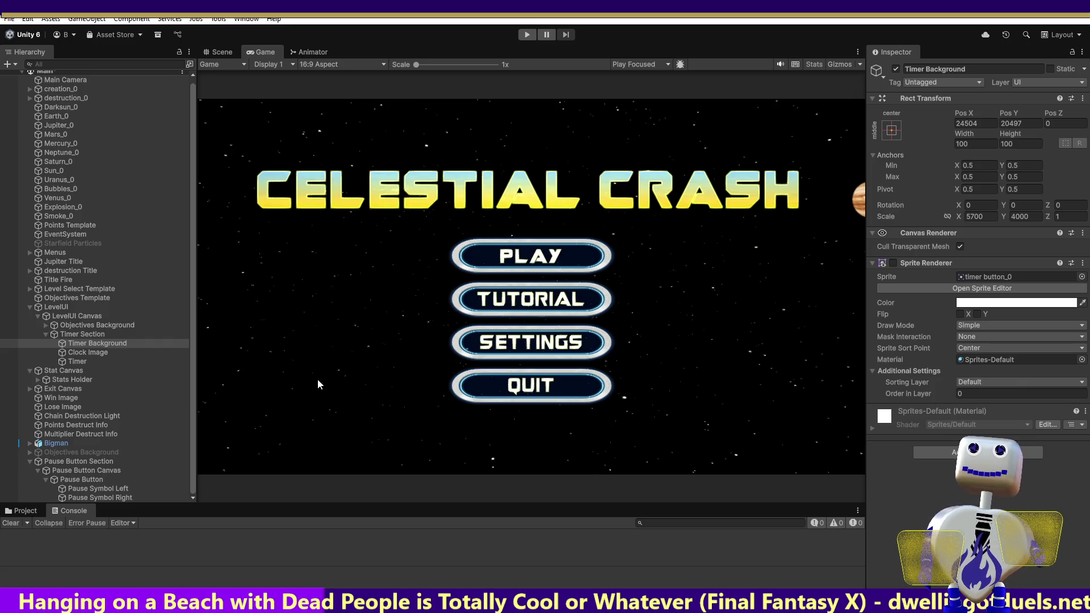
Frame the Pause Button then Timer Background in the Scene view and raise the Animation timeline.
click(85, 480)
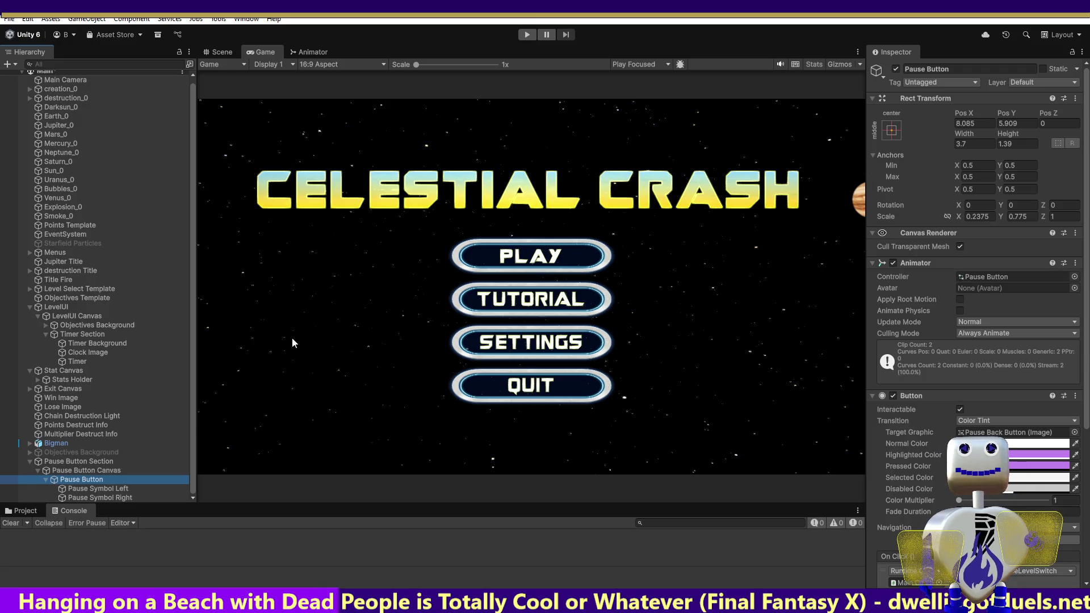
click(840, 255)
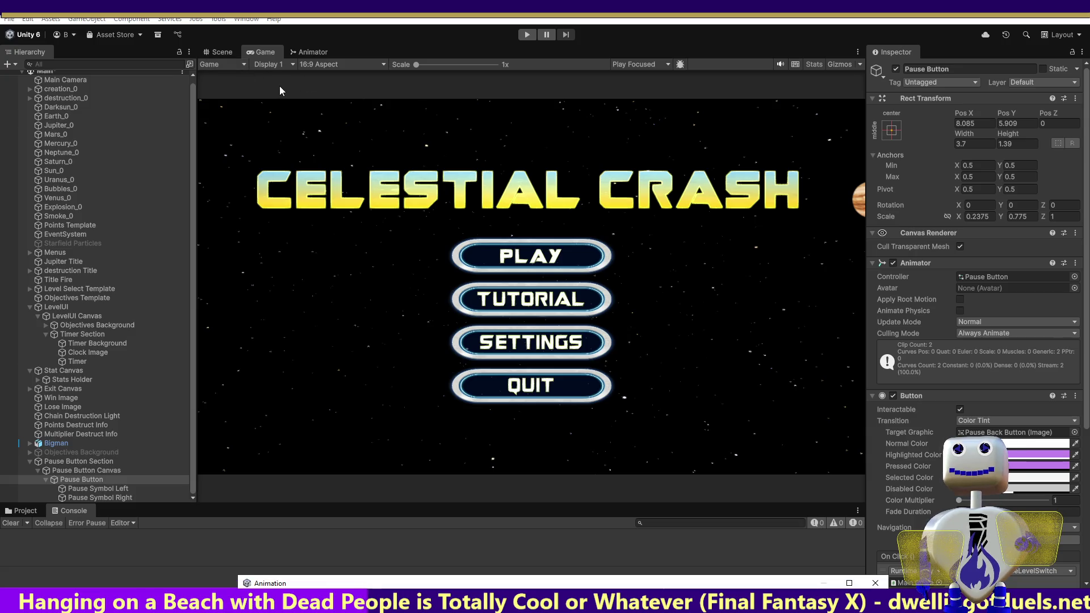
click(226, 51)
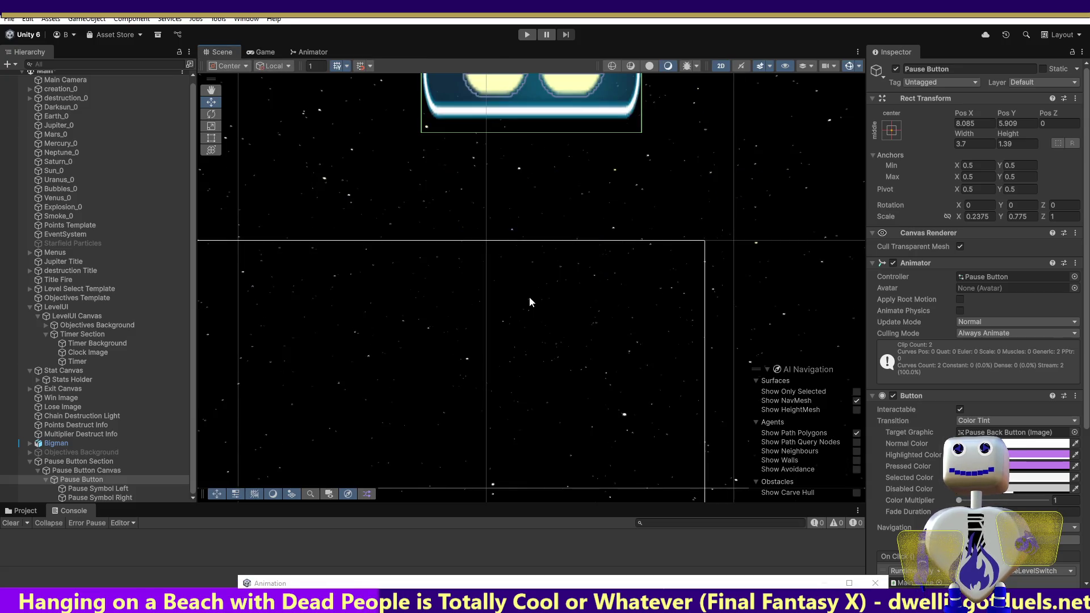
double_click(71, 480)
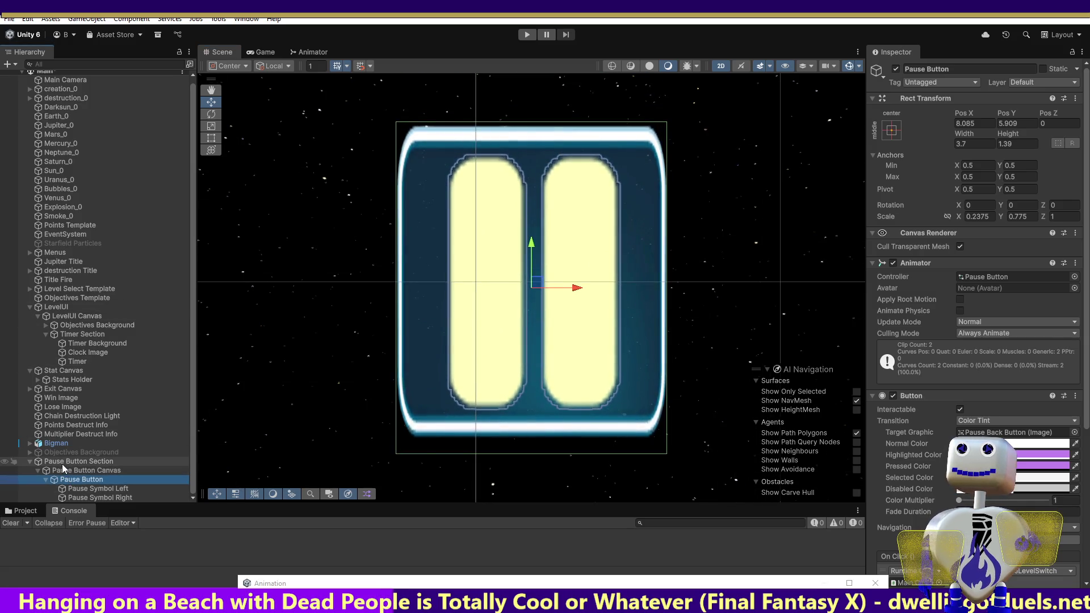
double_click(71, 344)
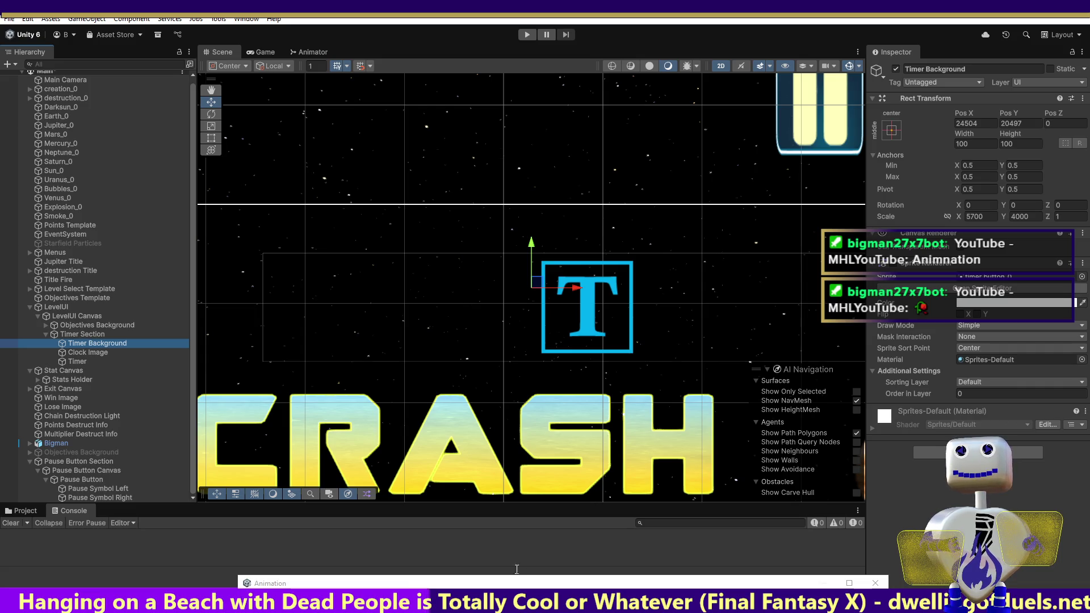
mouse_move(406, 583)
mouse_down()
mouse_move(392, 395)
mouse_move(423, 314)
mouse_up()
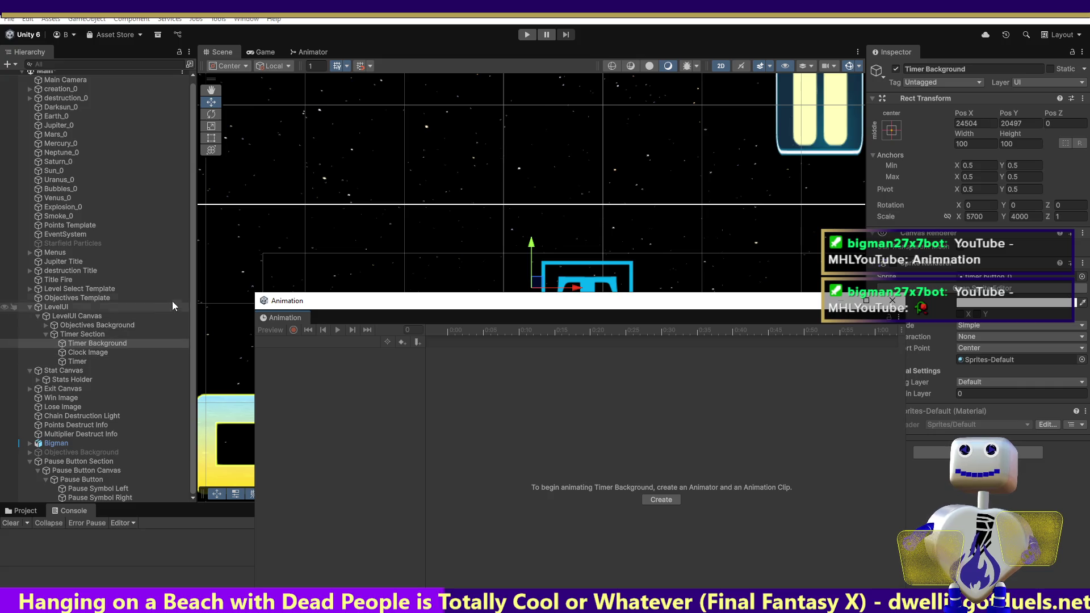
Preview the Pause Button Offscreen clip and select its start keyframes.
click(69, 480)
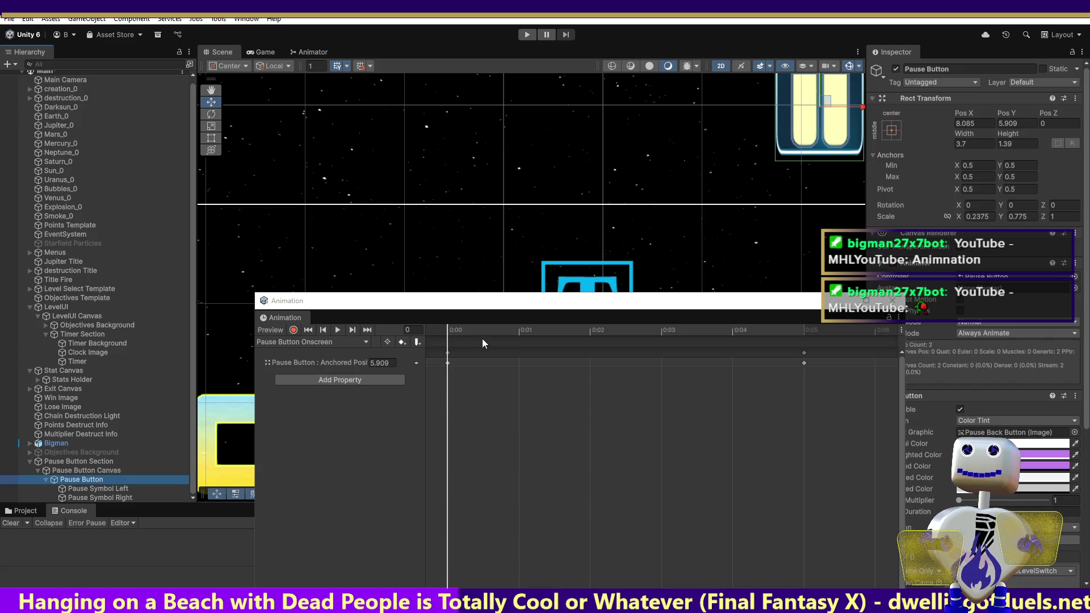
click(313, 363)
click(309, 343)
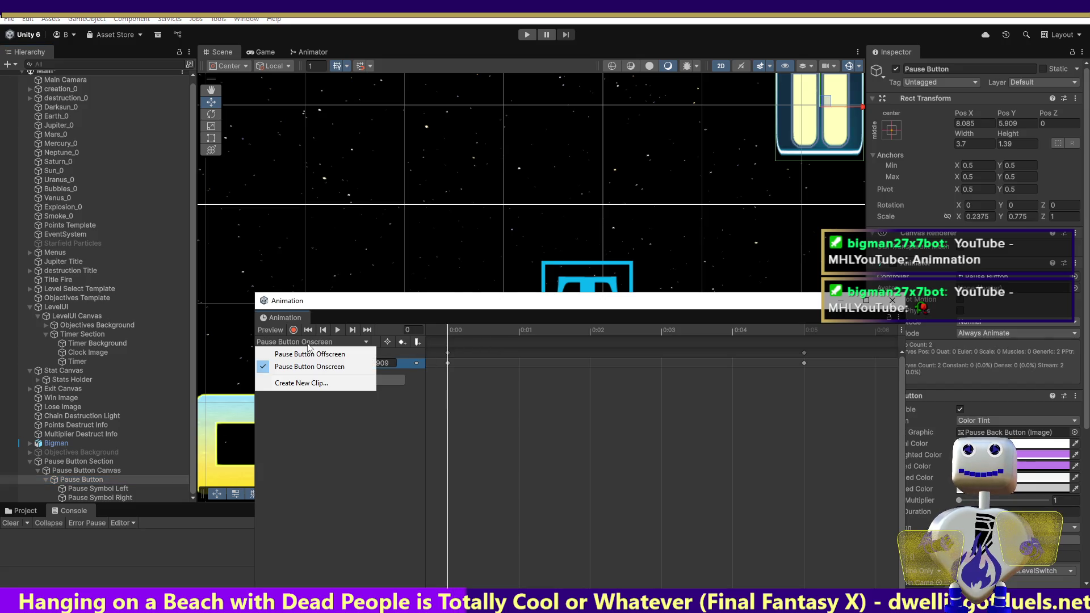
click(307, 356)
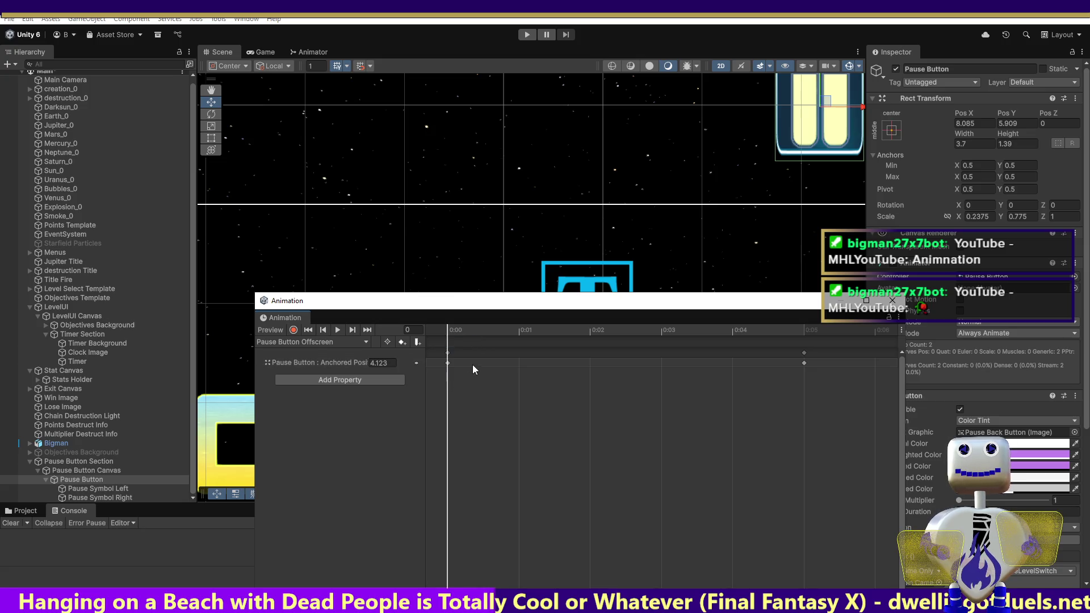
click(338, 330)
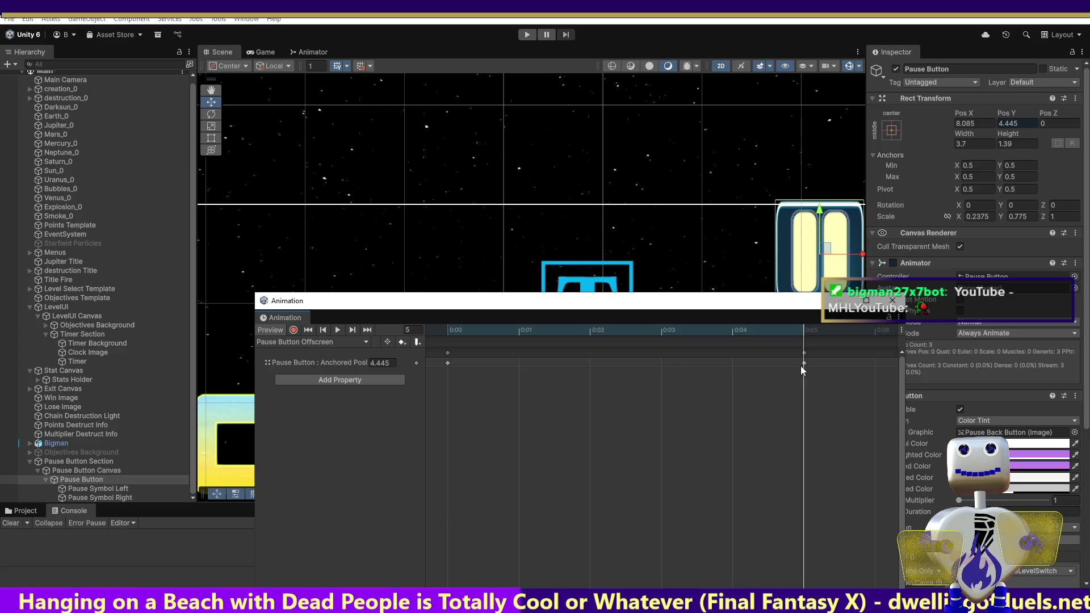
click(448, 363)
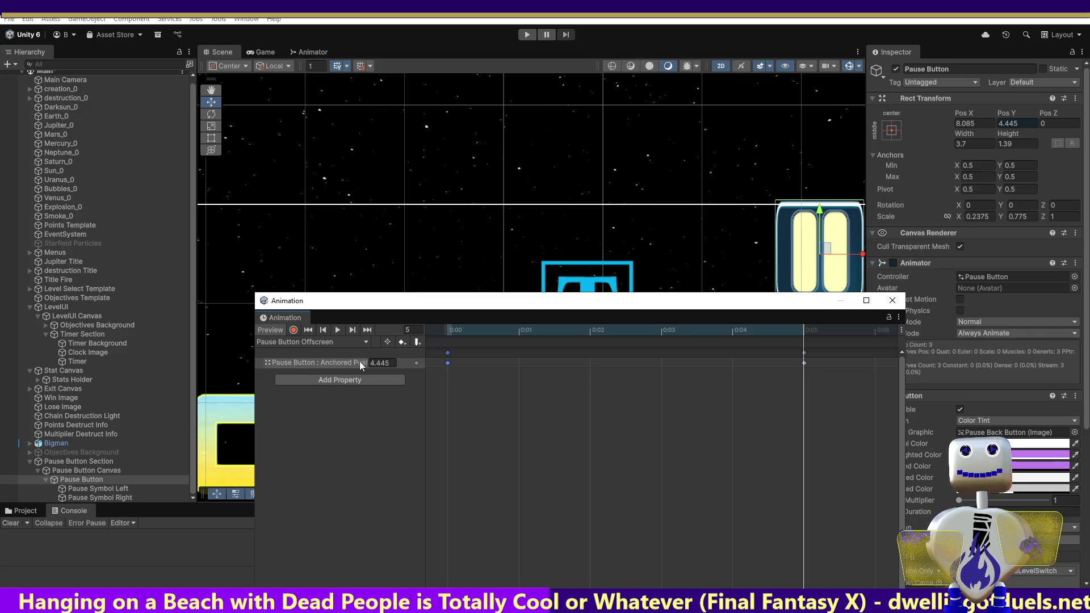
Compare with the Onscreen clip, check Offscreen at frame 5, then close the Animation window.
click(333, 342)
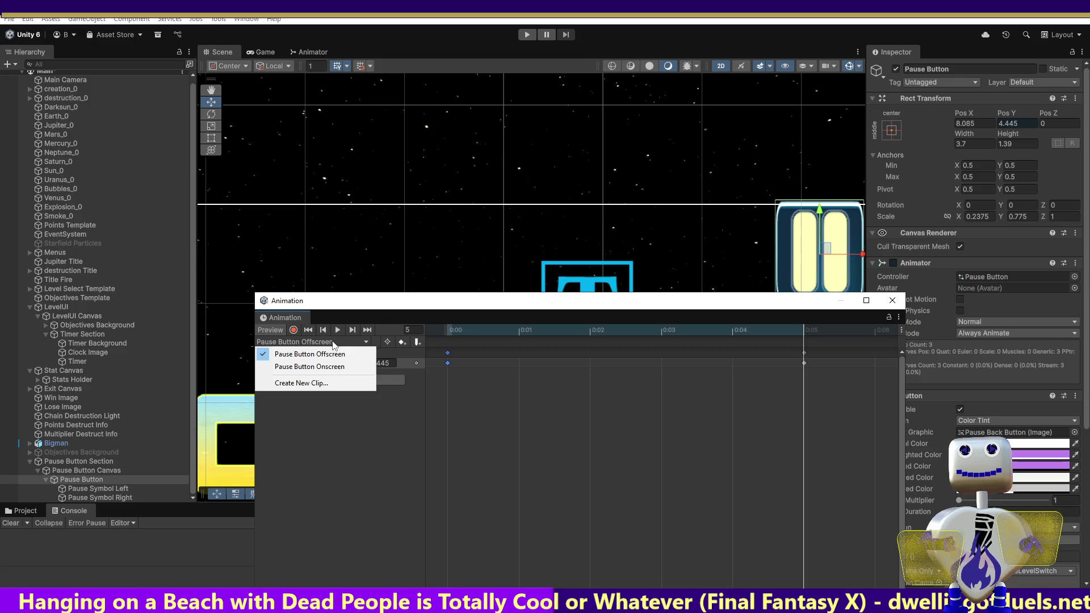
click(328, 366)
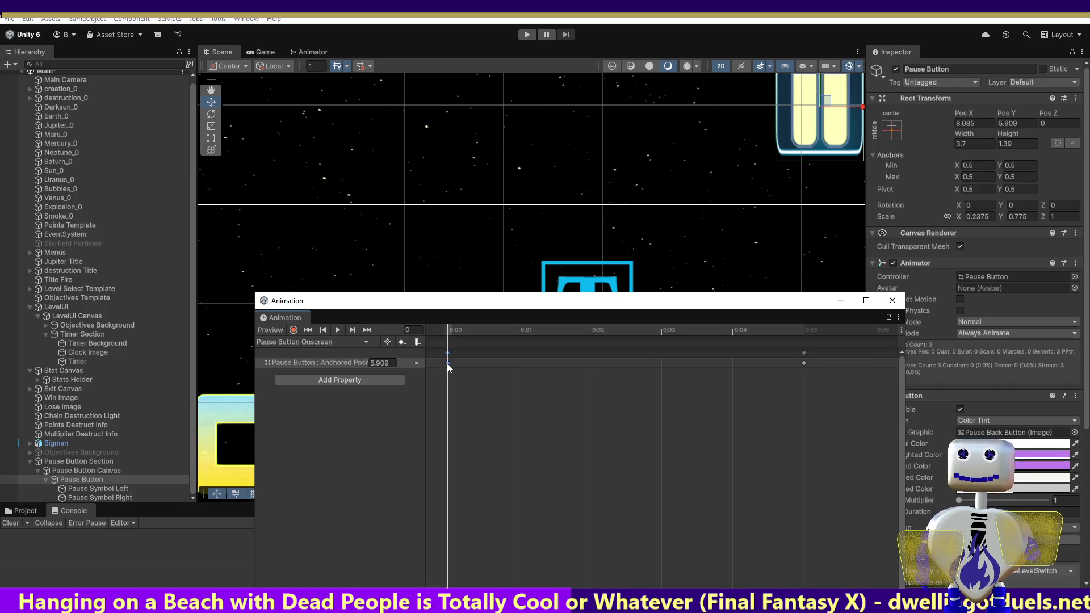
click(328, 343)
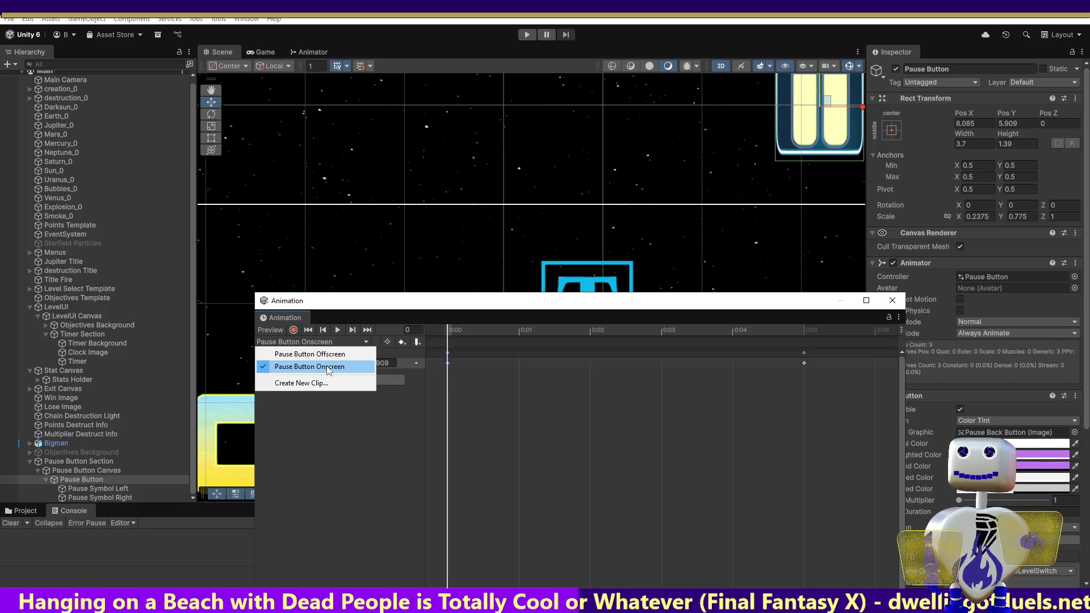
click(321, 353)
click(804, 335)
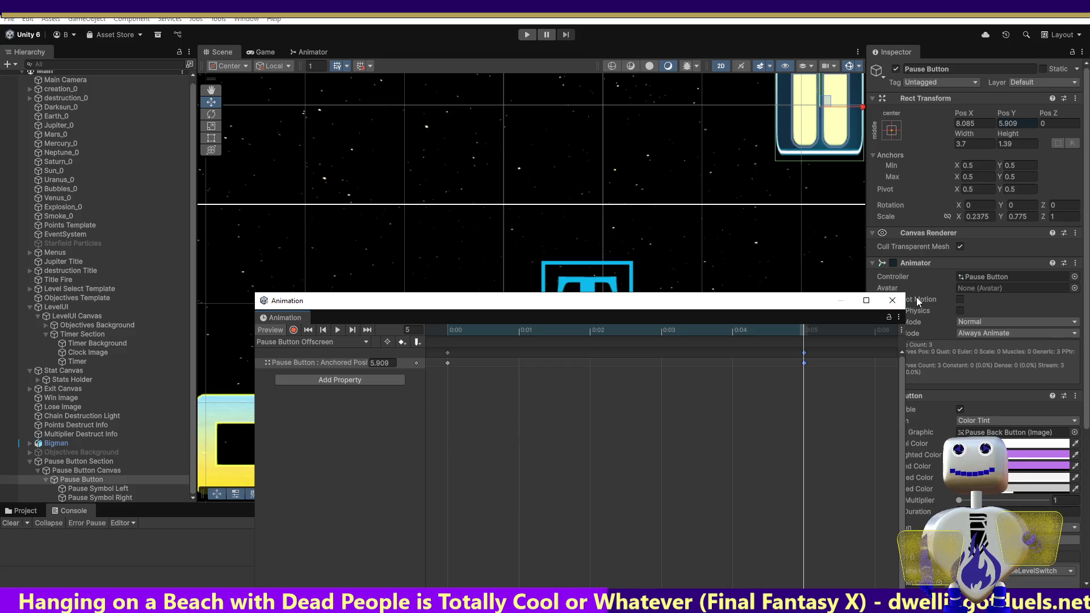
click(892, 301)
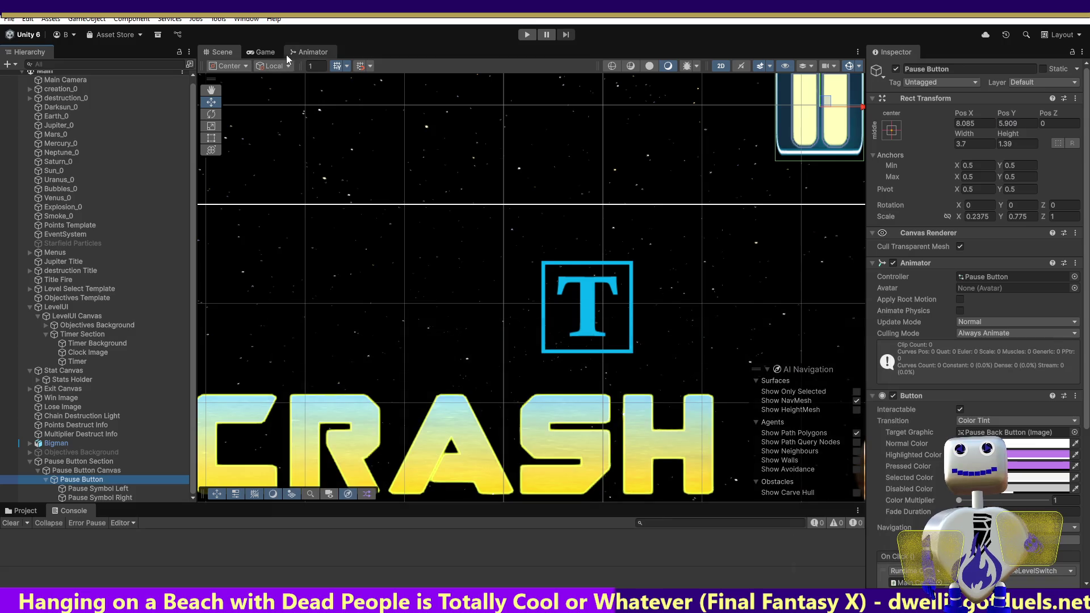
Show the Game view, test-run into the Skill Challenge level, then stop.
click(267, 50)
click(527, 35)
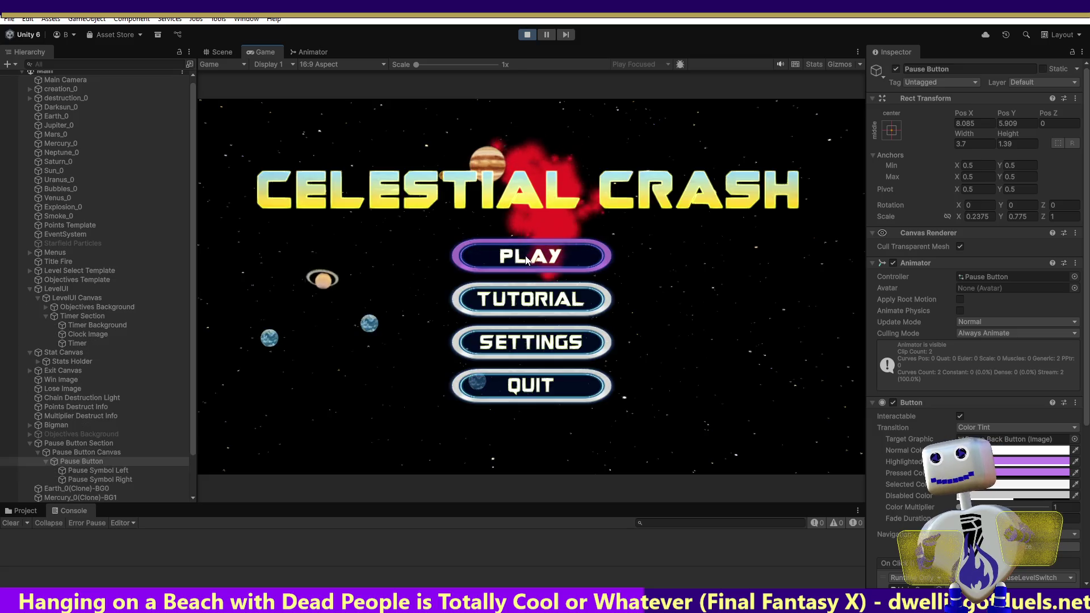
click(526, 254)
click(774, 308)
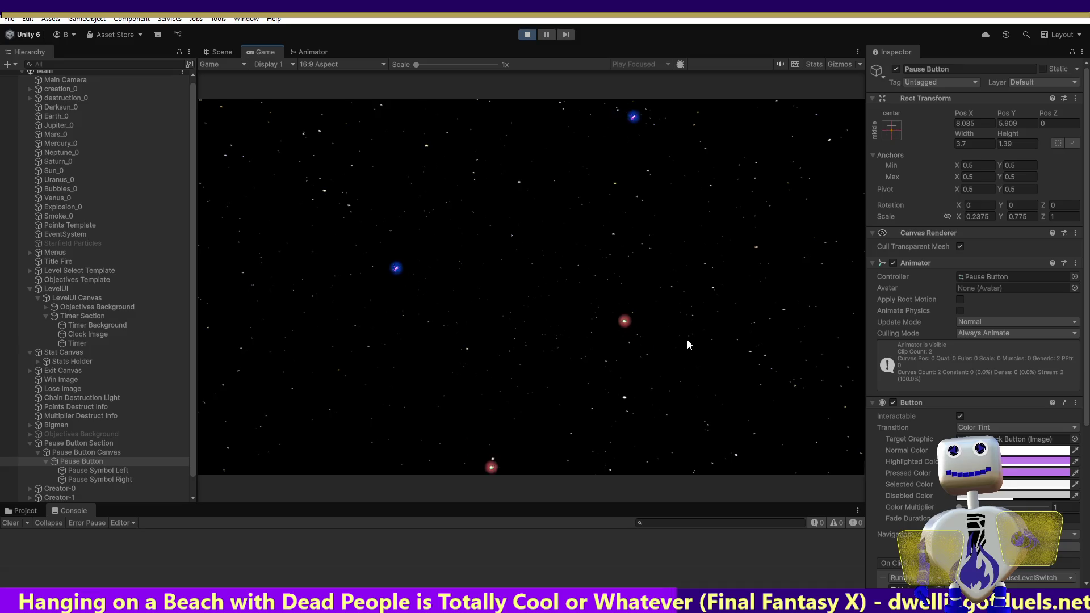
click(520, 39)
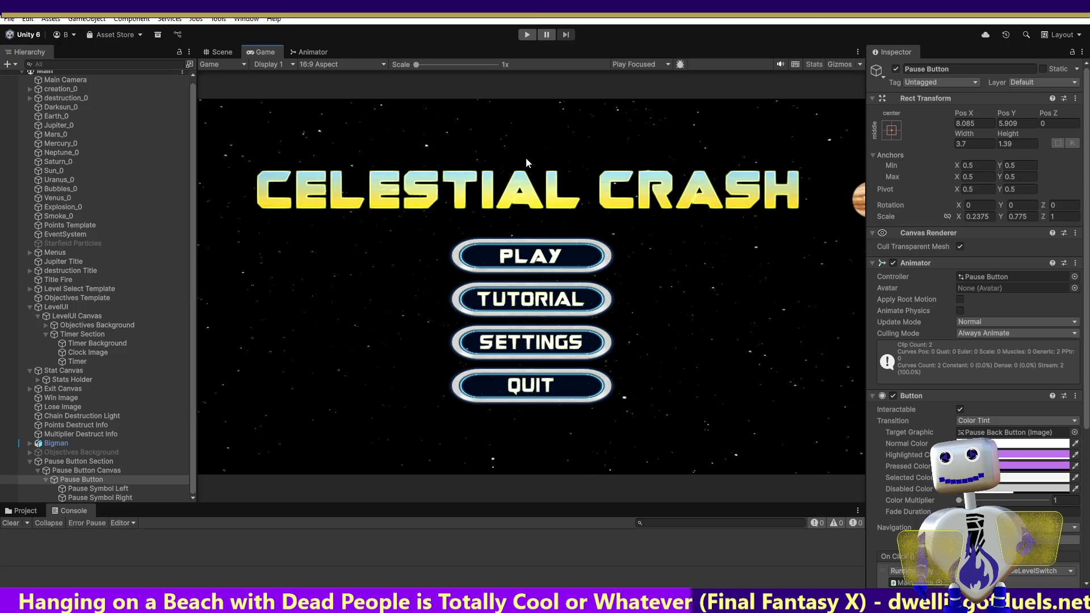
Run the game again through level select into Skill Challenge, then stop Play mode.
click(525, 35)
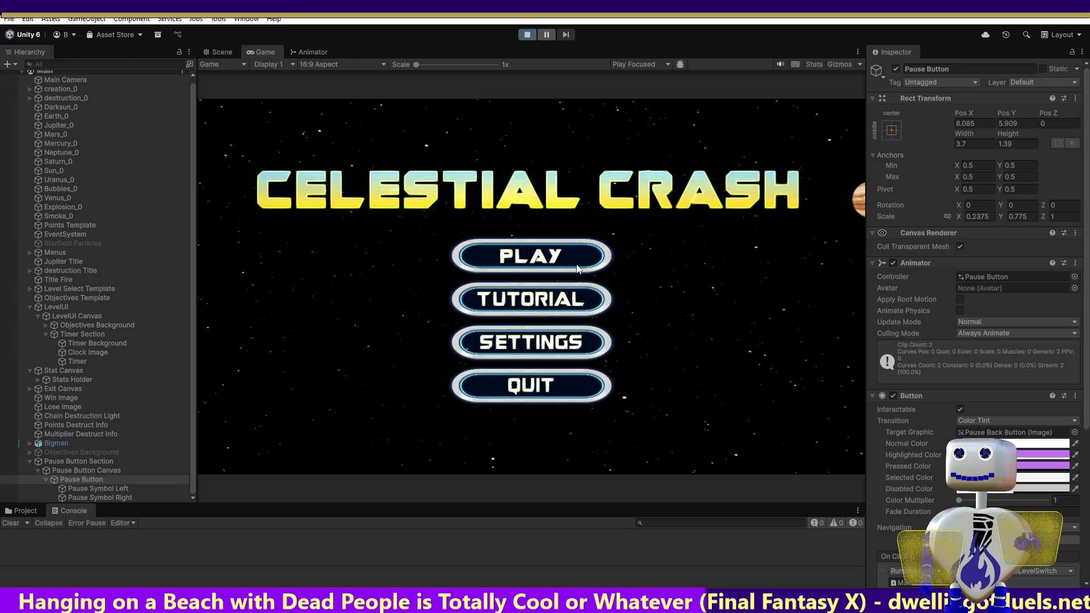
click(561, 255)
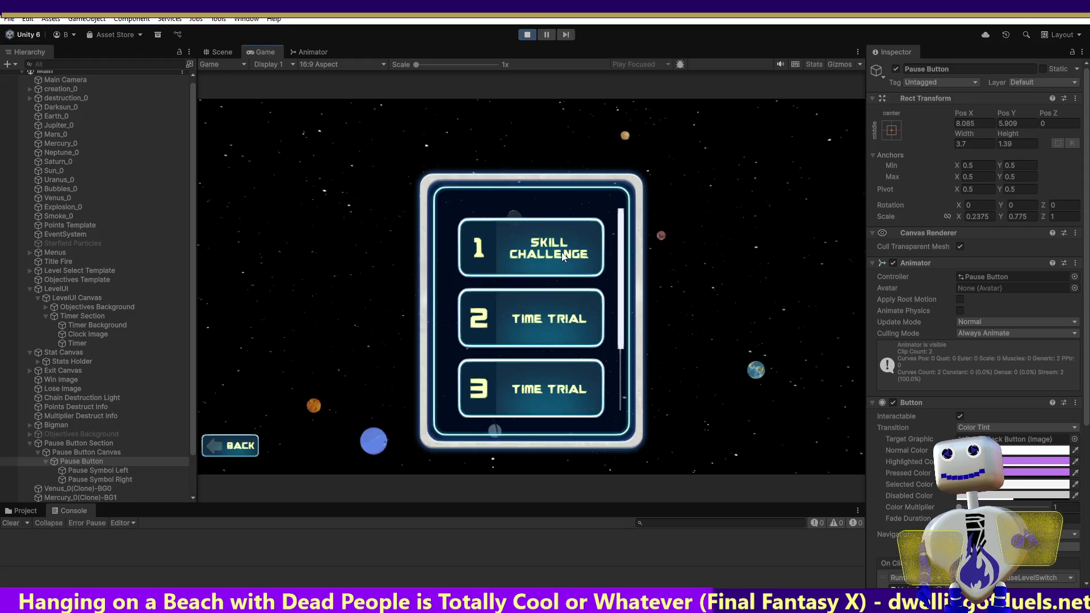
click(561, 252)
click(744, 306)
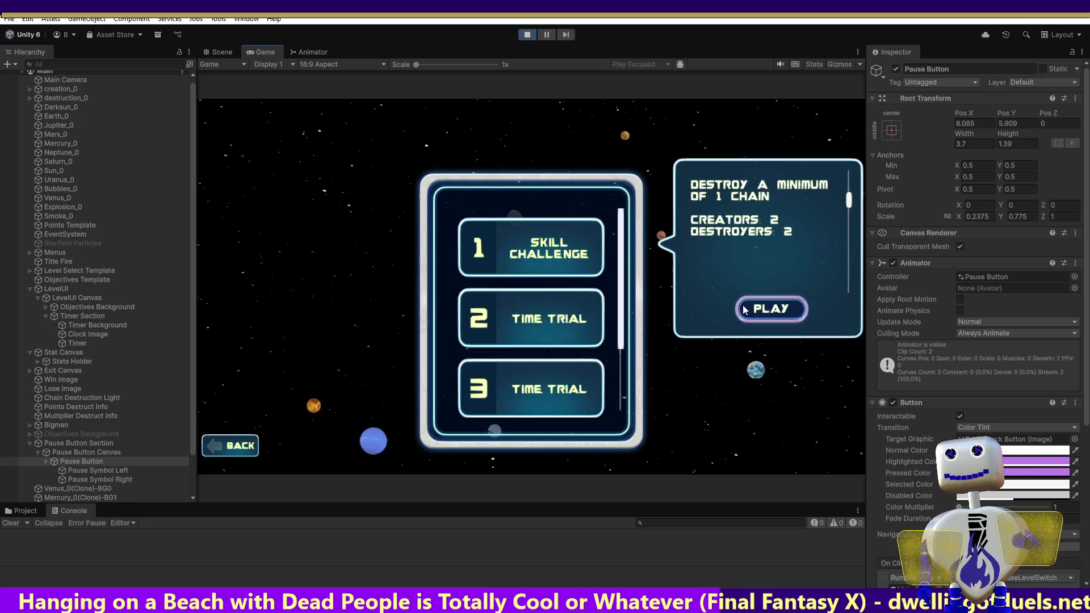
click(527, 36)
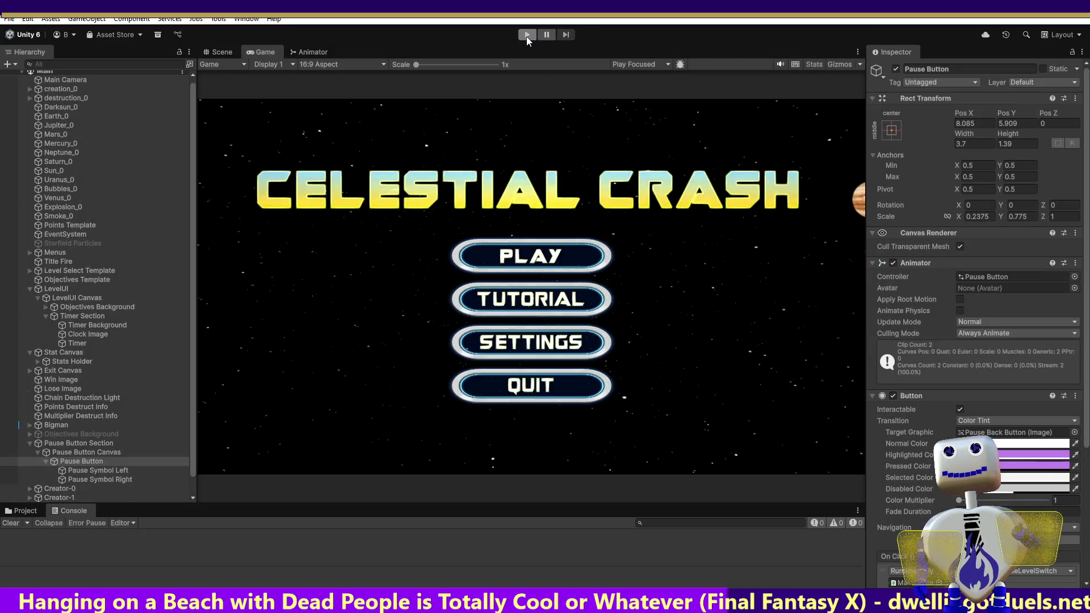
Start a test run, launch the second Time Trial level, and pause it mid-level.
click(526, 35)
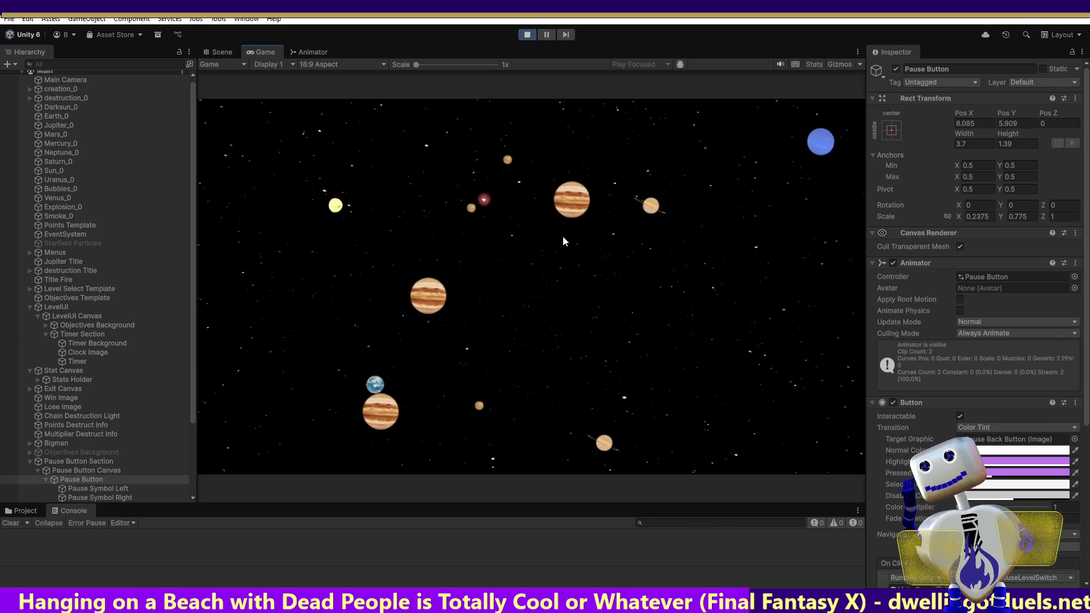
click(556, 252)
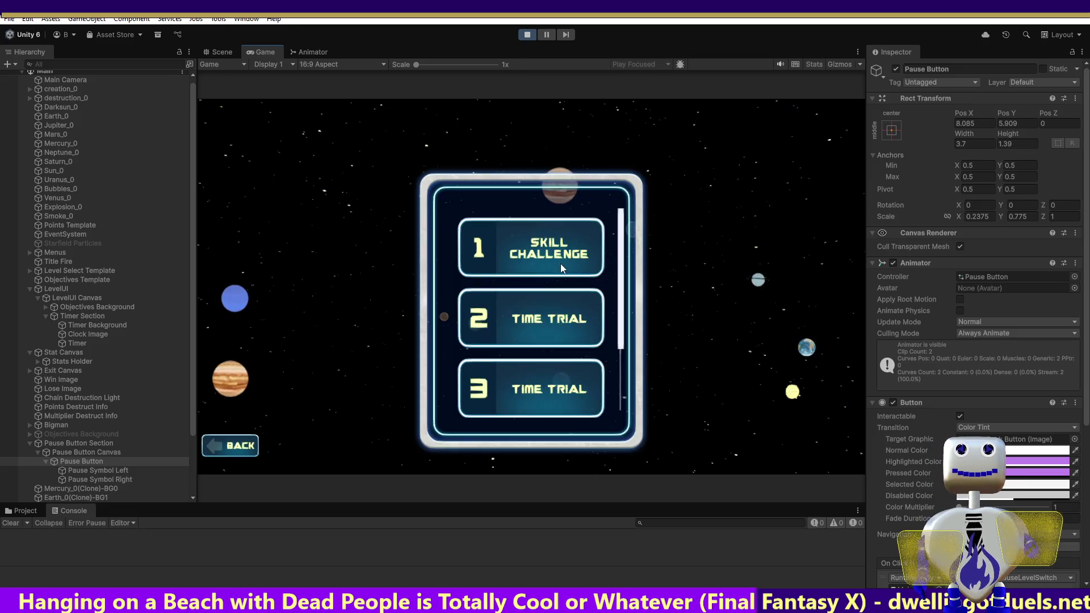
click(559, 300)
click(774, 379)
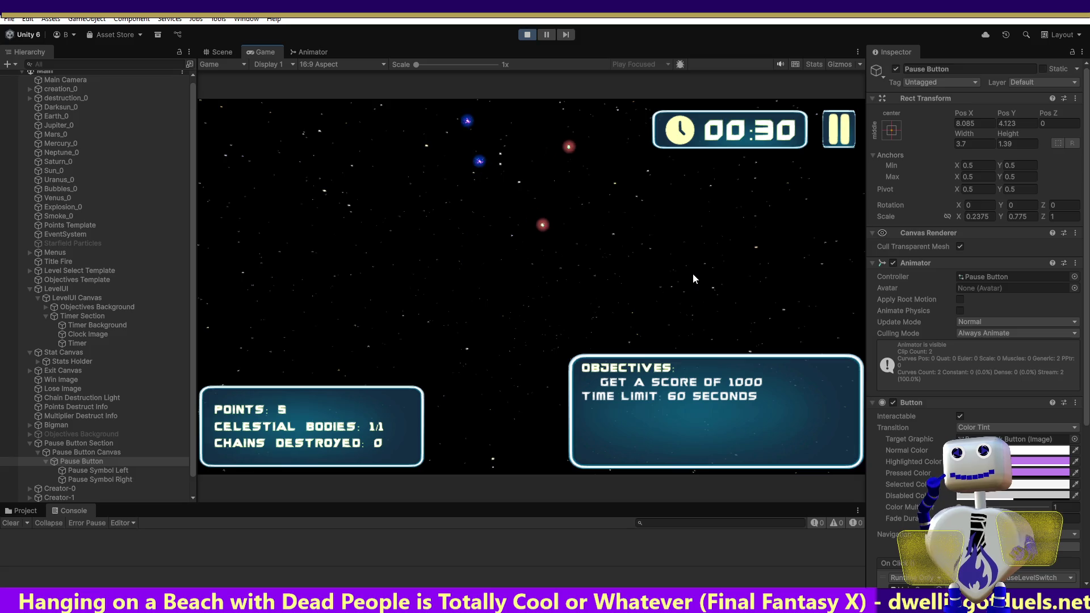
click(833, 134)
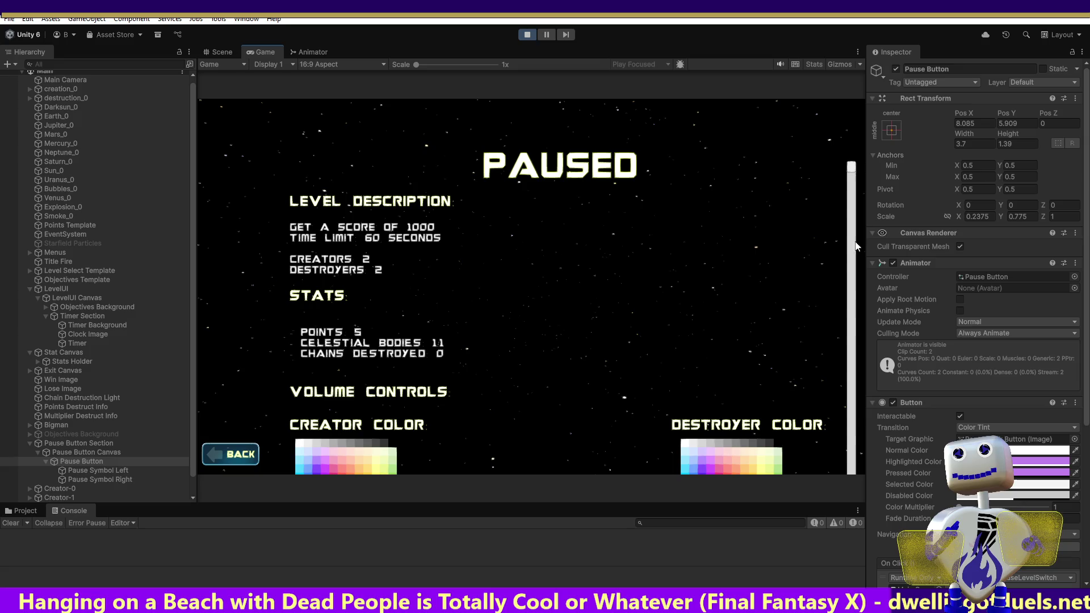
Scroll through the PAUSED menu's contents, then click BACK to resume the time trial.
drag(853, 189, 848, 366)
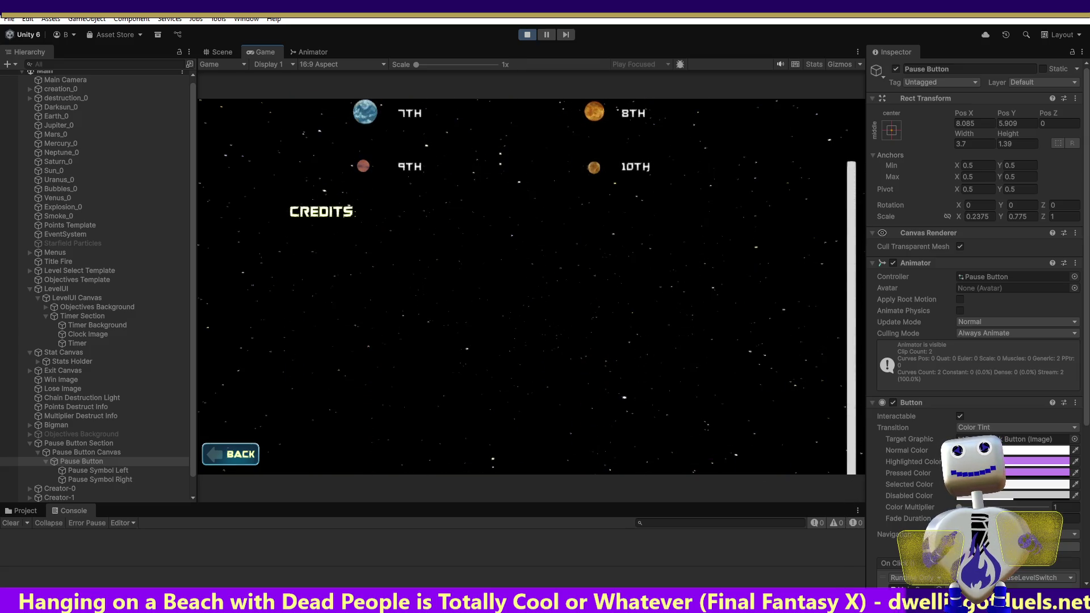
scroll(805, 273, up, 10)
scroll(806, 274, up, 5)
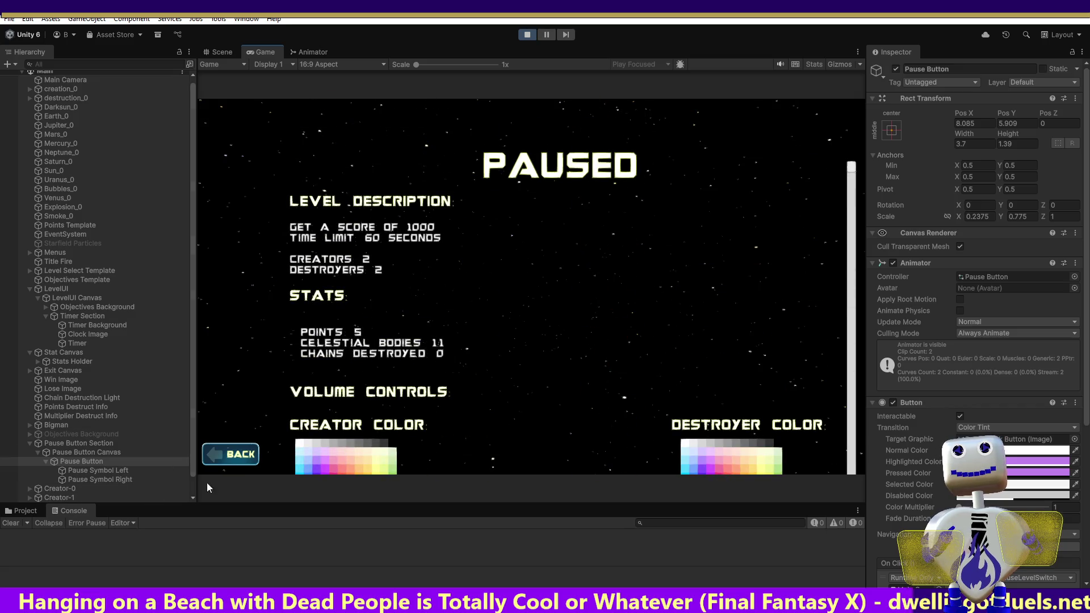
click(234, 454)
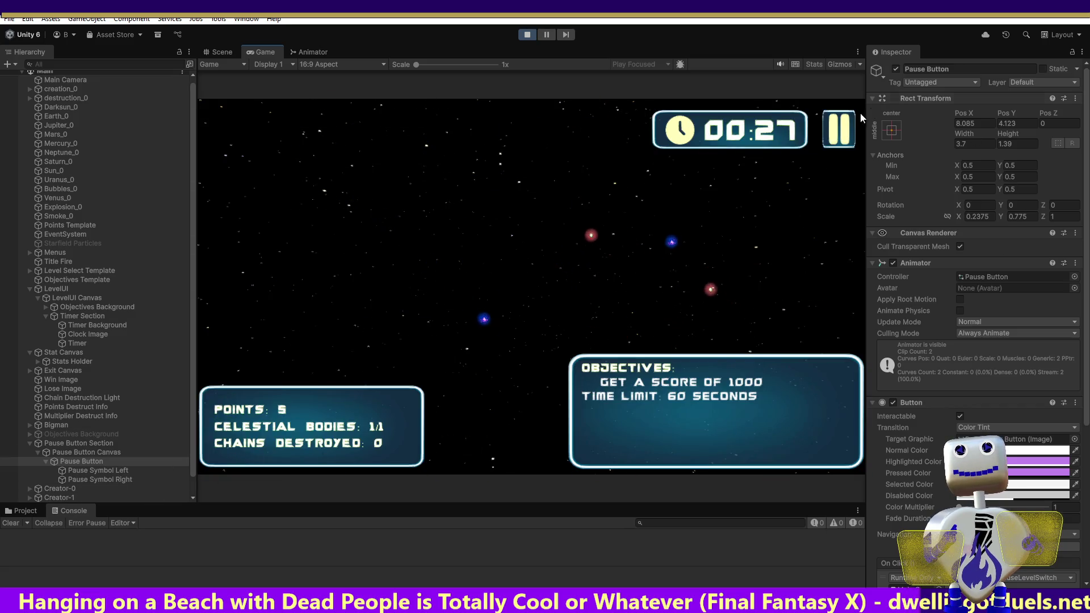
Pause the time trial again, resume with BACK, and stop the test run.
click(839, 129)
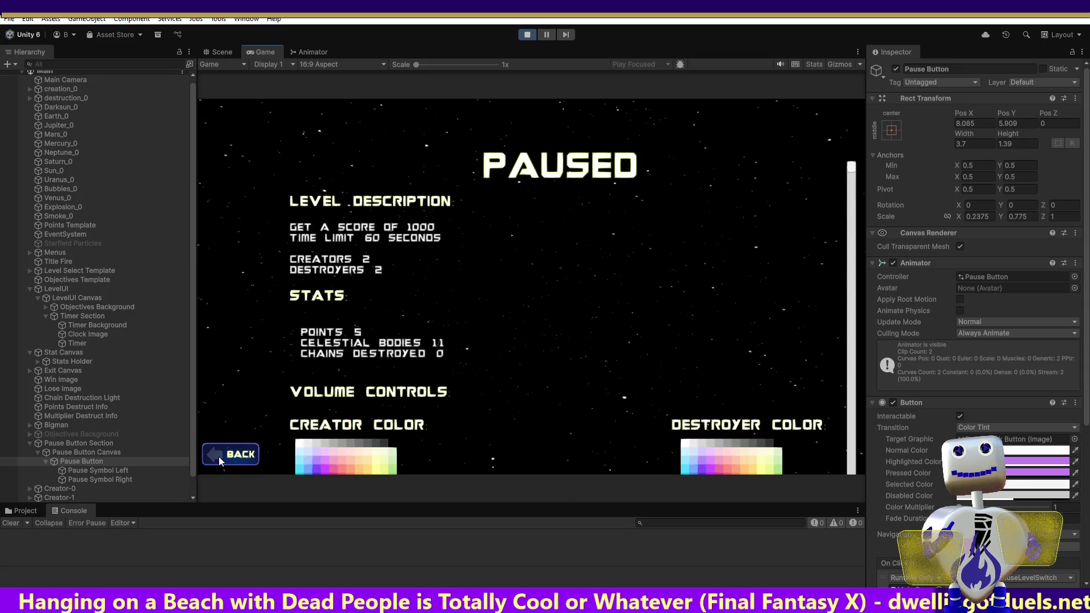
click(220, 457)
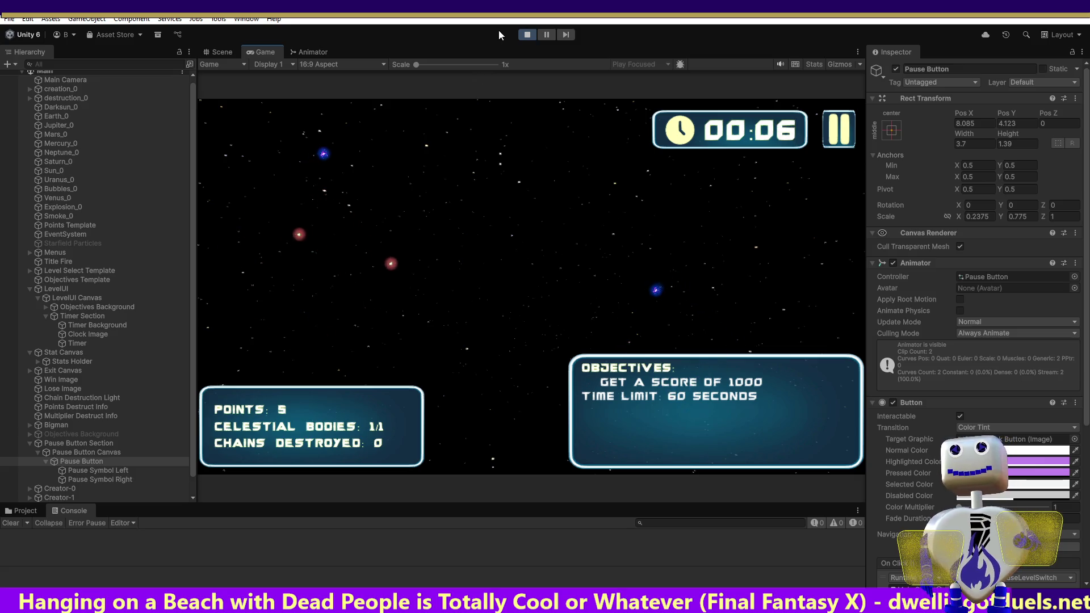
click(527, 34)
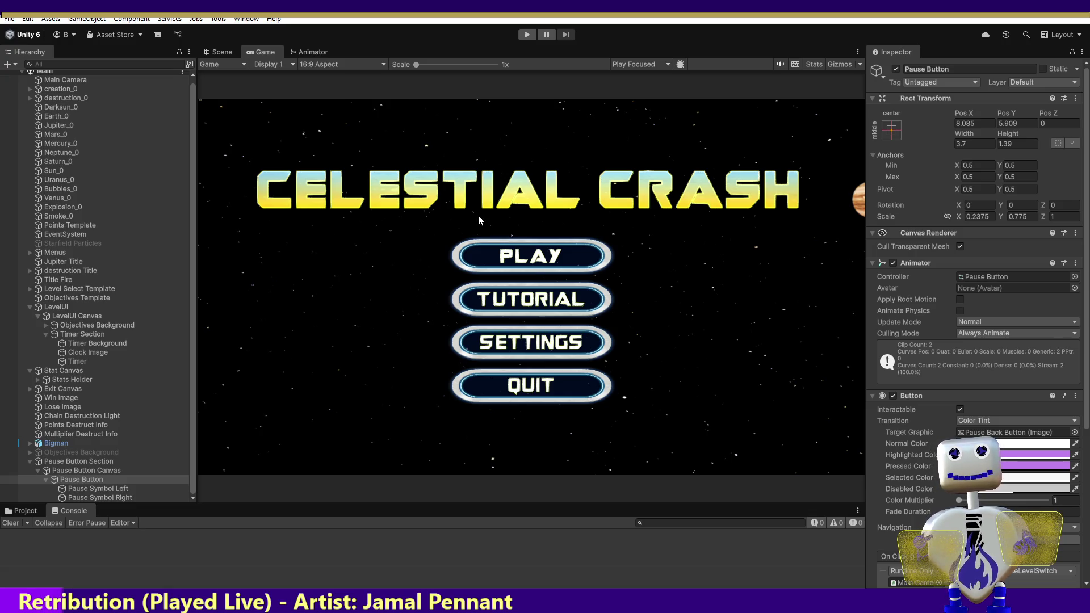
Start a new Play-mode test run showing the Celestial Crash title menu.
click(528, 35)
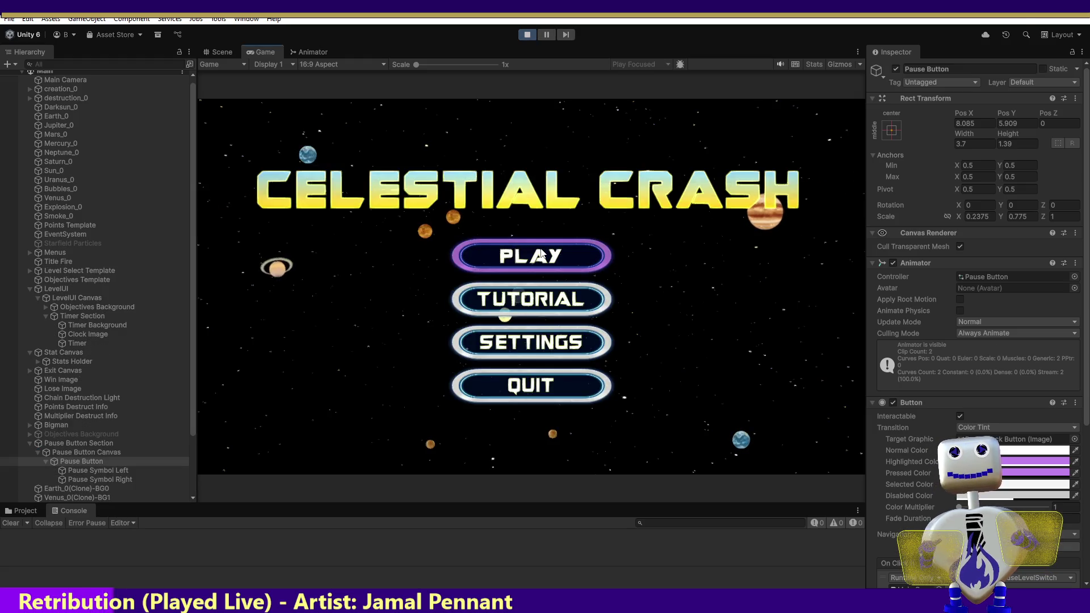
Launch the Skill Challenge level from the title menu's level-select list.
click(541, 254)
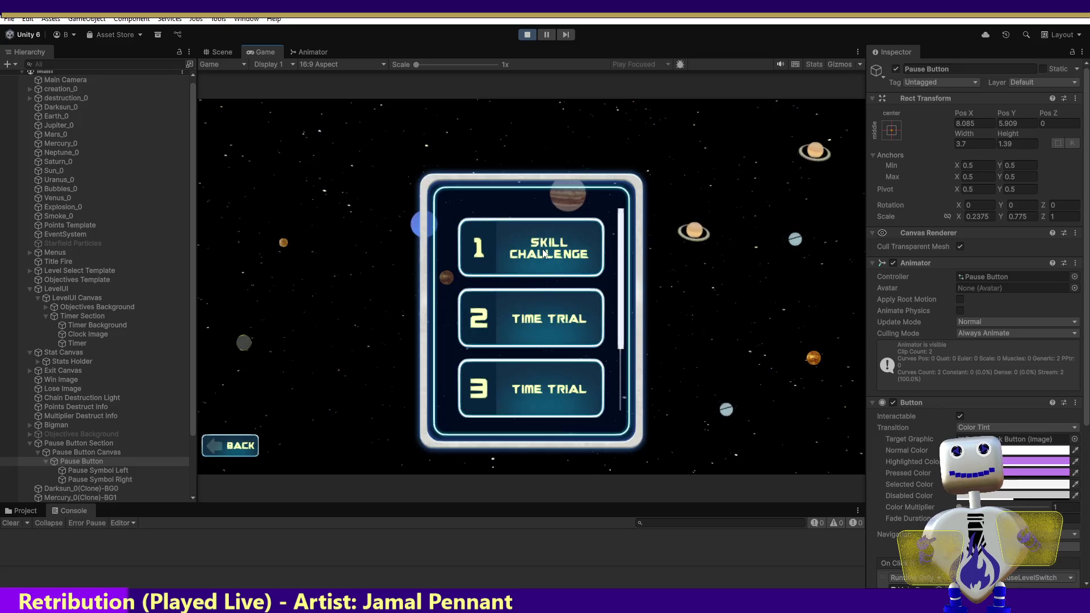
click(545, 258)
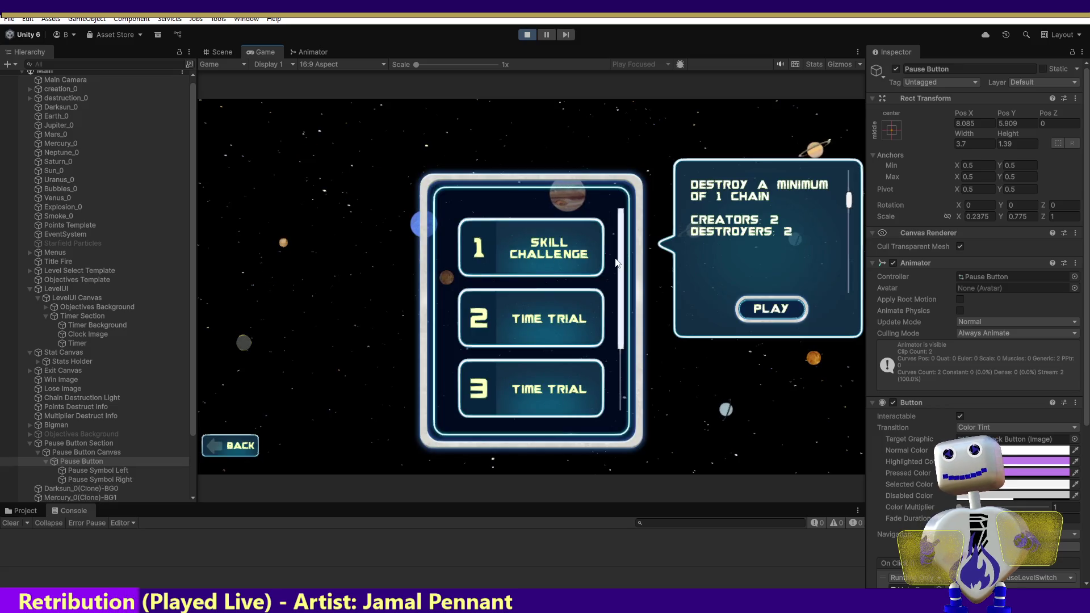
click(768, 310)
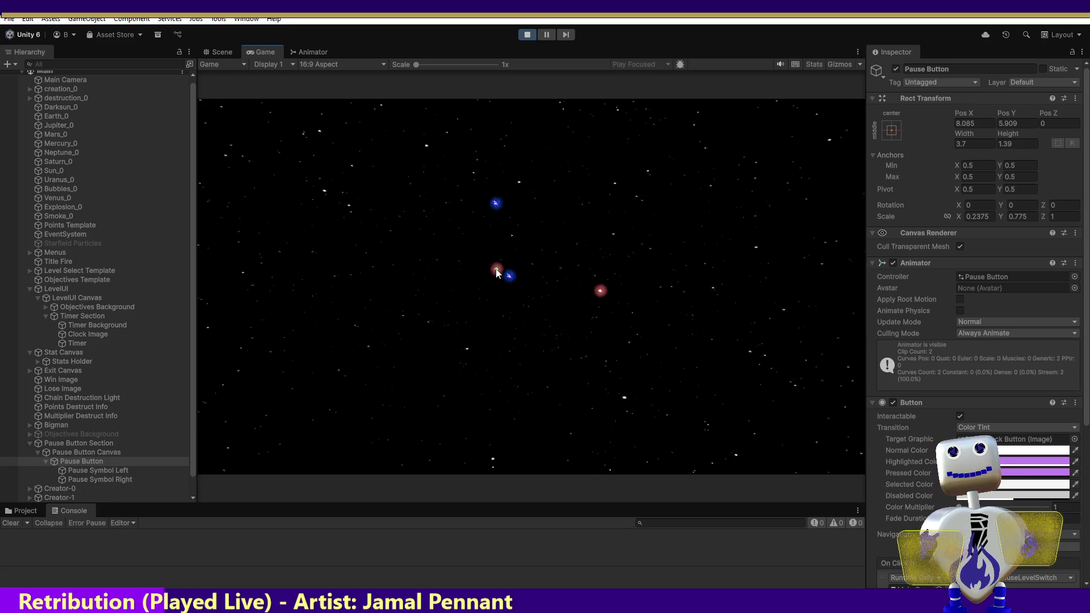
Combine the yellow and blue orbs to reach WIN, exit to level select, and select Exit Canvas.
click(587, 313)
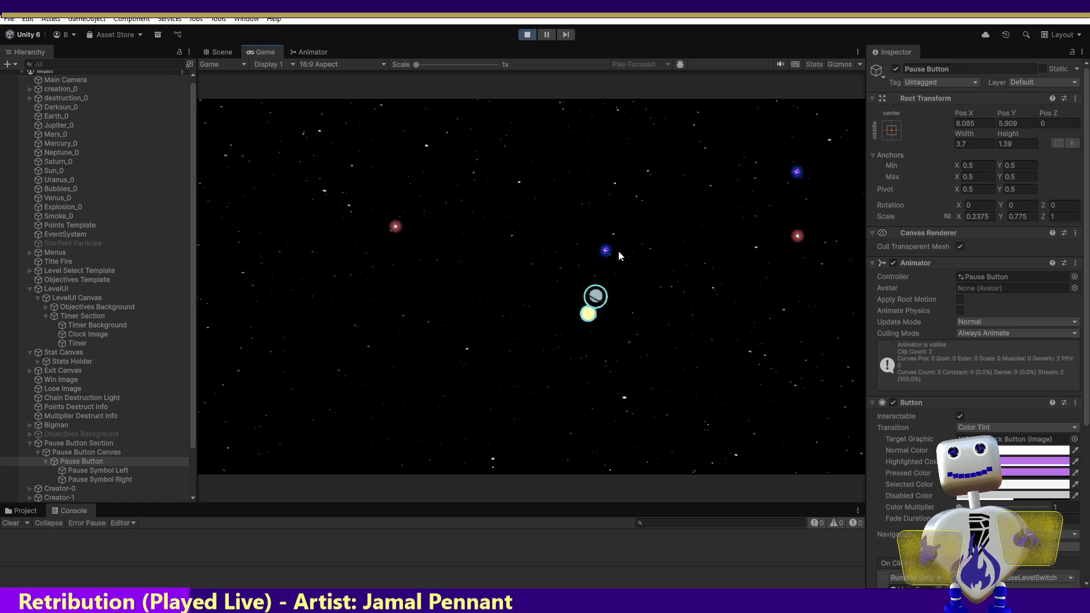
click(590, 264)
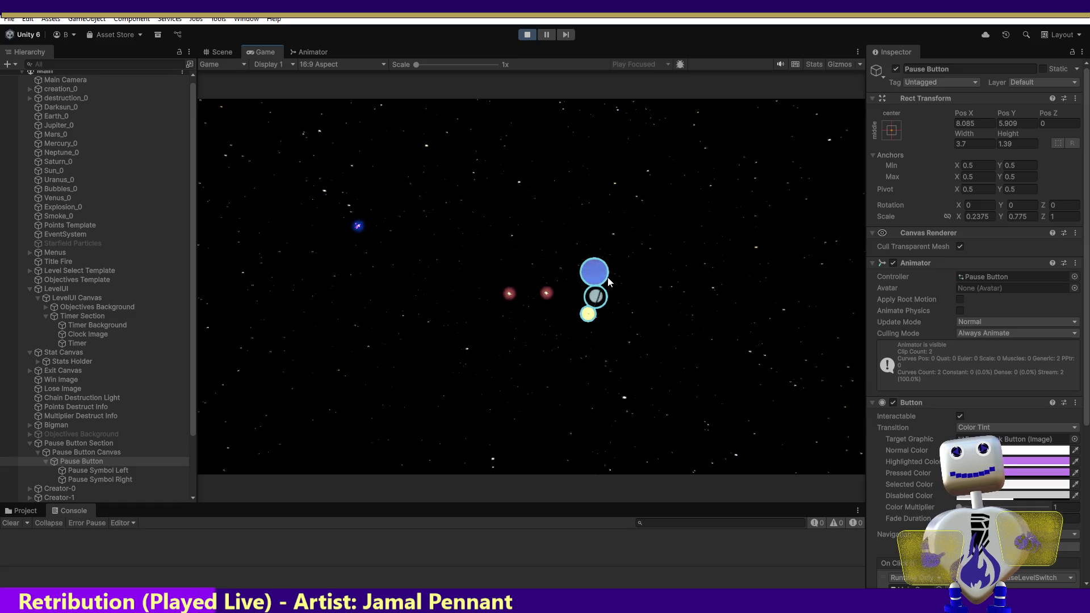
mouse_move(490, 352)
mouse_down()
mouse_move(490, 332)
mouse_move(580, 245)
mouse_move(582, 255)
mouse_up()
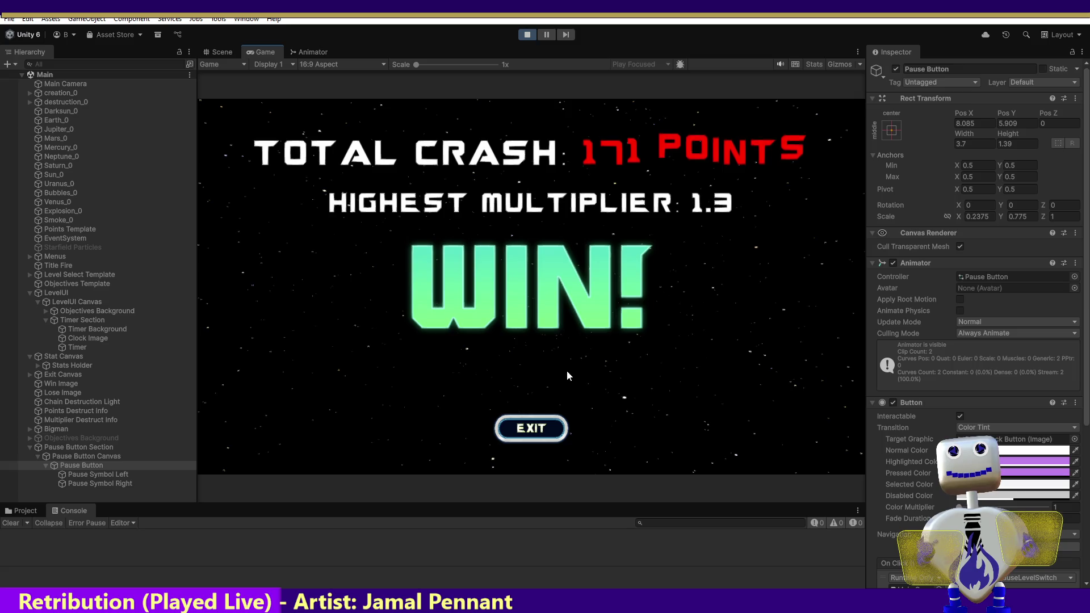
click(543, 430)
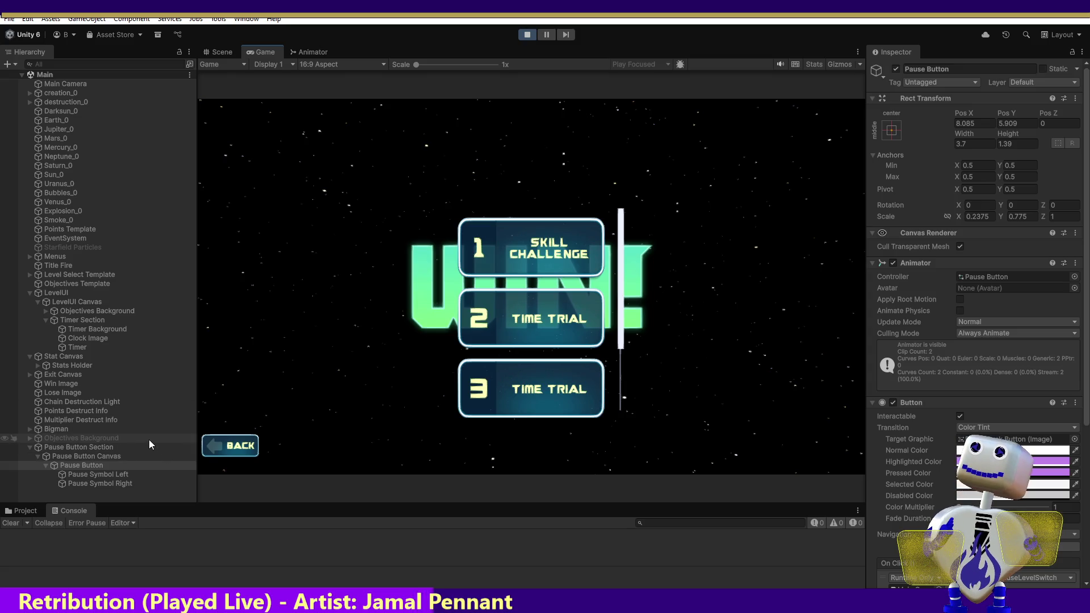
click(40, 375)
Expand Exit Canvas, select ExitButton, and scroll the Inspector to its On Click () list.
click(27, 375)
click(38, 384)
click(51, 383)
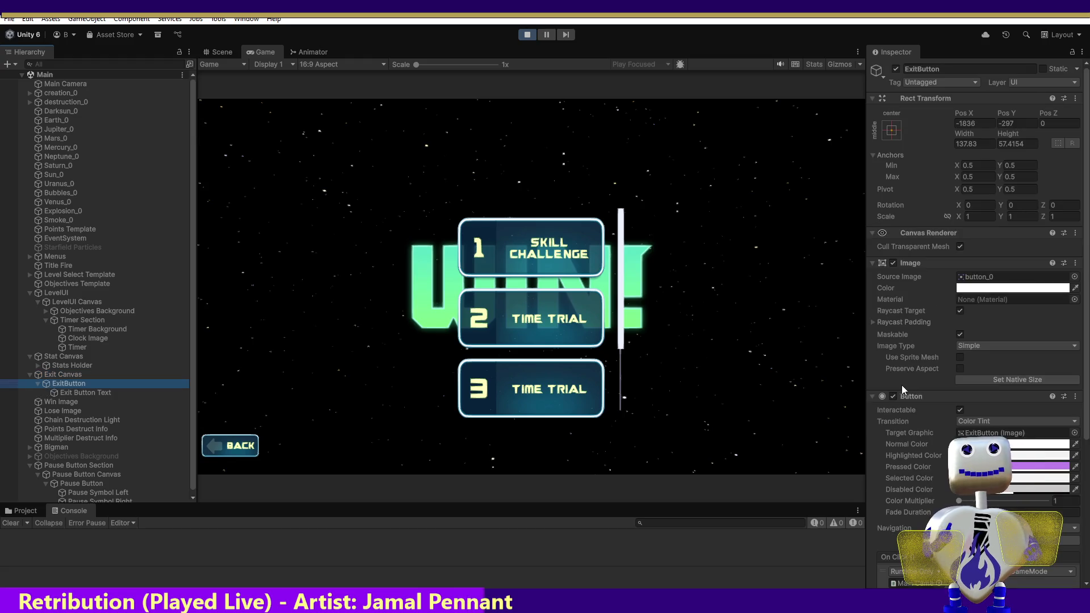
click(1019, 327)
scroll(1018, 326, down, 6)
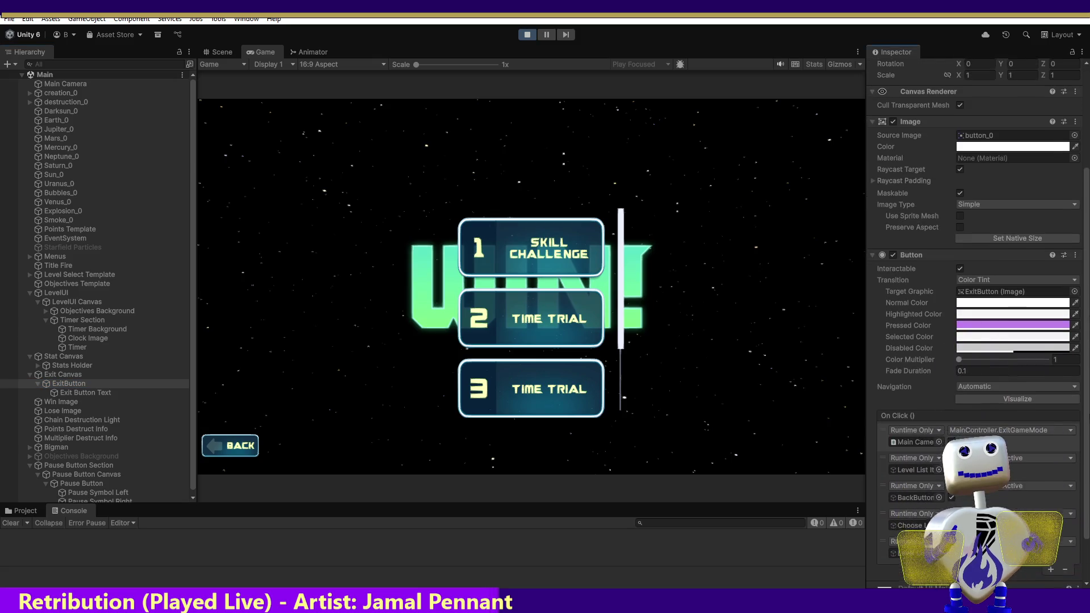
scroll(974, 321, down, 1)
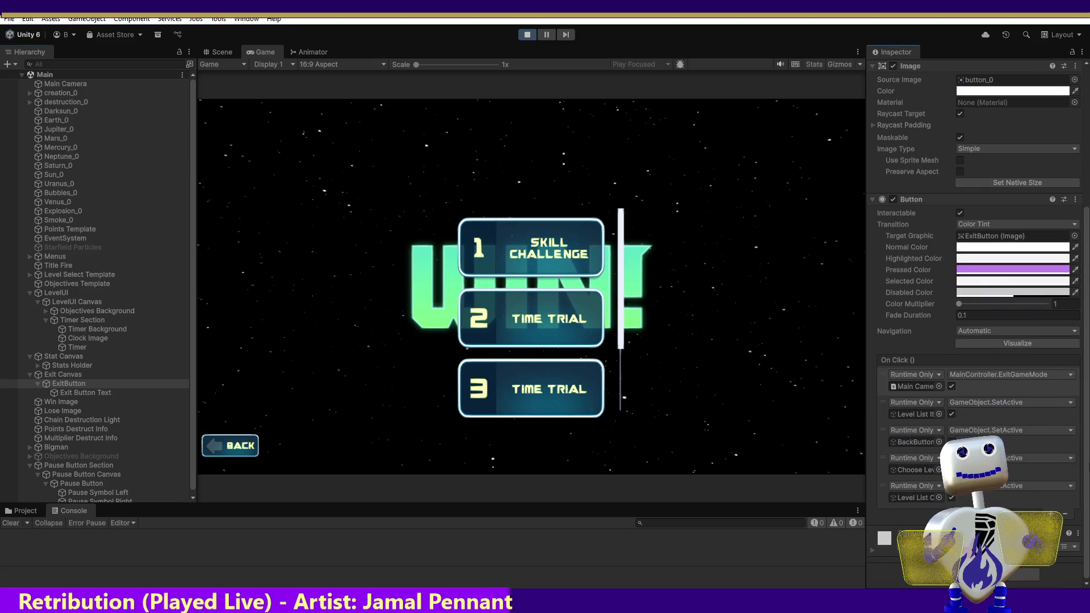